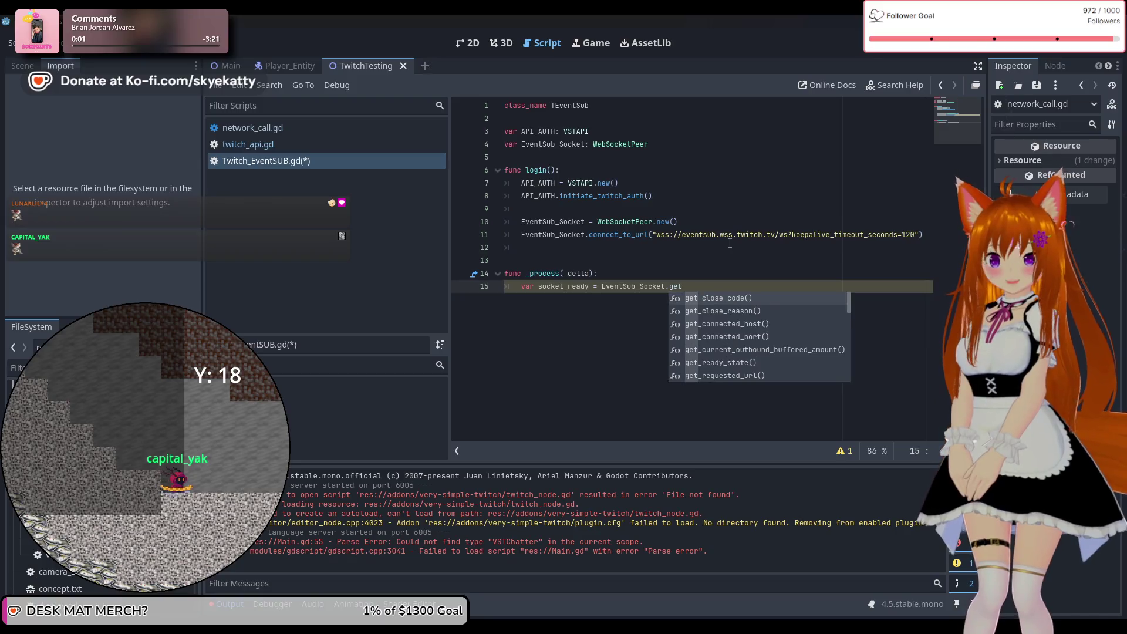
{"action": "key", "text": "Down"}
{"action": "key", "text": "Down"}
{"action": "key", "text": "Down"}
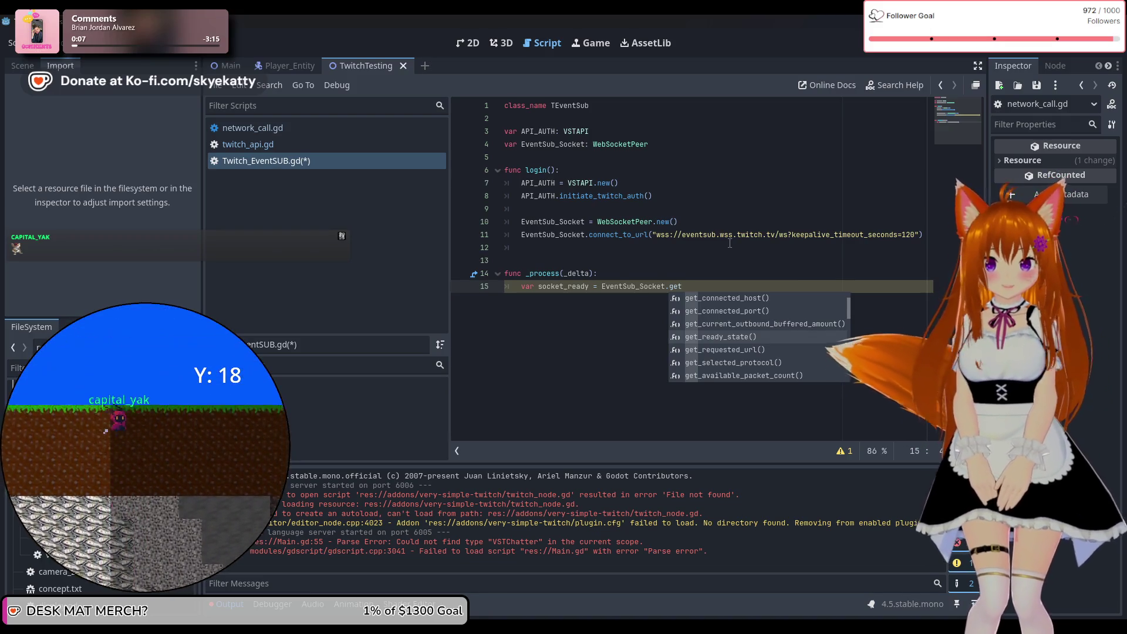
Step: Finish line 15 as socket_ready = EventSub_Socket.get_ready_state() and begin 'match socket_ready:' below
{"action": "key", "text": "Return"}
{"action": "key", "text": "Return"}
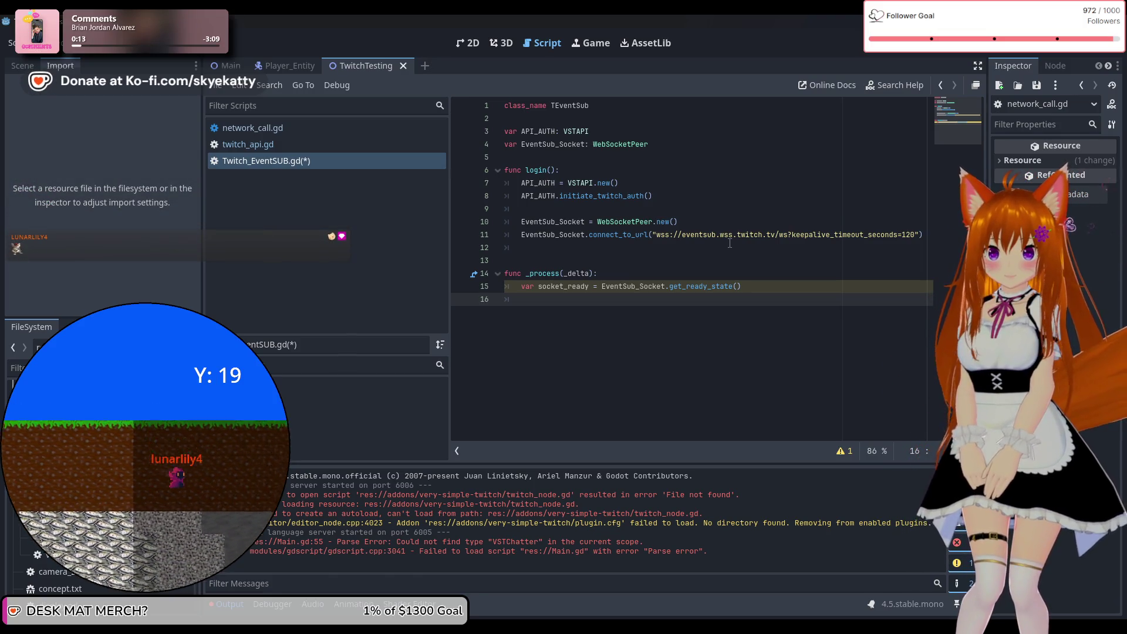
{"action": "key", "text": "Return"}
{"action": "type", "text": "match"}
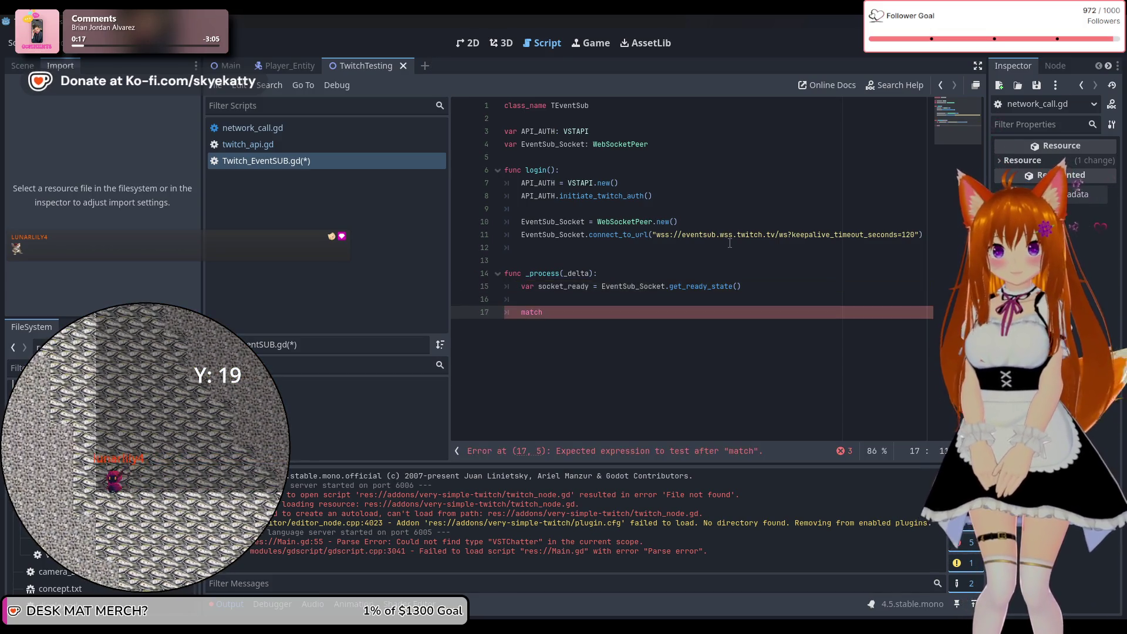
{"action": "type", "text": " soc"}
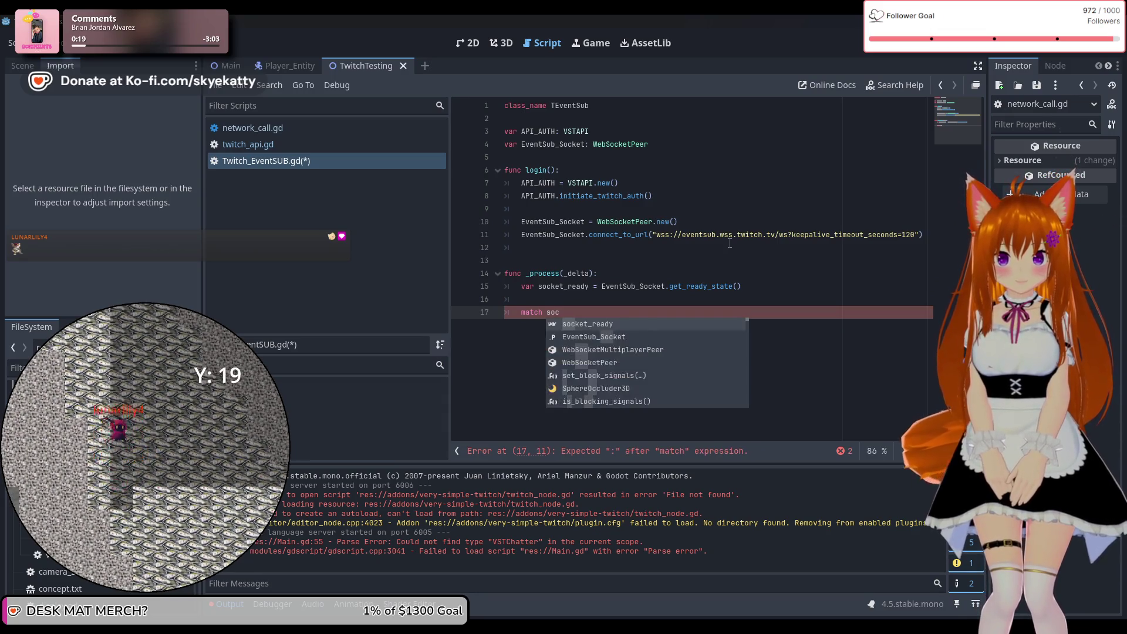
{"action": "type", "text": "ket_ready:"}
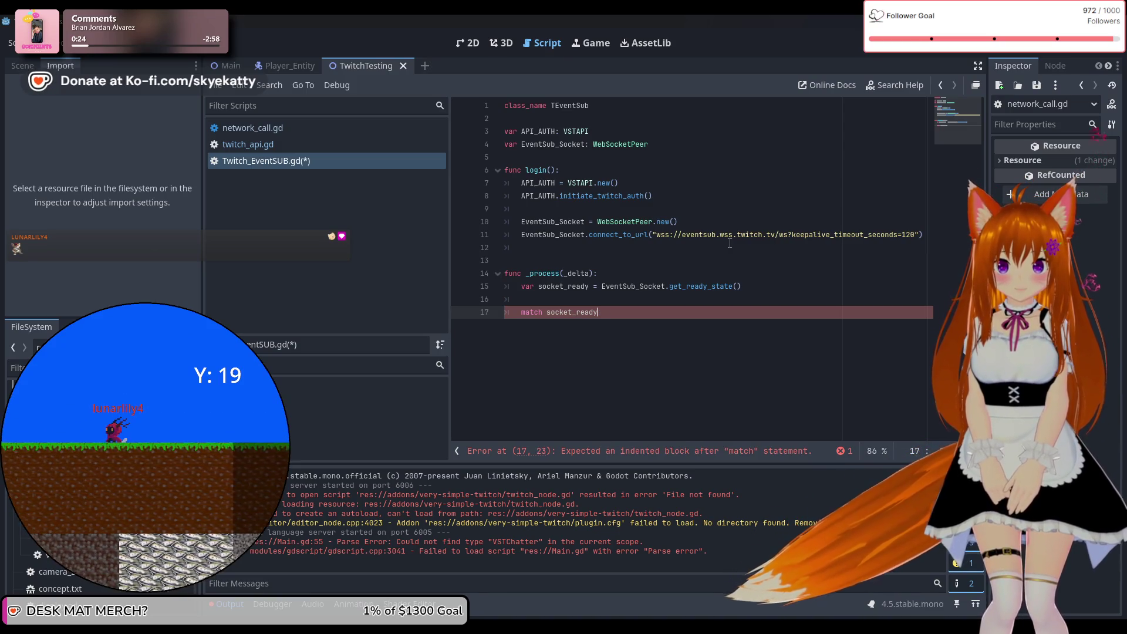
Step: Fix the match line's colon and start the first case with WebSocketPeer
{"action": "key", "text": "BackSpace"}
{"action": "type", "text": "{"}
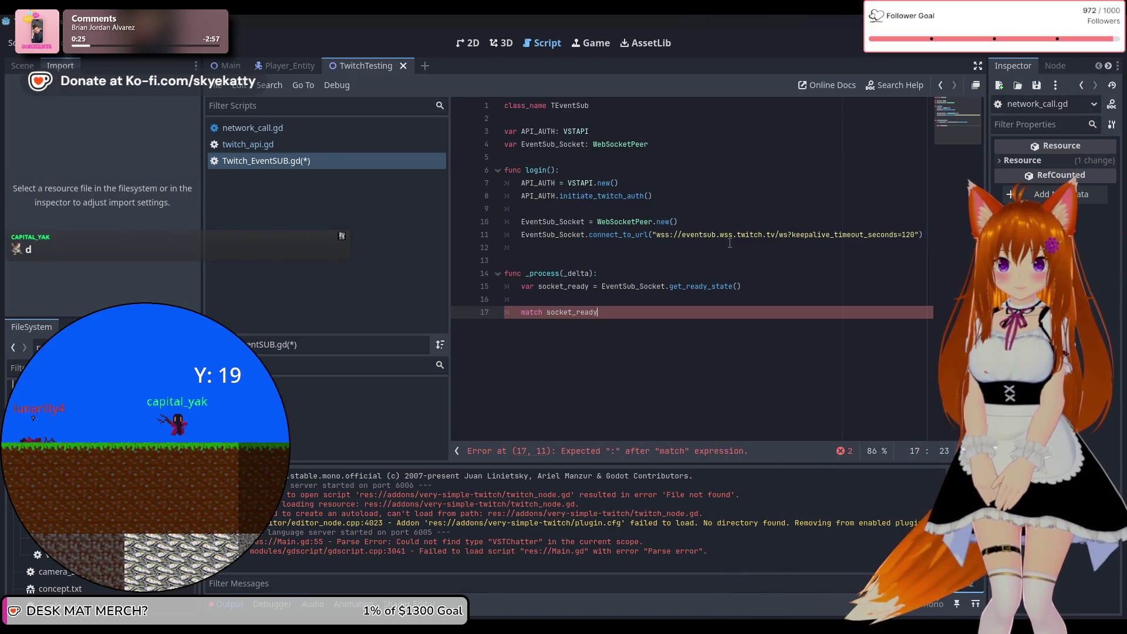
{"action": "type", "text": ":"}
{"action": "key", "text": "Return"}
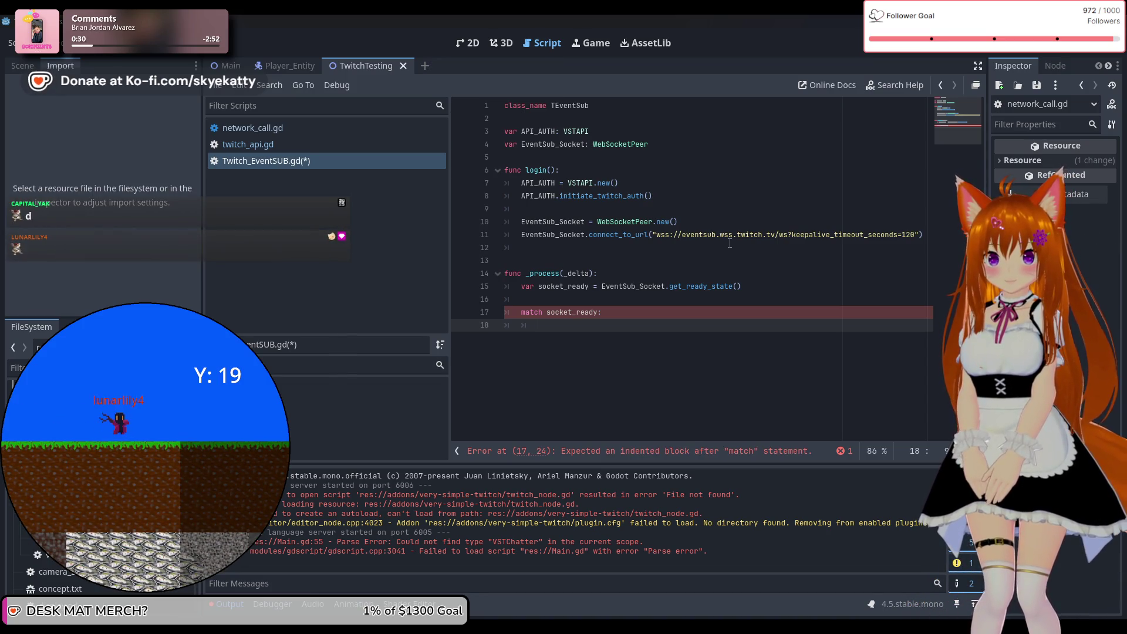
{"action": "type", "text": "We"}
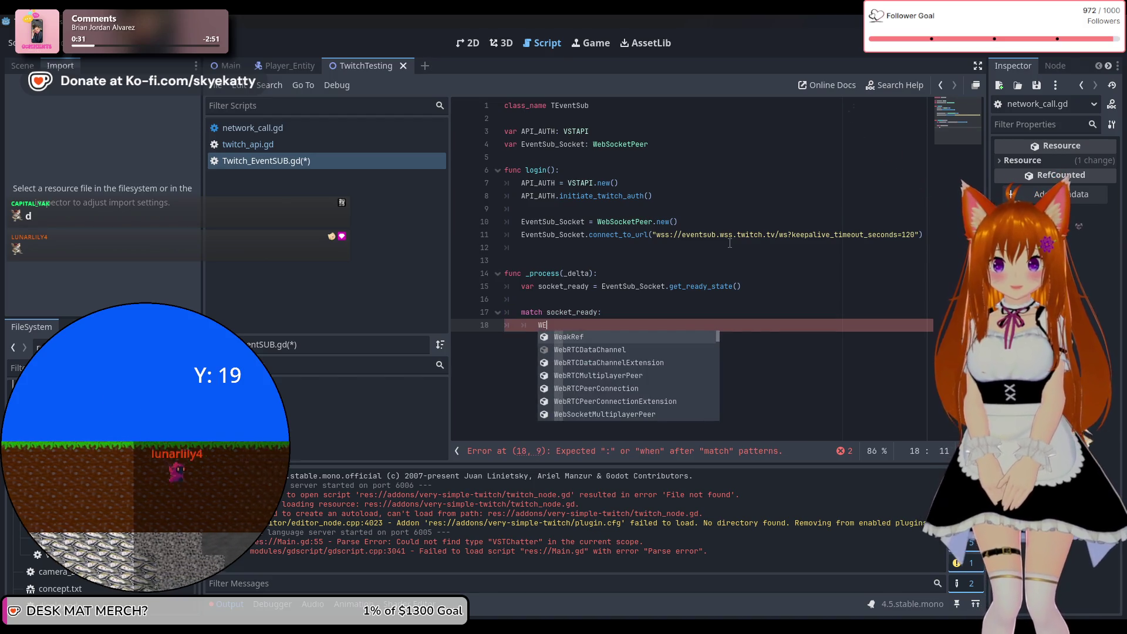
{"action": "type", "text": "bS"}
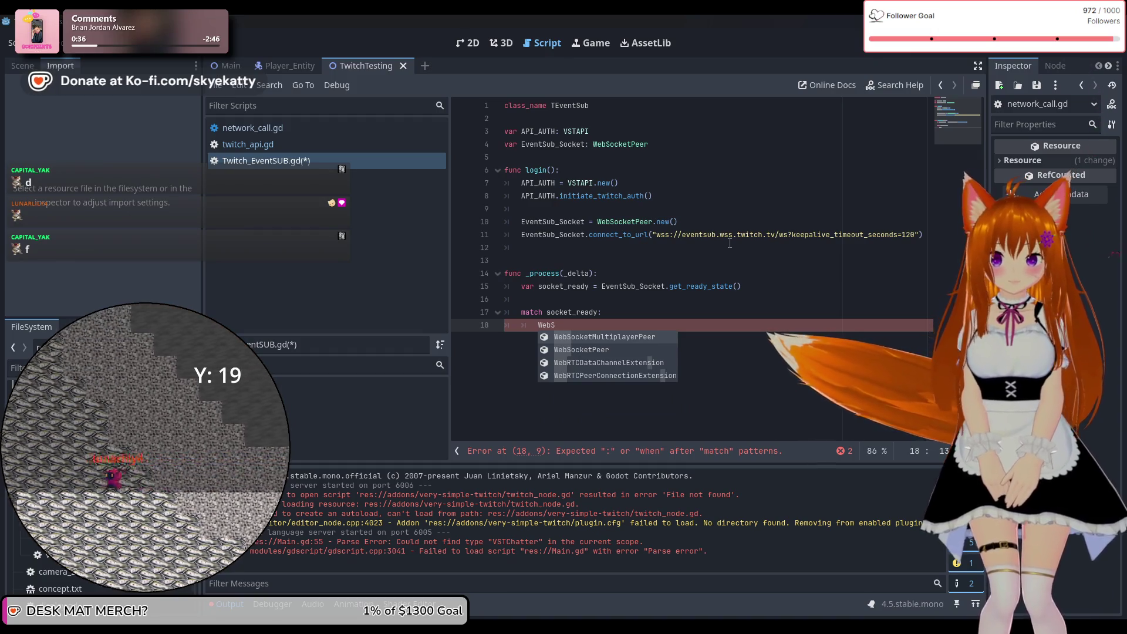
{"action": "key", "text": "Down"}
{"action": "key", "text": "Return"}
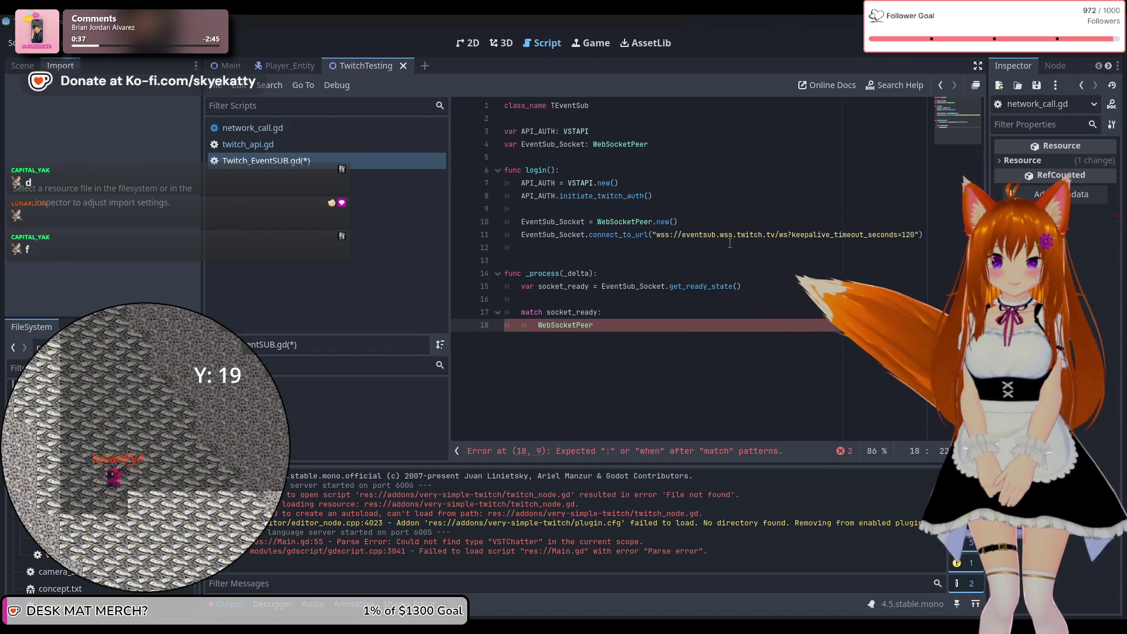
{"action": "type", "text": "."}
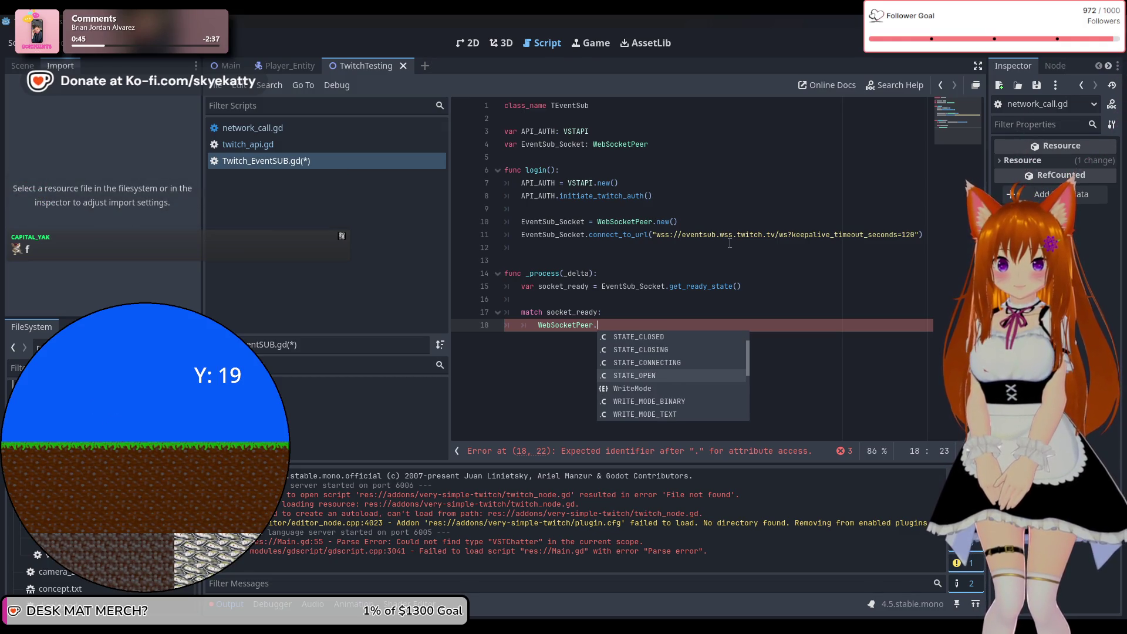
Step: Make the case WebSocketPeer.STATE_OPEN and begin 'message = Eve' in its body
{"action": "key", "text": "Down"}
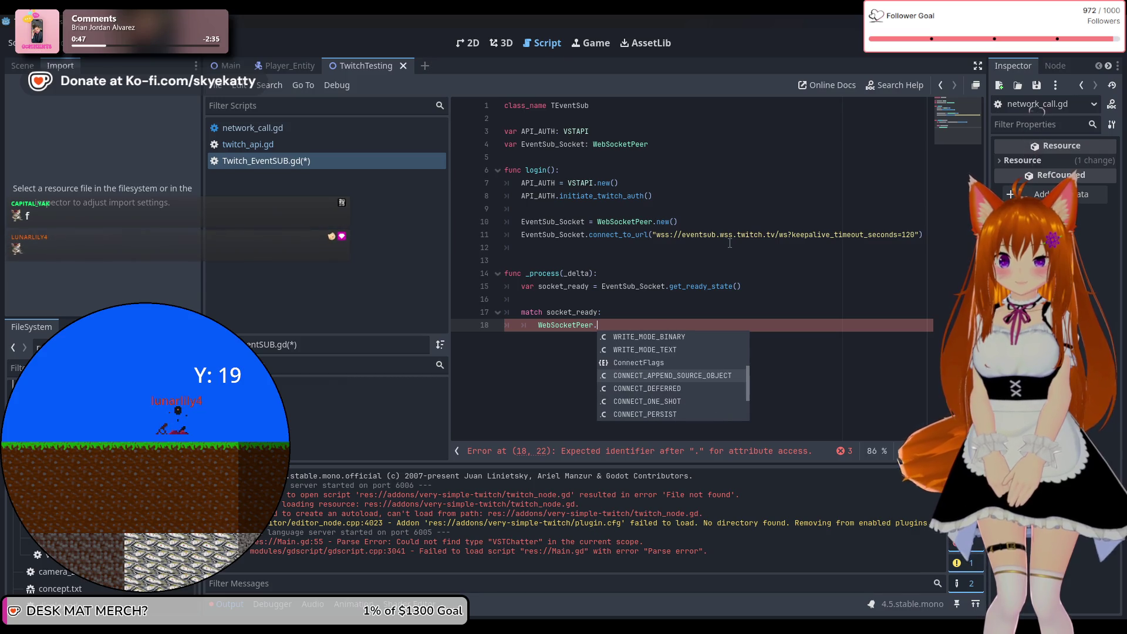
{"action": "key", "text": "Down"}
{"action": "key", "text": "Down"}
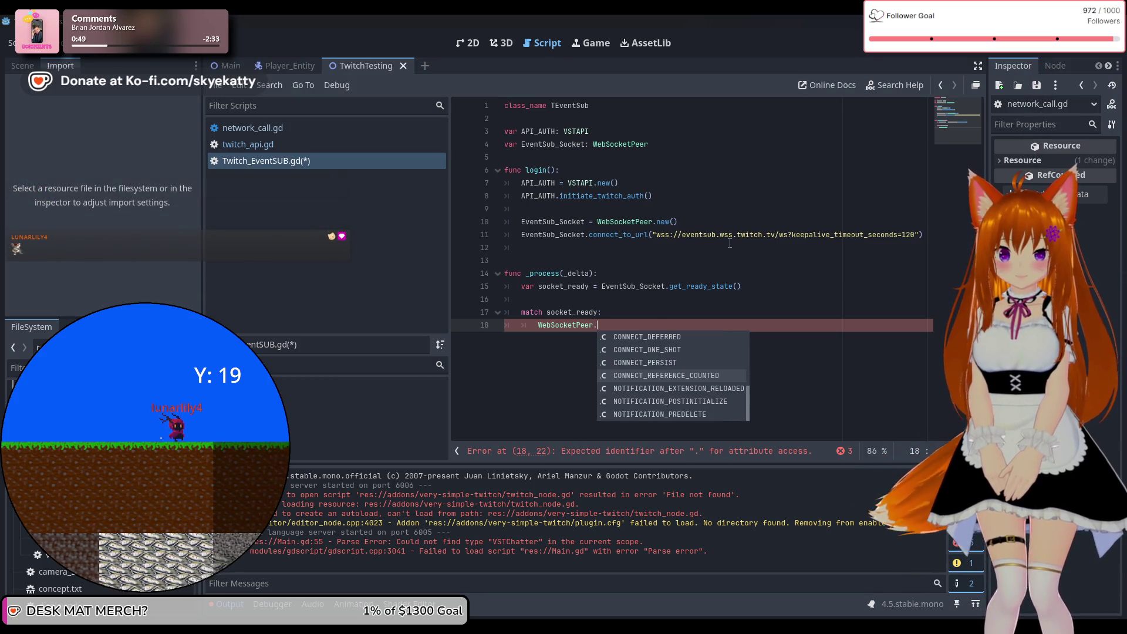
{"action": "key", "text": "Down"}
{"action": "key", "text": "Down"}
{"action": "key", "text": "Down"}
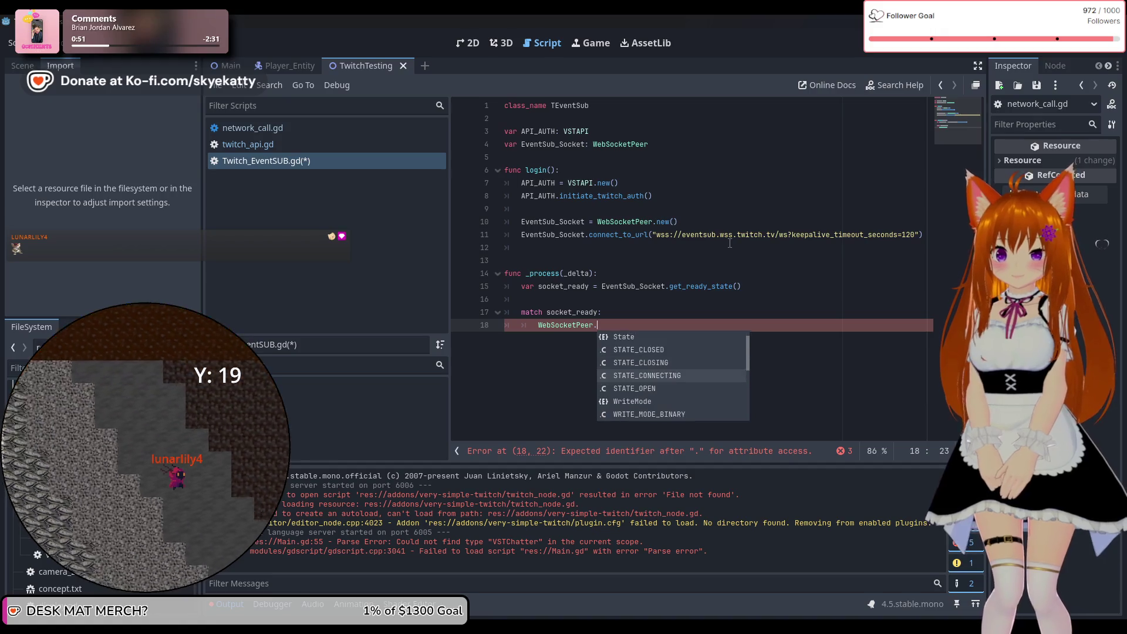
{"action": "key", "text": "Return"}
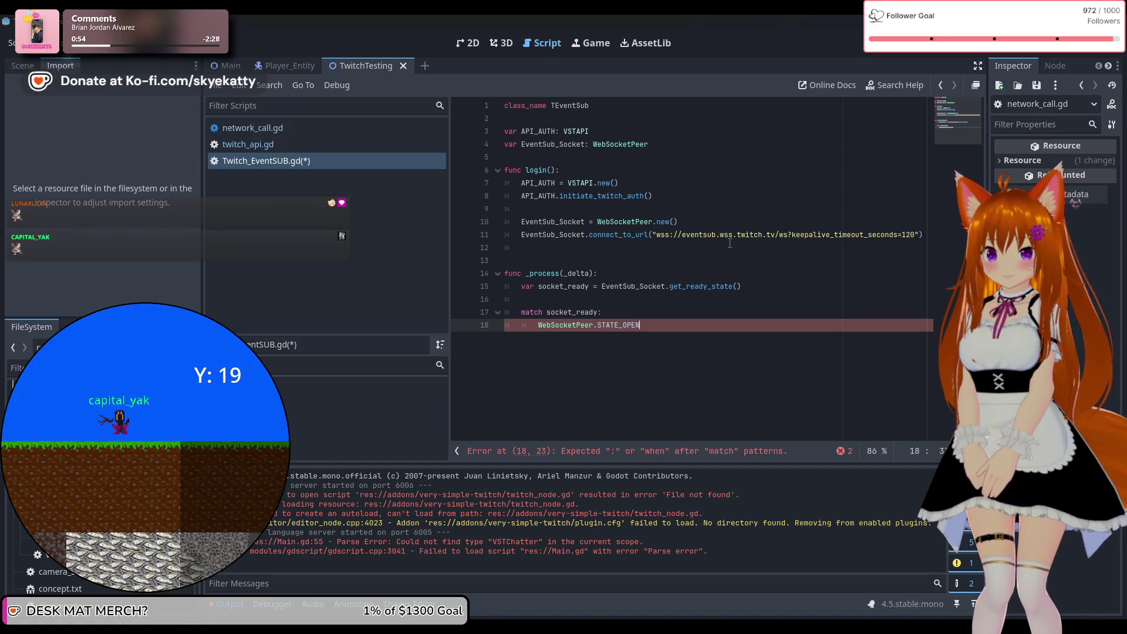
{"action": "key", "text": "Return"}
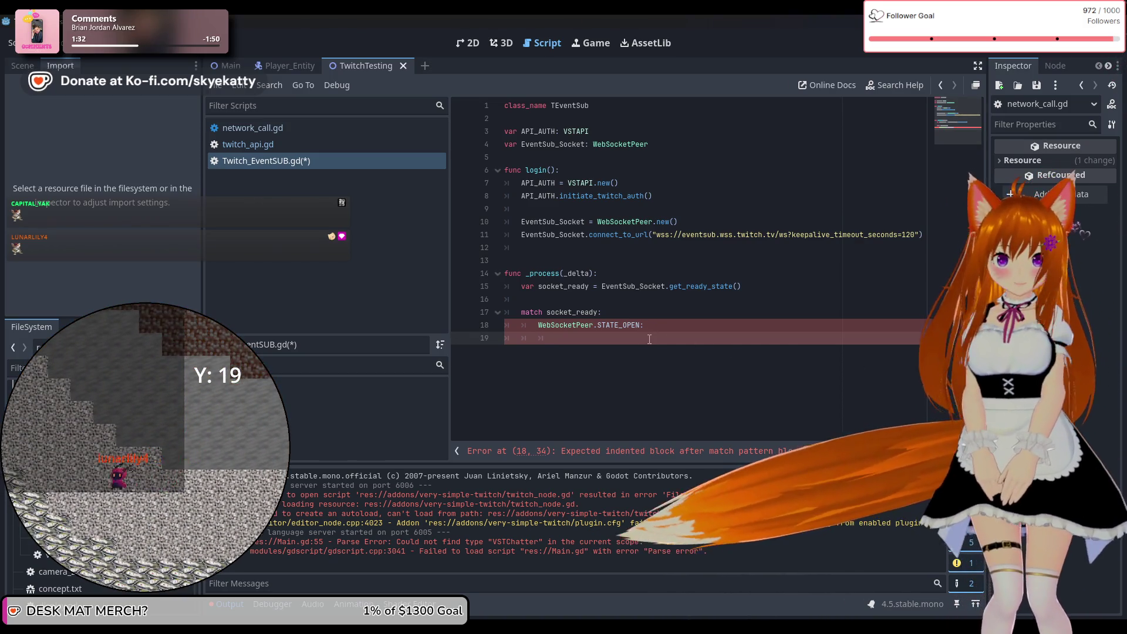
{"action": "type", "text": "message = "}
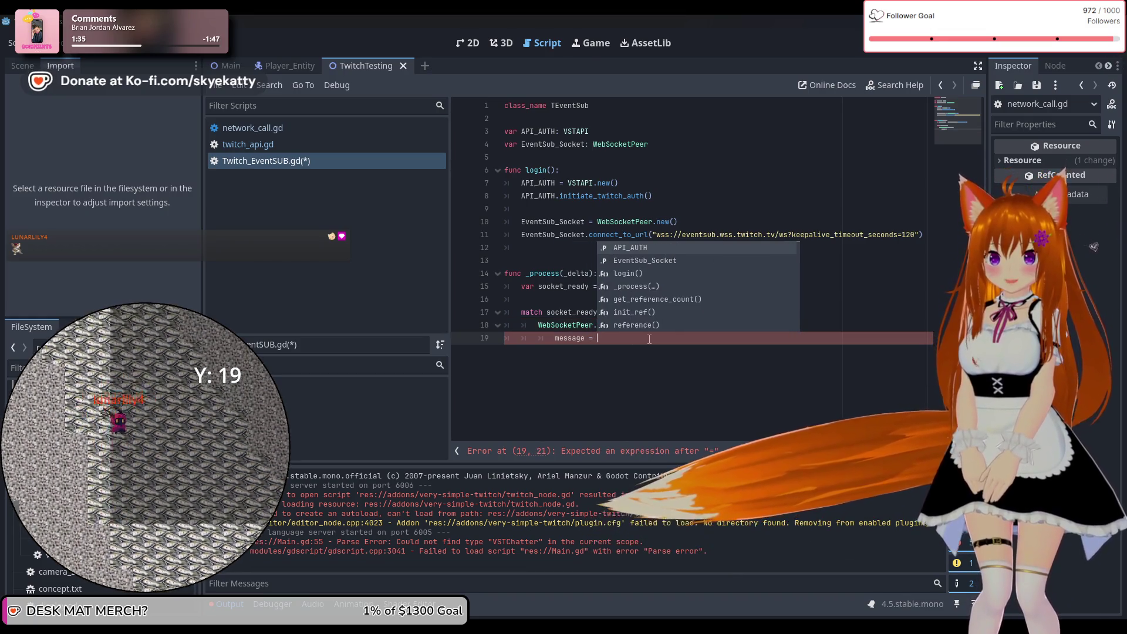
{"action": "type", "text": "Eve"}
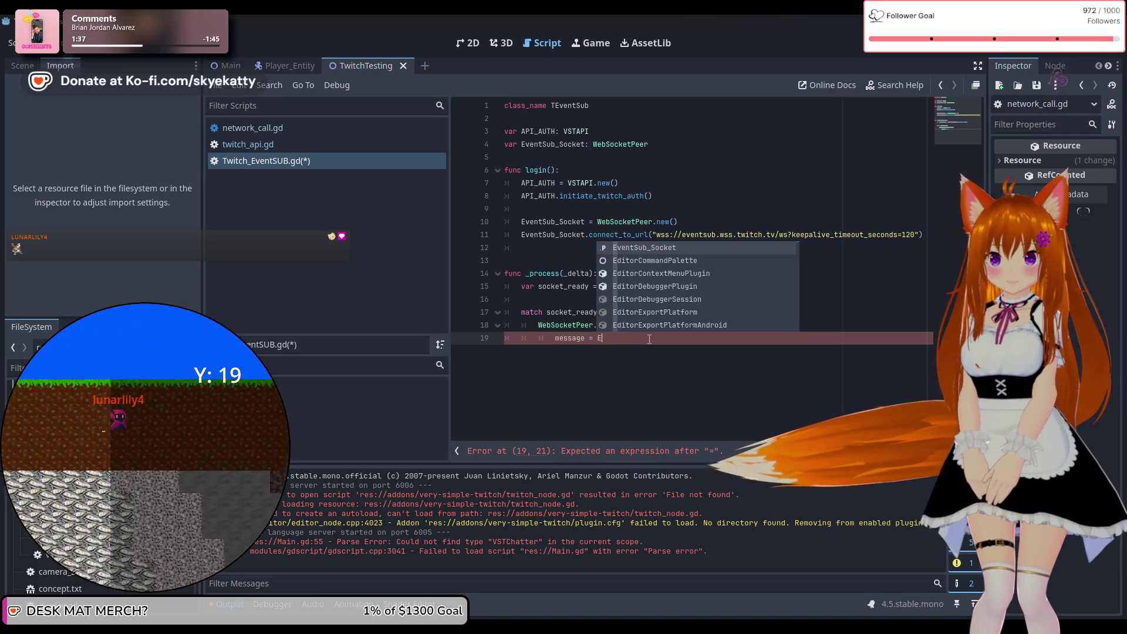
Step: Complete the STATE_OPEN line as message = EventSub_Socket.get_packet()
{"action": "key", "text": "Return"}
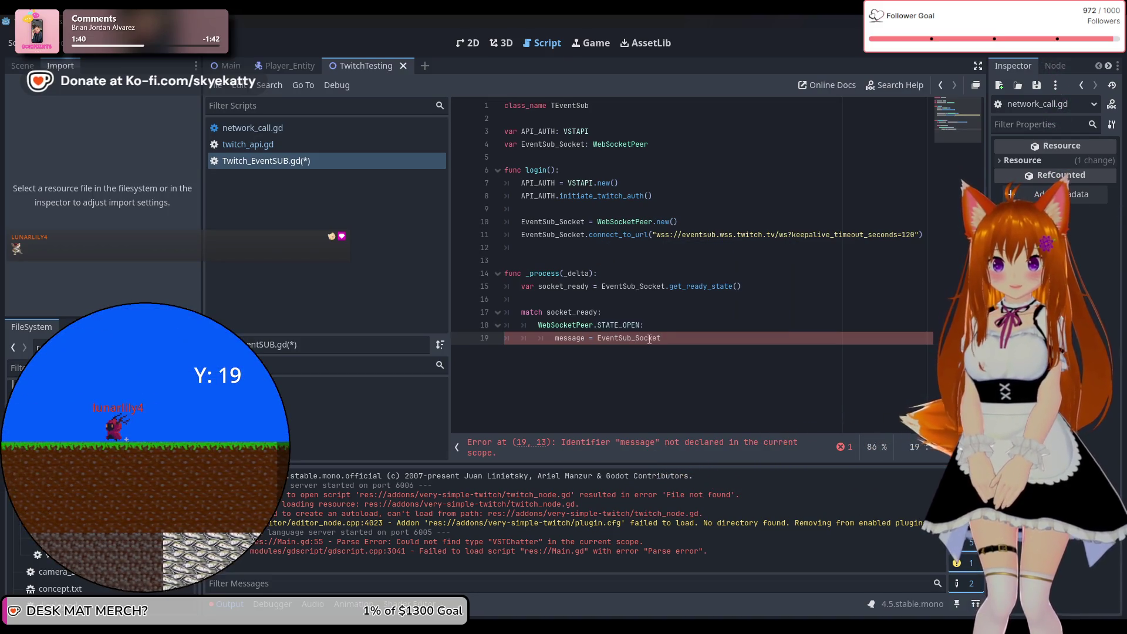
{"action": "type", "text": ".get"}
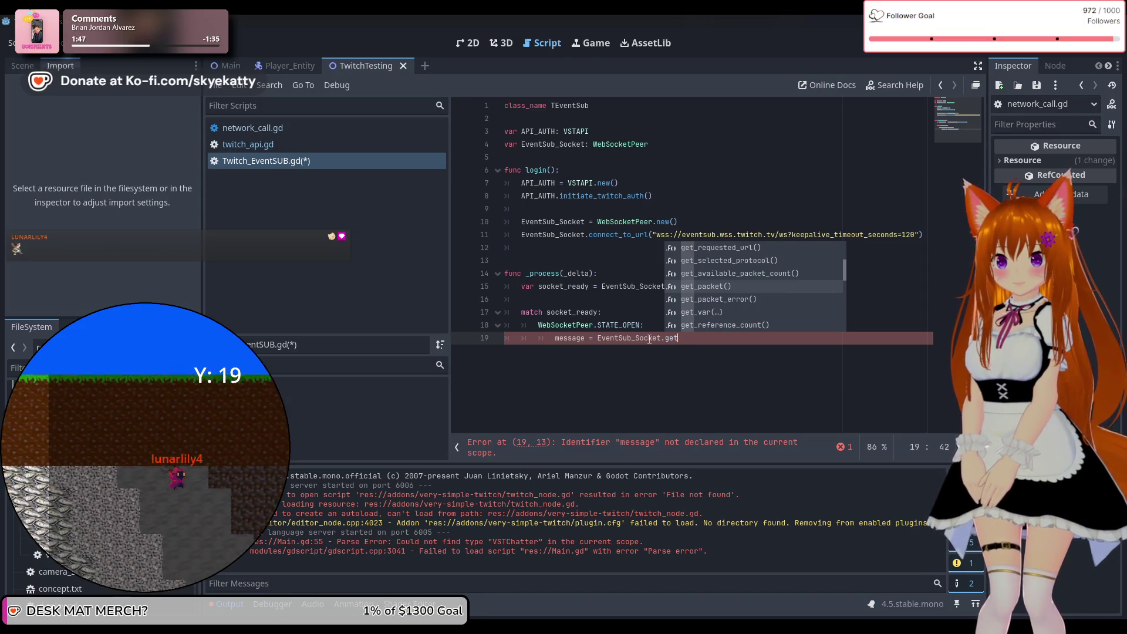
{"action": "key", "text": "Down"}
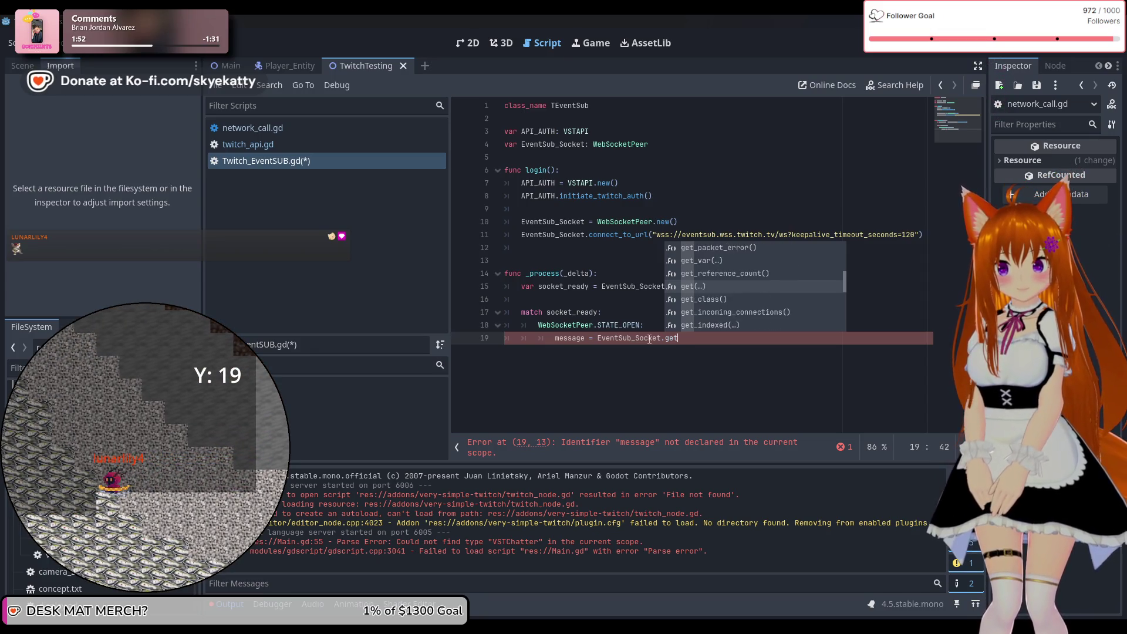
{"action": "key", "text": "Down"}
{"action": "key", "text": "Down"}
{"action": "key", "text": "Down"}
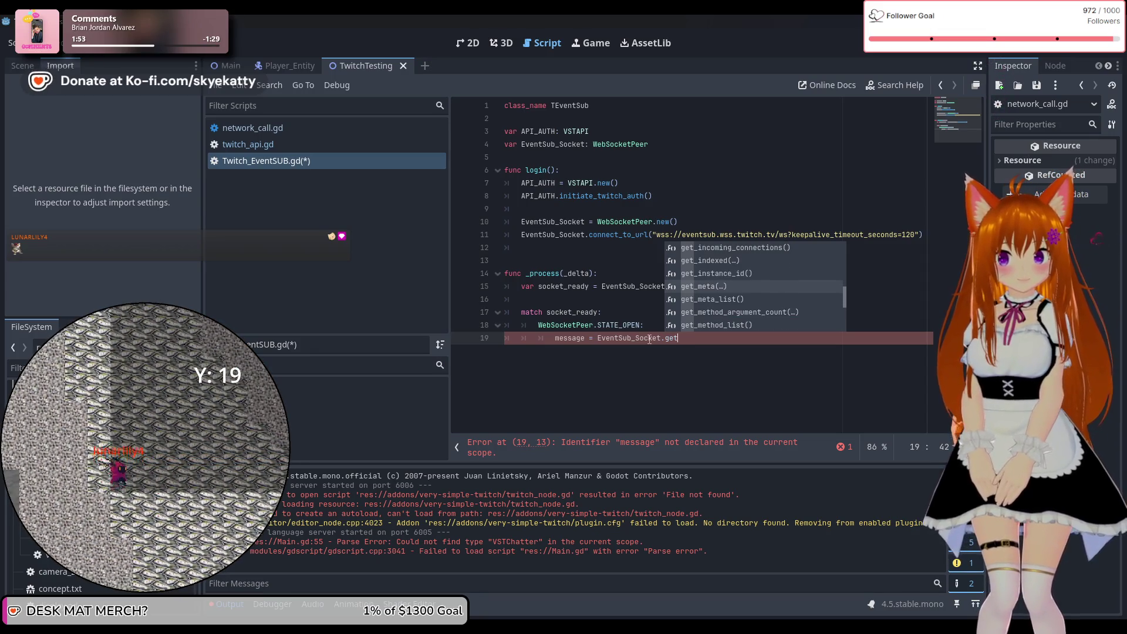
{"action": "key", "text": "Up"}
{"action": "key", "text": "Up"}
{"action": "key", "text": "Up"}
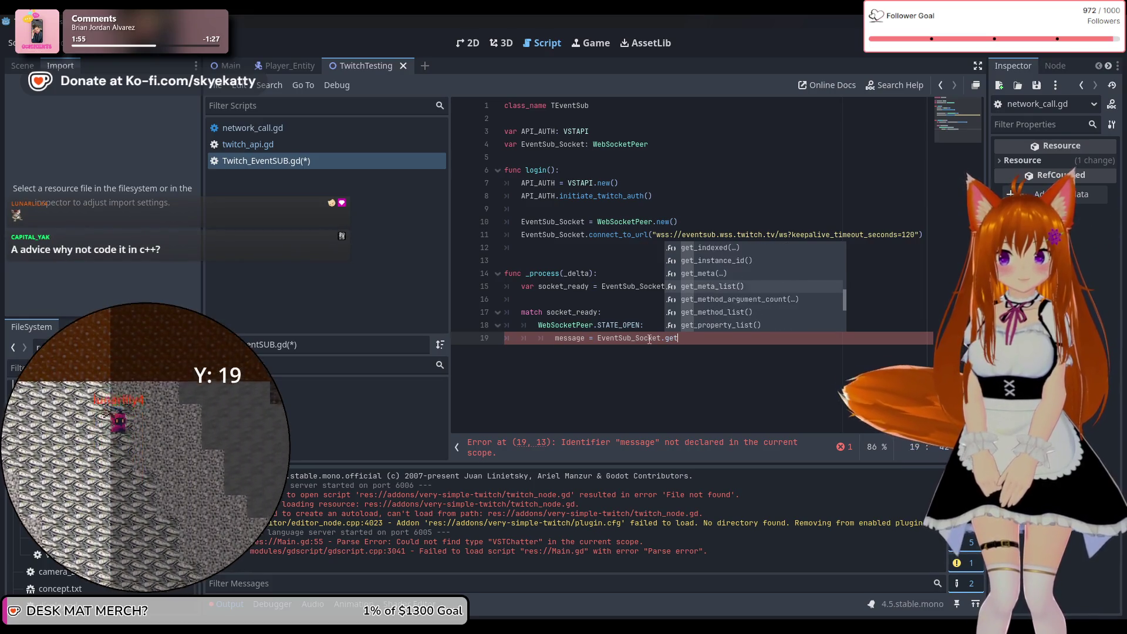
{"action": "key", "text": "Up"}
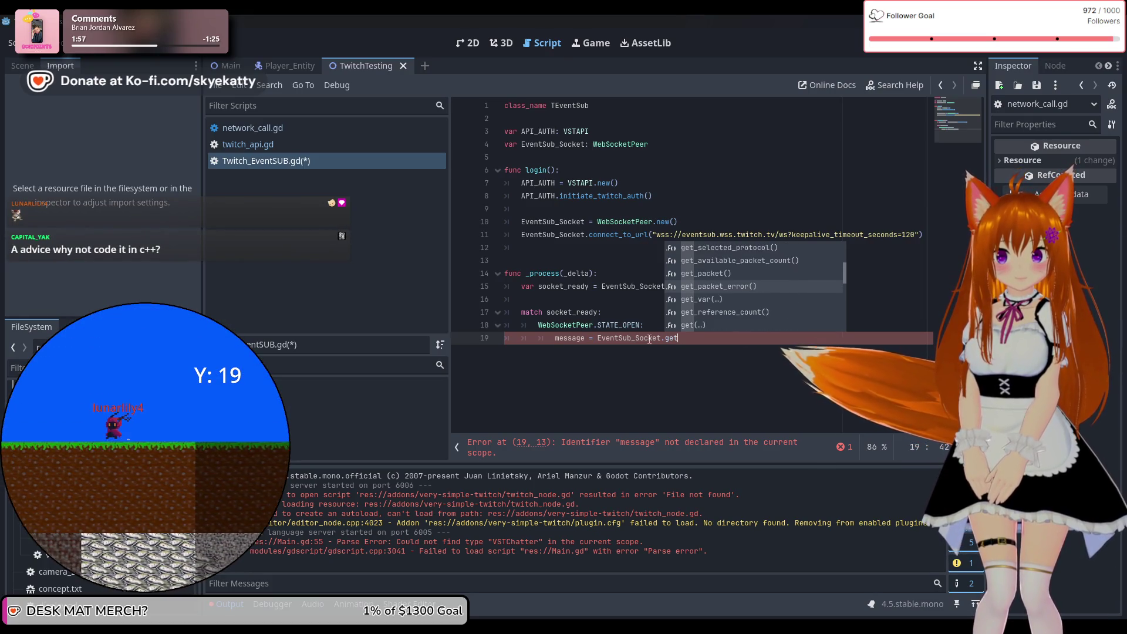
{"action": "key", "text": "Up"}
{"action": "key", "text": "Return"}
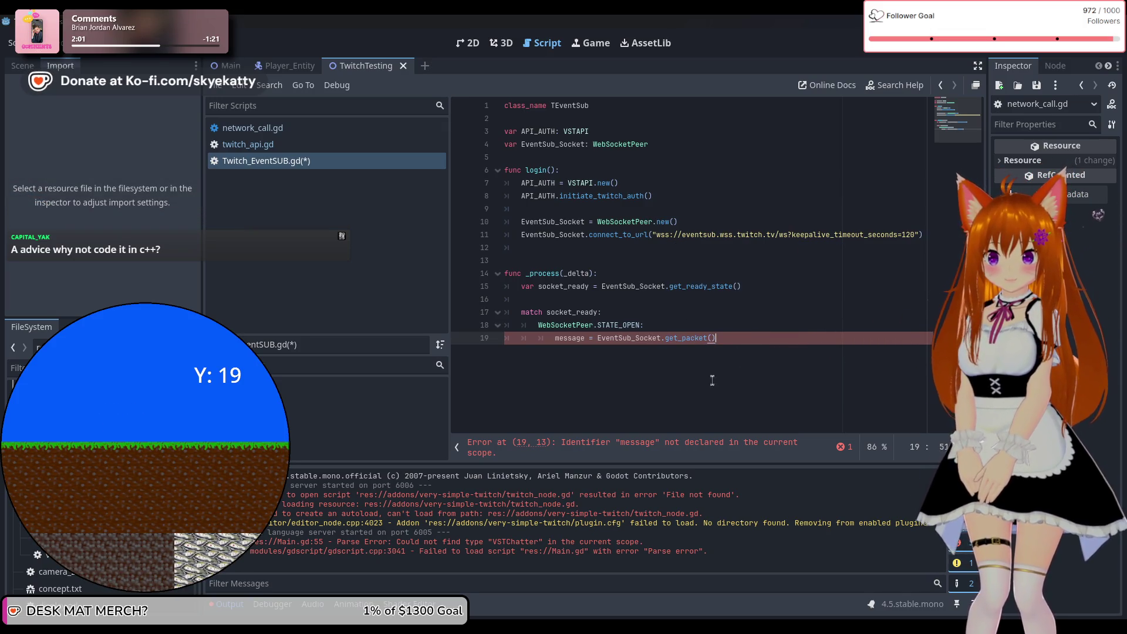
{"action": "right_click", "coordinate": [699, 340]}
Step: Read the get_packet entry in the PacketPeer docs, then go back to Twitch_EventSUB.gd
{"action": "left_click", "coordinate": [731, 605]}
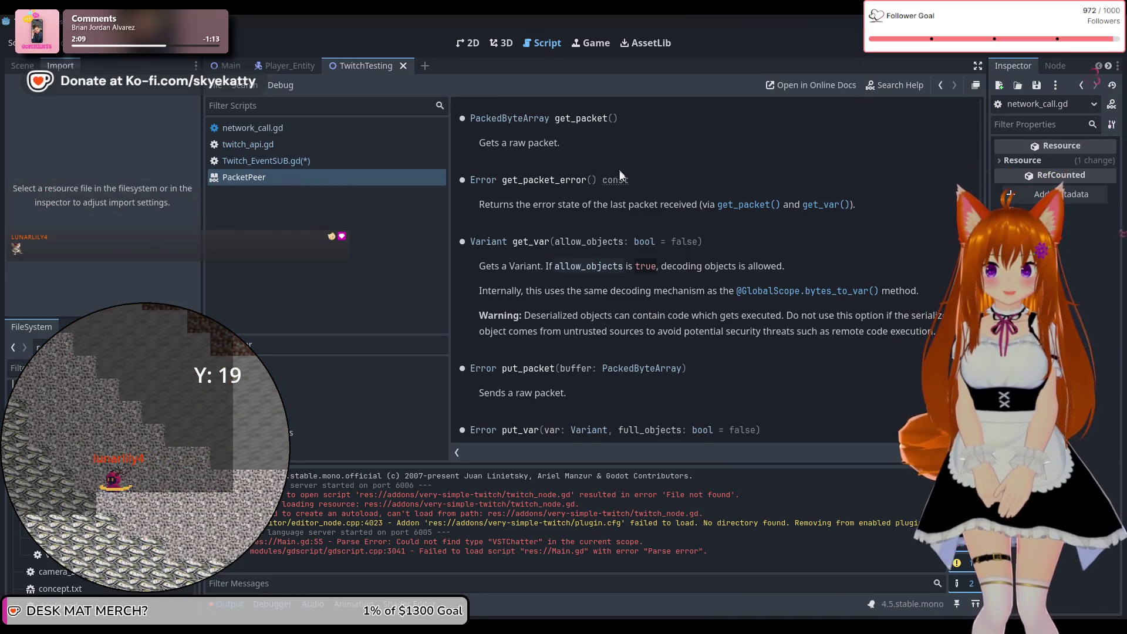
{"action": "scroll", "coordinate": [616, 176], "scroll_direction": "up", "scroll_amount": 8}
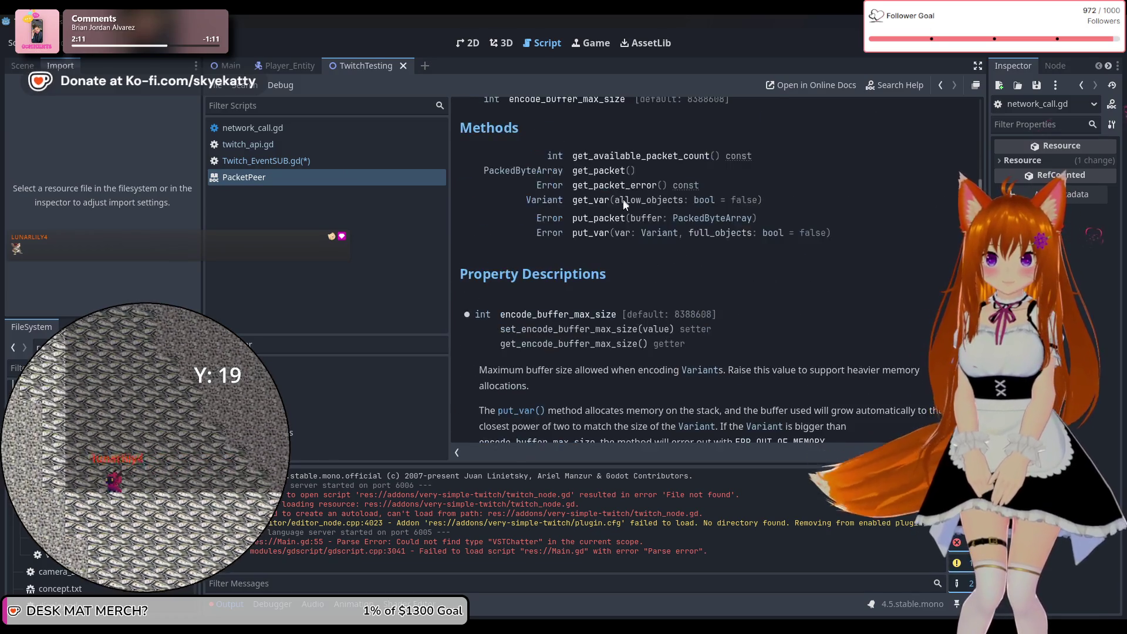
{"action": "scroll", "coordinate": [622, 199], "scroll_direction": "up", "scroll_amount": 5}
{"action": "scroll", "coordinate": [567, 206], "scroll_direction": "down", "scroll_amount": 3}
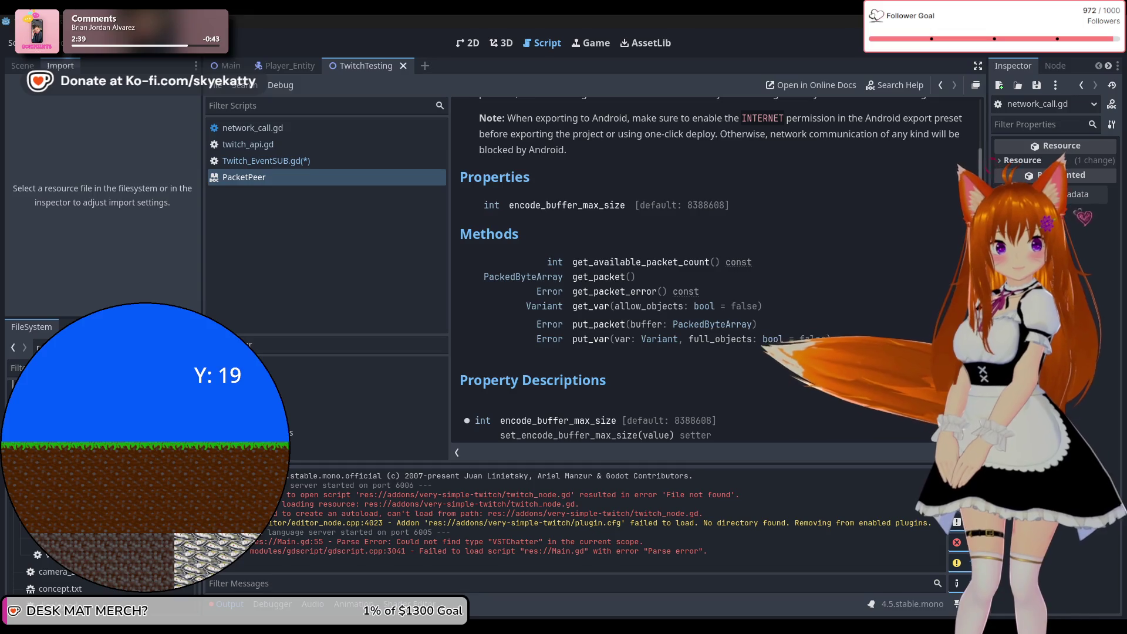
{"action": "scroll", "coordinate": [731, 232], "scroll_direction": "down", "scroll_amount": 5}
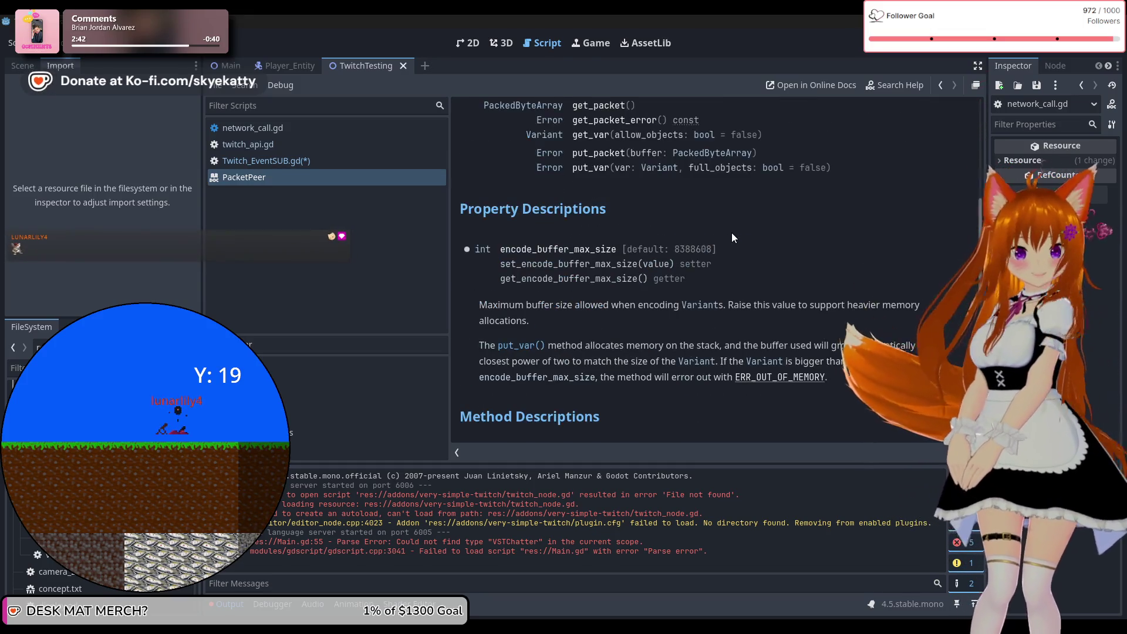
{"action": "scroll", "coordinate": [732, 236], "scroll_direction": "down", "scroll_amount": 8}
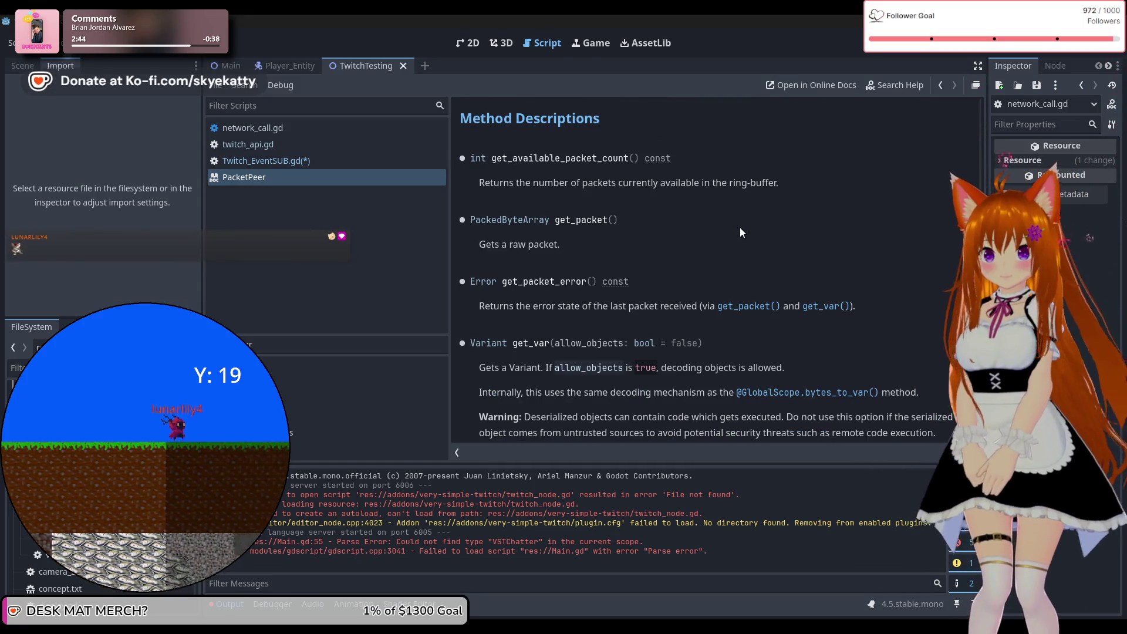
{"action": "scroll", "coordinate": [740, 232], "scroll_direction": "down", "scroll_amount": 5}
{"action": "left_click", "coordinate": [327, 163]}
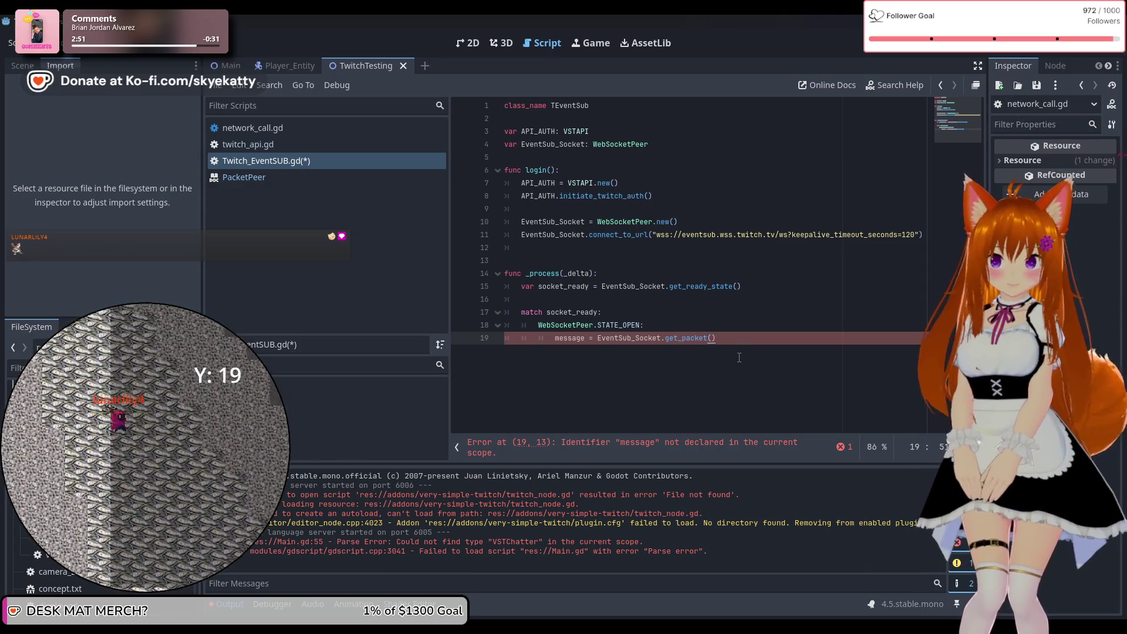
{"action": "left_click", "coordinate": [303, 175]}
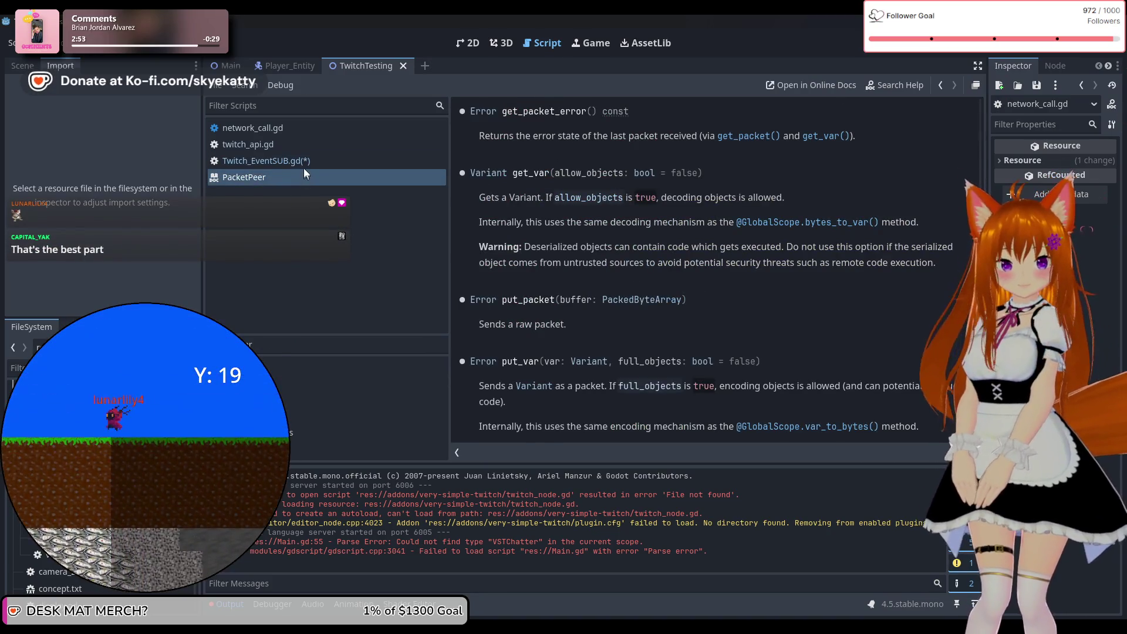
{"action": "left_click", "coordinate": [304, 168]}
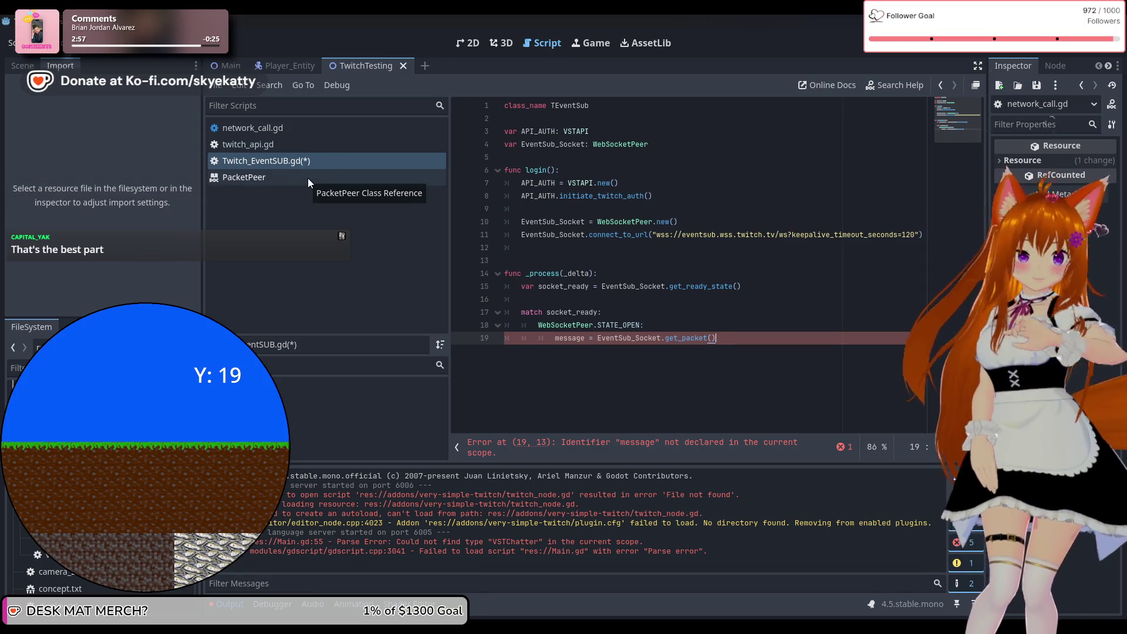
{"action": "left_click", "coordinate": [308, 178]}
{"action": "scroll", "coordinate": [693, 281], "scroll_direction": "up", "scroll_amount": 4}
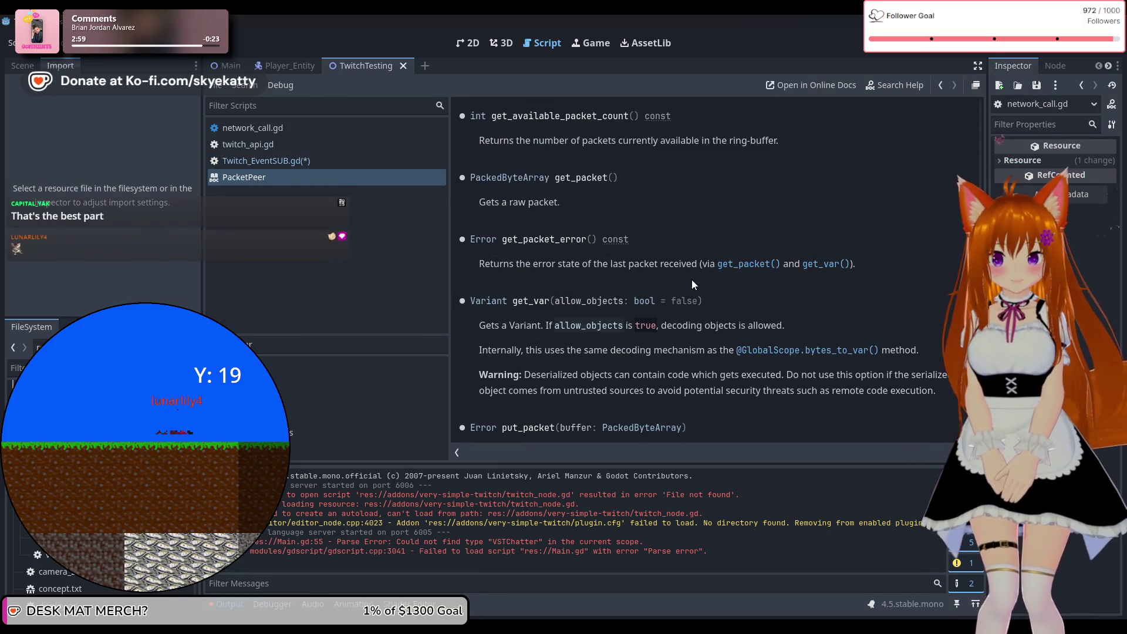
{"action": "scroll", "coordinate": [681, 275], "scroll_direction": "down", "scroll_amount": 4}
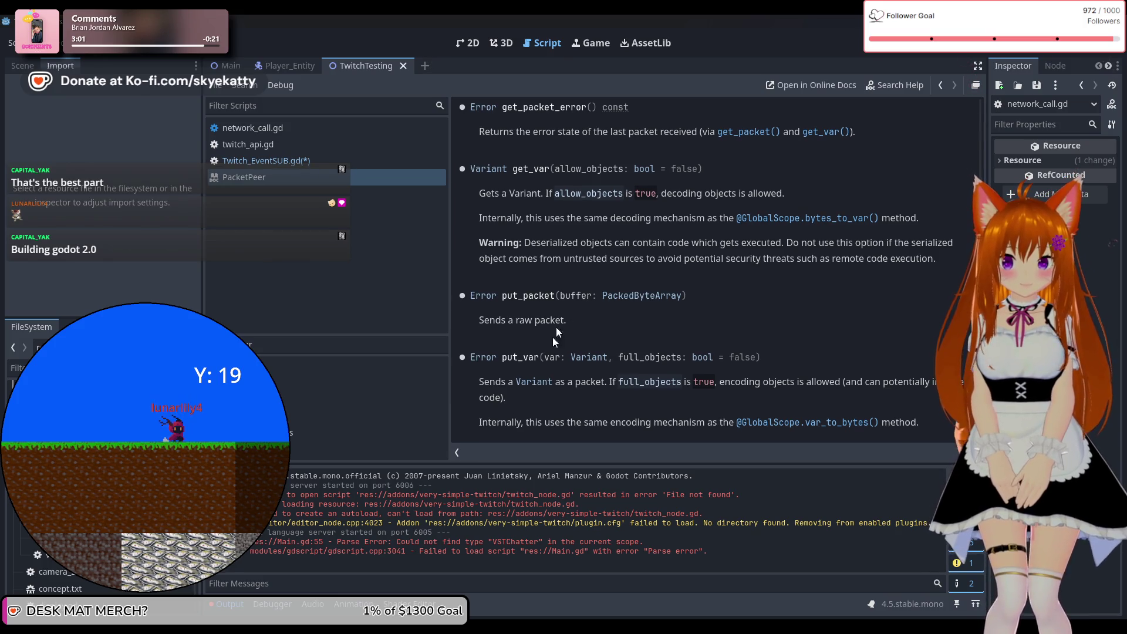
{"action": "scroll", "coordinate": [617, 352], "scroll_direction": "up", "scroll_amount": 3}
{"action": "scroll", "coordinate": [566, 306], "scroll_direction": "up", "scroll_amount": 2}
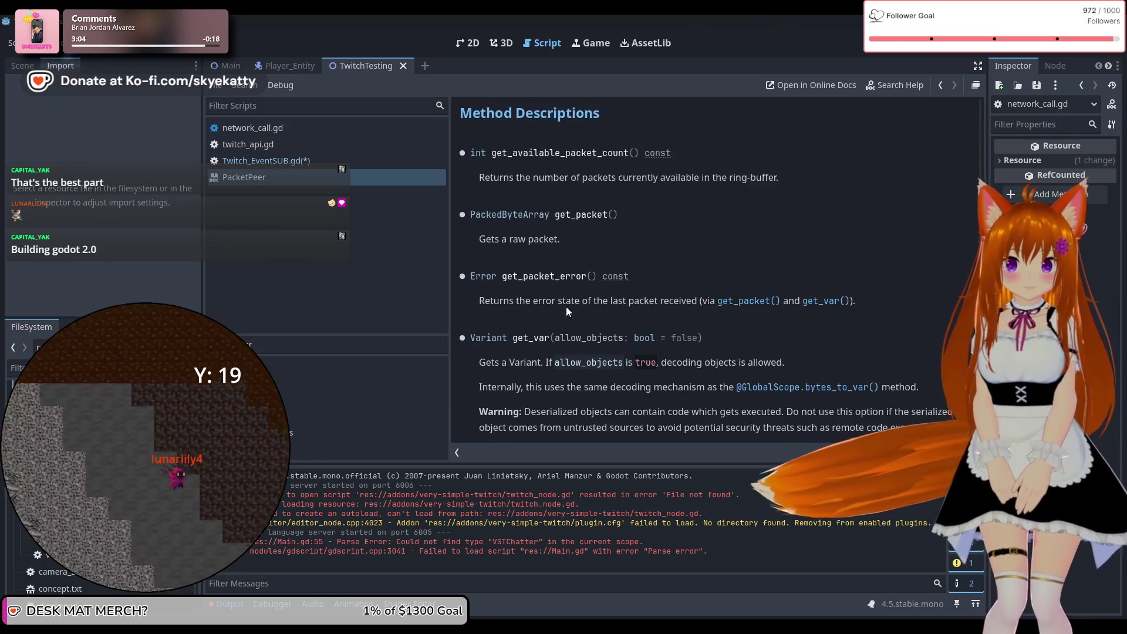
{"action": "scroll", "coordinate": [564, 306], "scroll_direction": "up", "scroll_amount": 1}
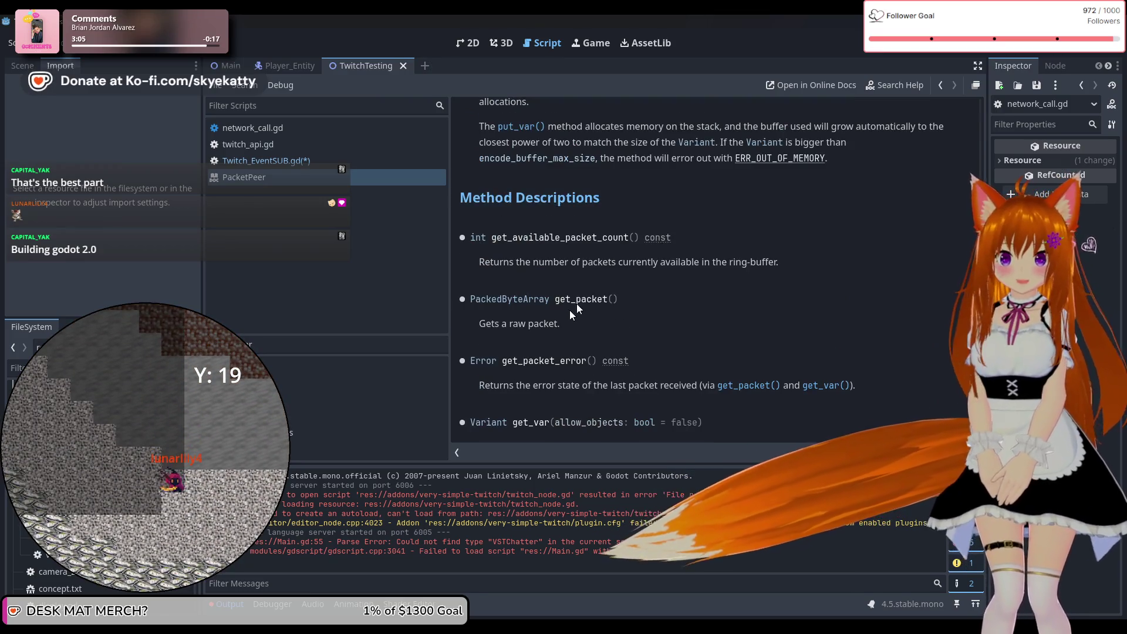
{"action": "scroll", "coordinate": [583, 299], "scroll_direction": "up", "scroll_amount": 1}
{"action": "scroll", "coordinate": [580, 299], "scroll_direction": "up", "scroll_amount": 2}
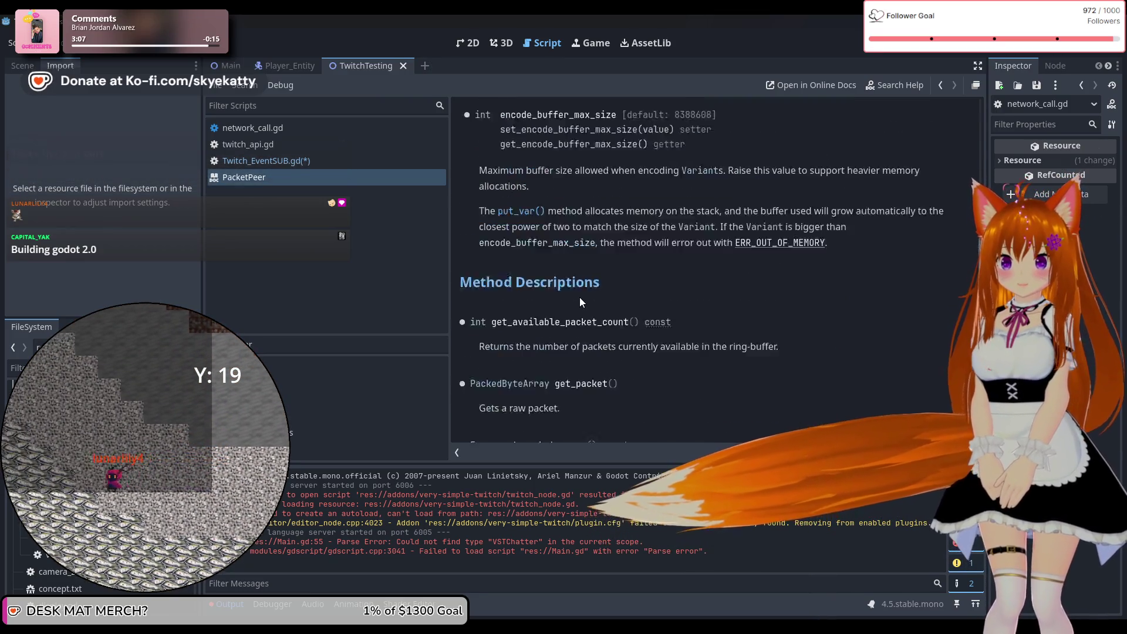
{"action": "scroll", "coordinate": [579, 301], "scroll_direction": "up", "scroll_amount": 2}
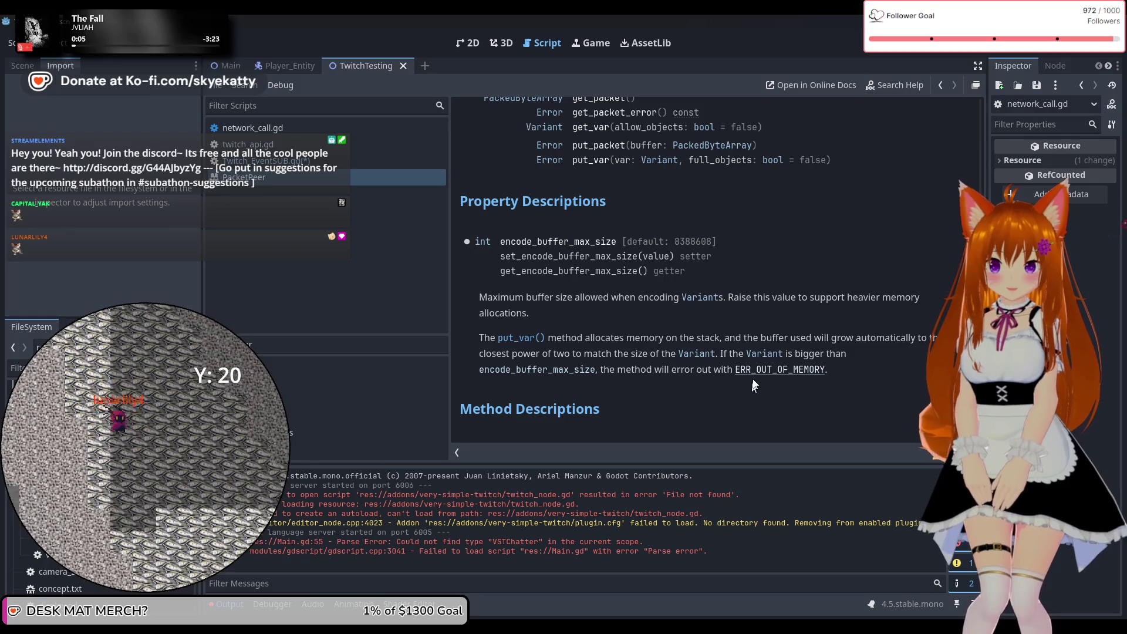
{"action": "scroll", "coordinate": [753, 378], "scroll_direction": "up", "scroll_amount": 3}
{"action": "scroll", "coordinate": [752, 375], "scroll_direction": "up", "scroll_amount": 3}
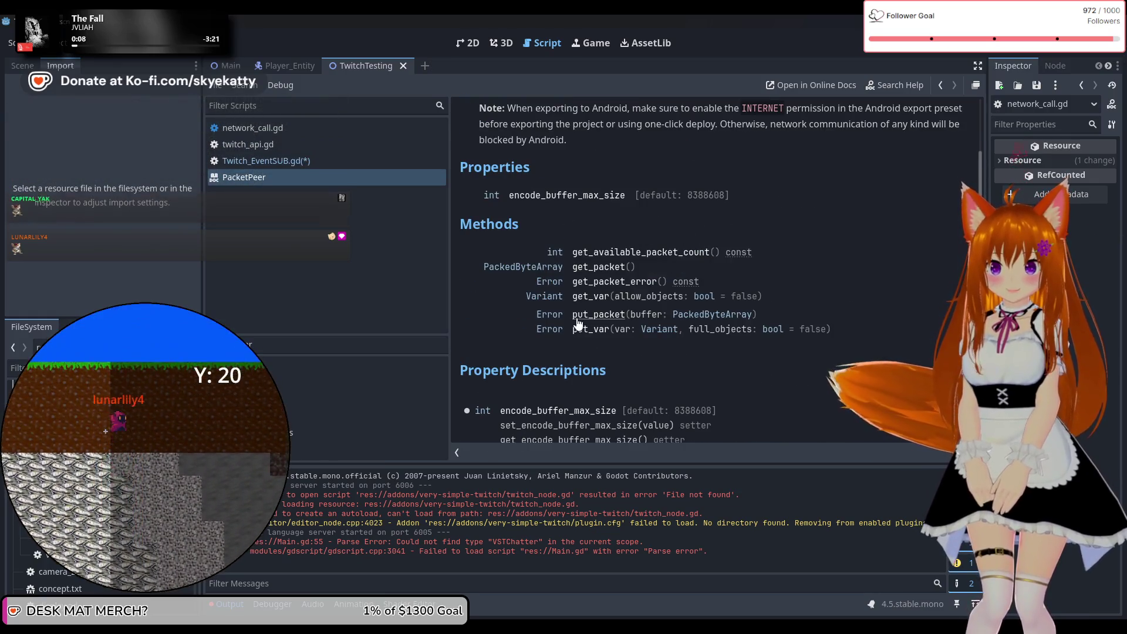
{"action": "scroll", "coordinate": [590, 296], "scroll_direction": "down", "scroll_amount": 20}
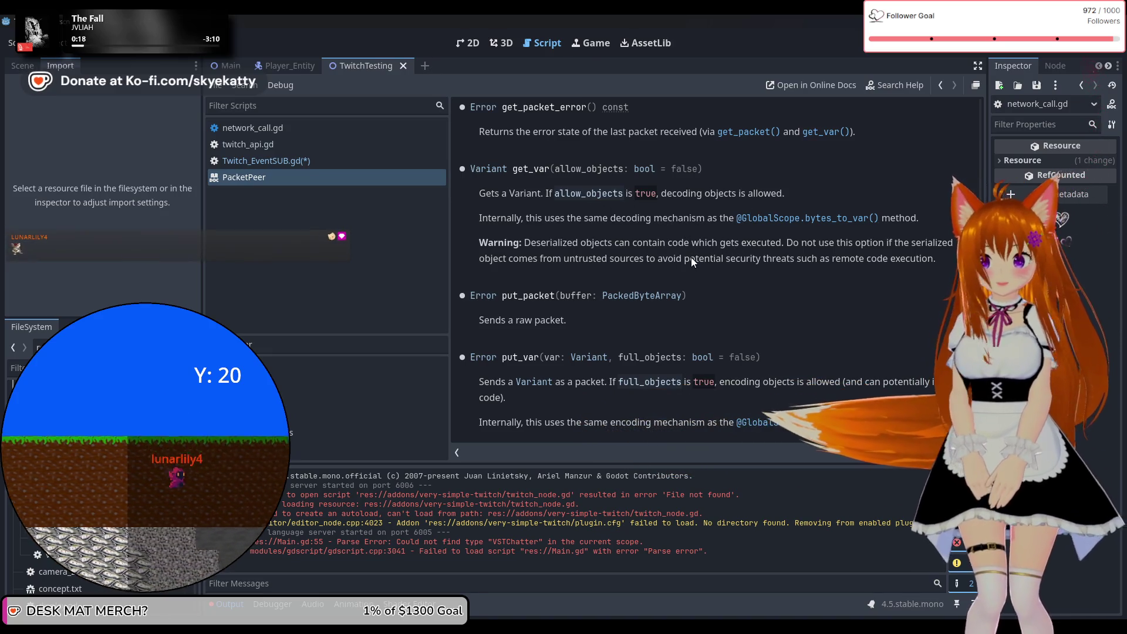
{"action": "scroll", "coordinate": [687, 258], "scroll_direction": "up", "scroll_amount": 3}
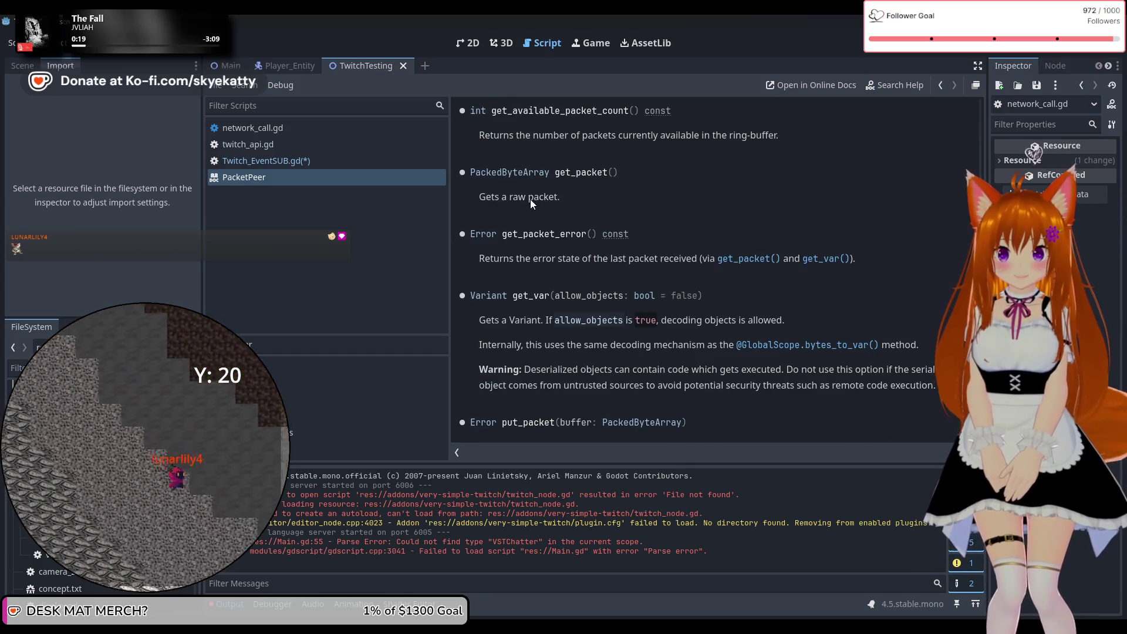
{"action": "scroll", "coordinate": [531, 202], "scroll_direction": "up", "scroll_amount": 3}
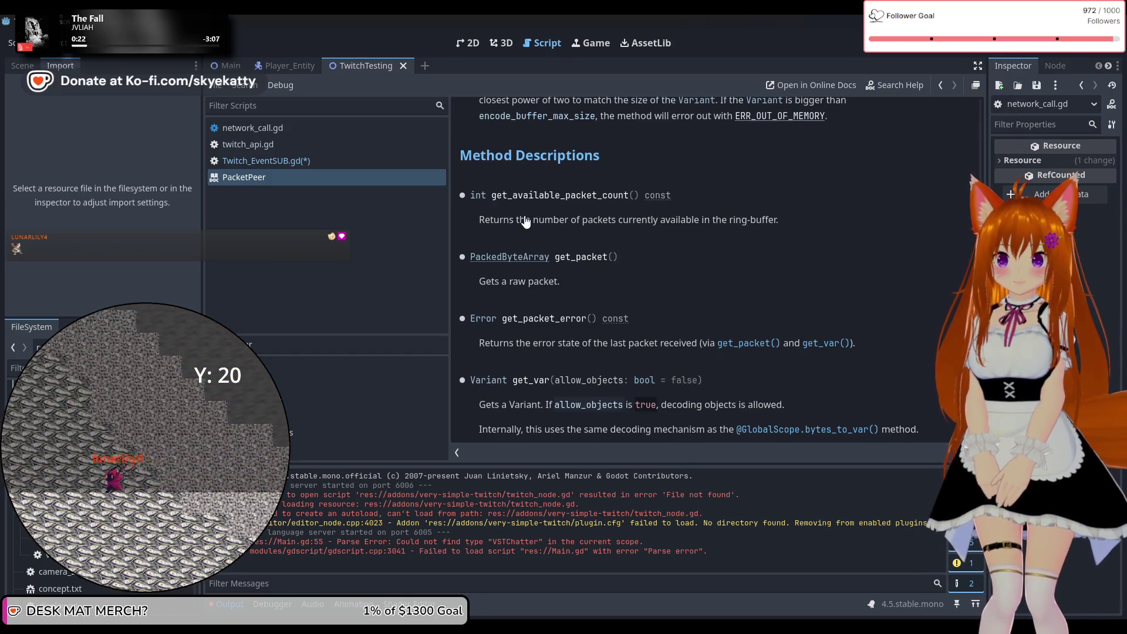
{"action": "left_click", "coordinate": [531, 260]}
{"action": "scroll", "coordinate": [596, 248], "scroll_direction": "down", "scroll_amount": 2}
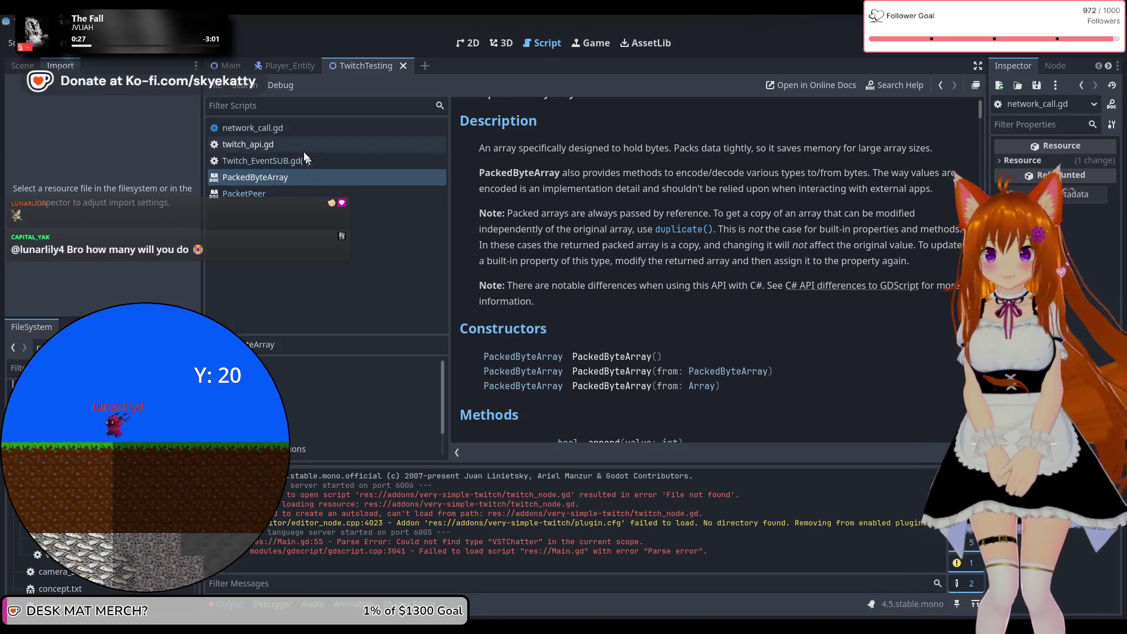
{"action": "left_click", "coordinate": [304, 160]}
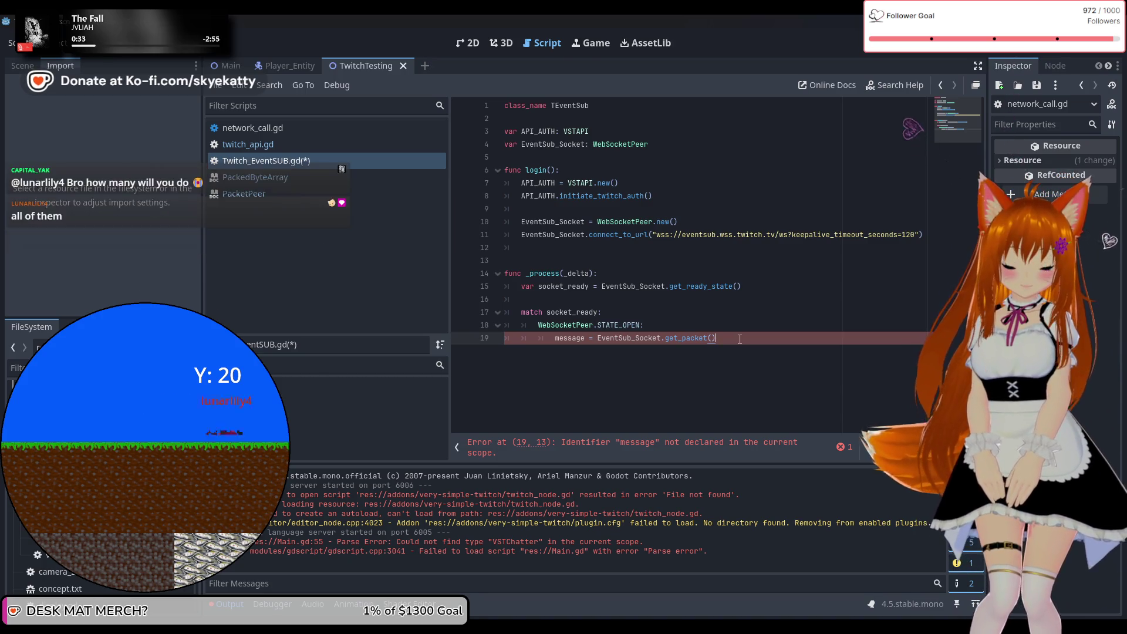
Step: Replace 'message' on line 19 with 'var packet' so it holds EventSub_Socket.get_packet()
{"action": "key", "text": "Up"}
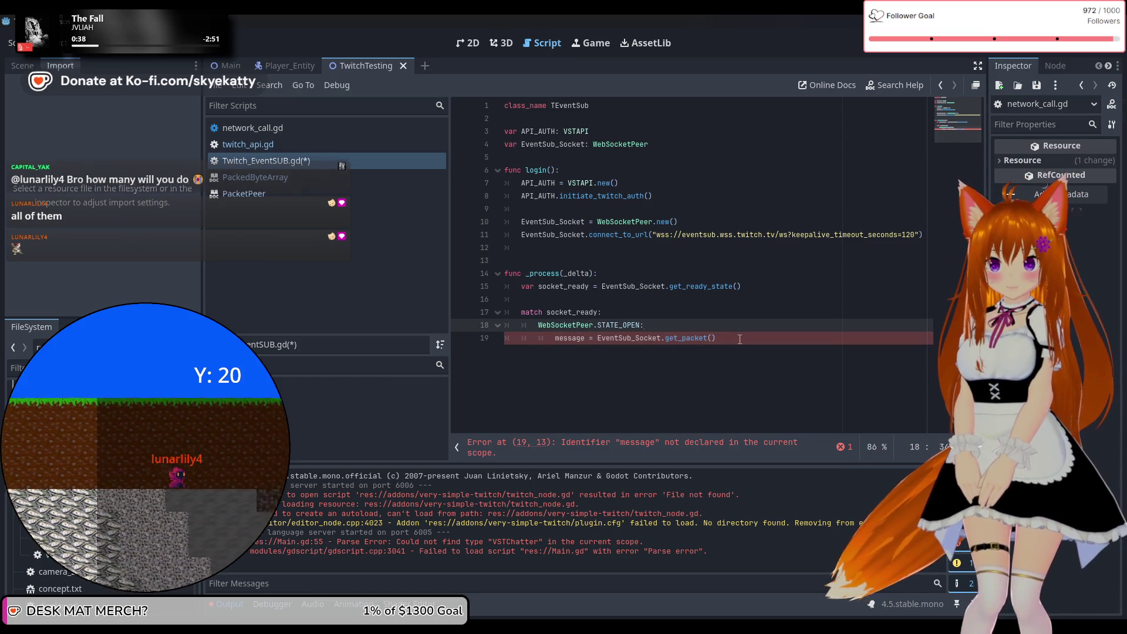
{"action": "key", "text": "Down"}
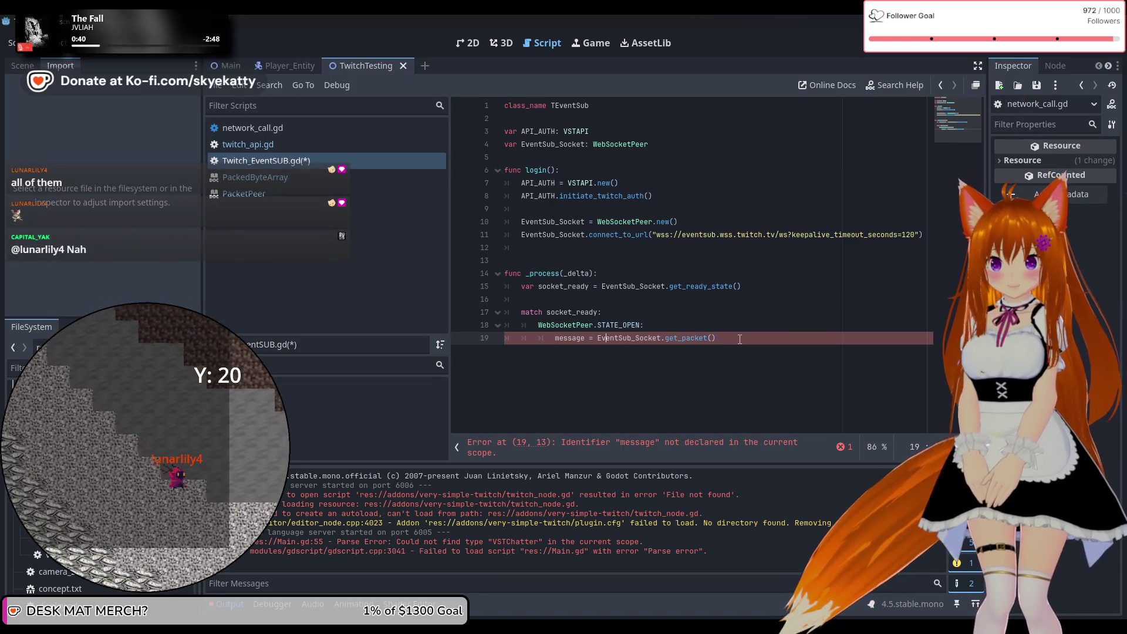
{"action": "key", "text": "Left"}
{"action": "key", "text": "Left"}
{"action": "key", "text": "Left"}
{"action": "key", "text": "BackSpace"}
{"action": "key", "text": "BackSpace"}
{"action": "key", "text": "BackSpace"}
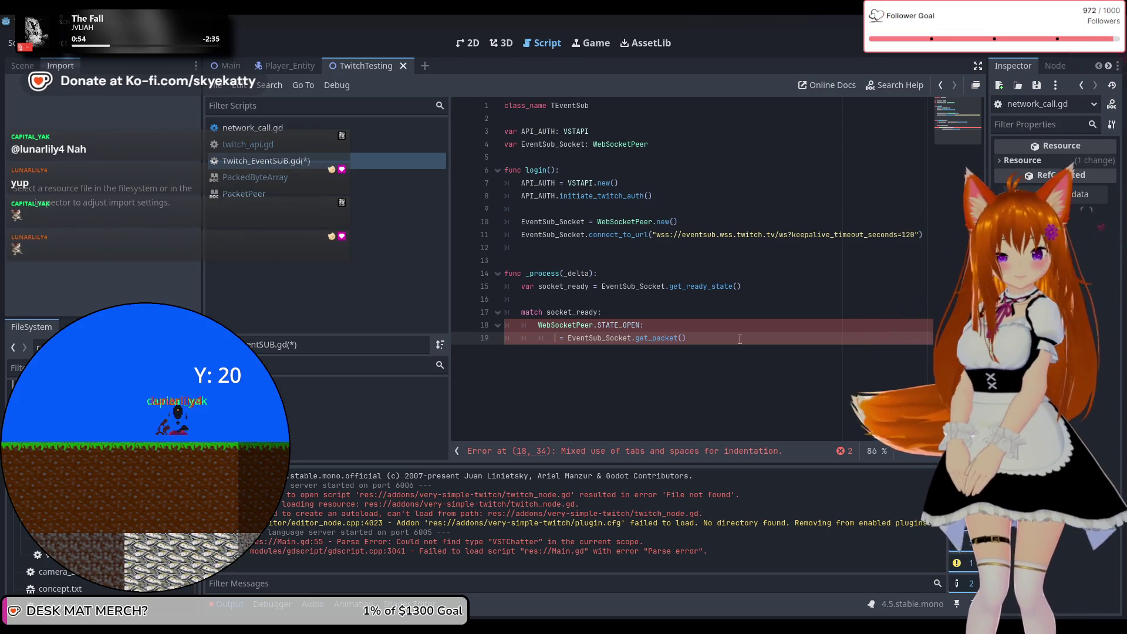
{"action": "key", "text": "ctrl+space"}
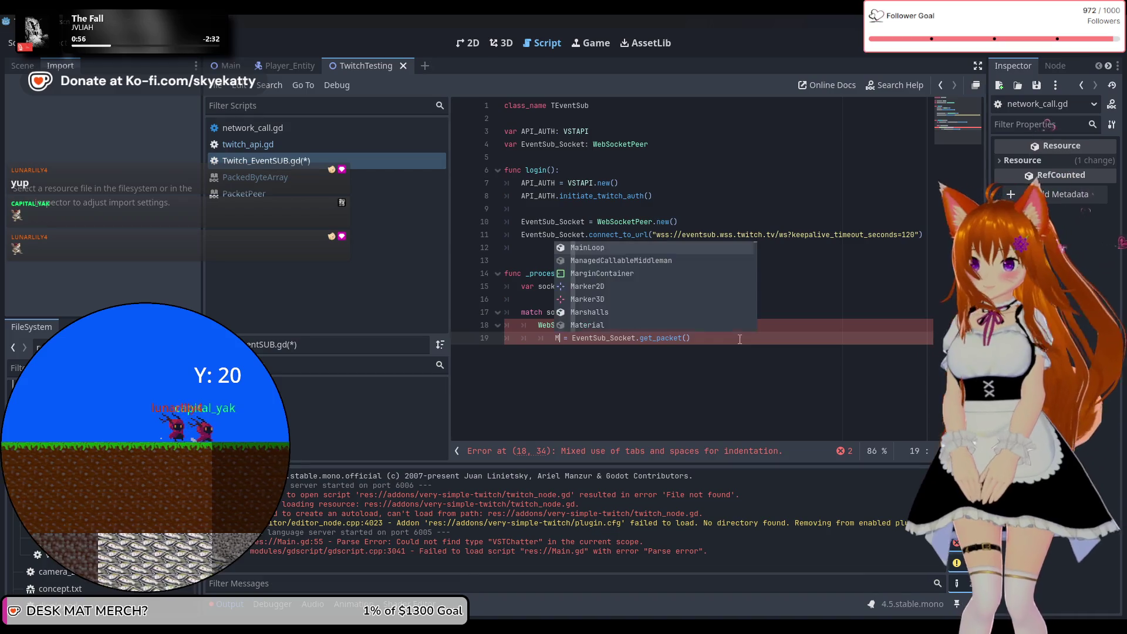
{"action": "key", "text": "Escape"}
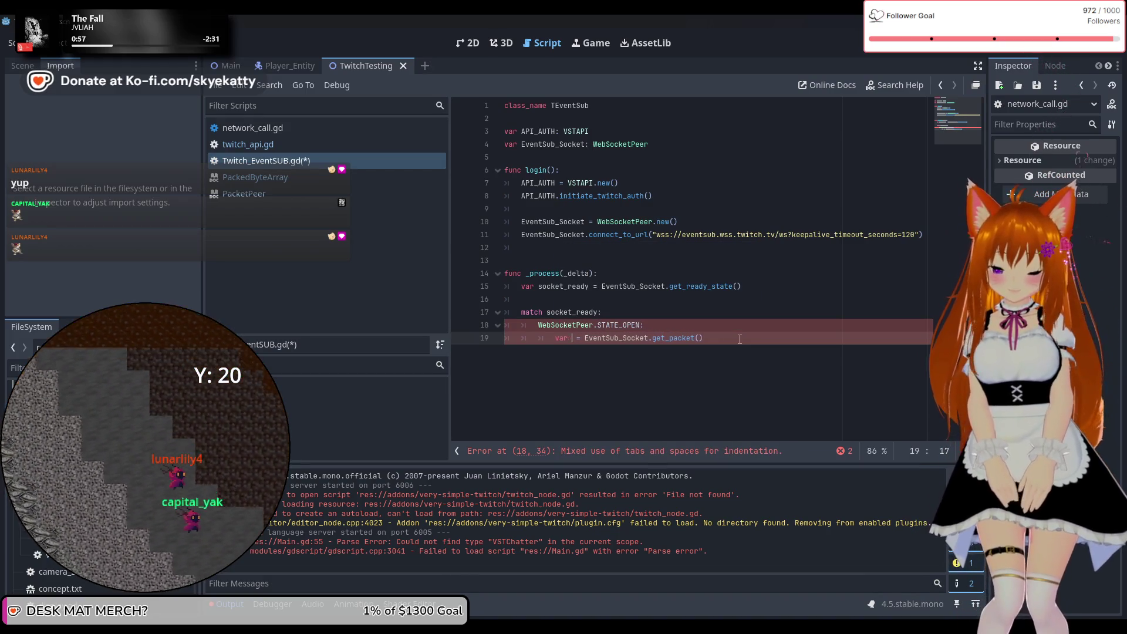
{"action": "type", "text": "var mi"}
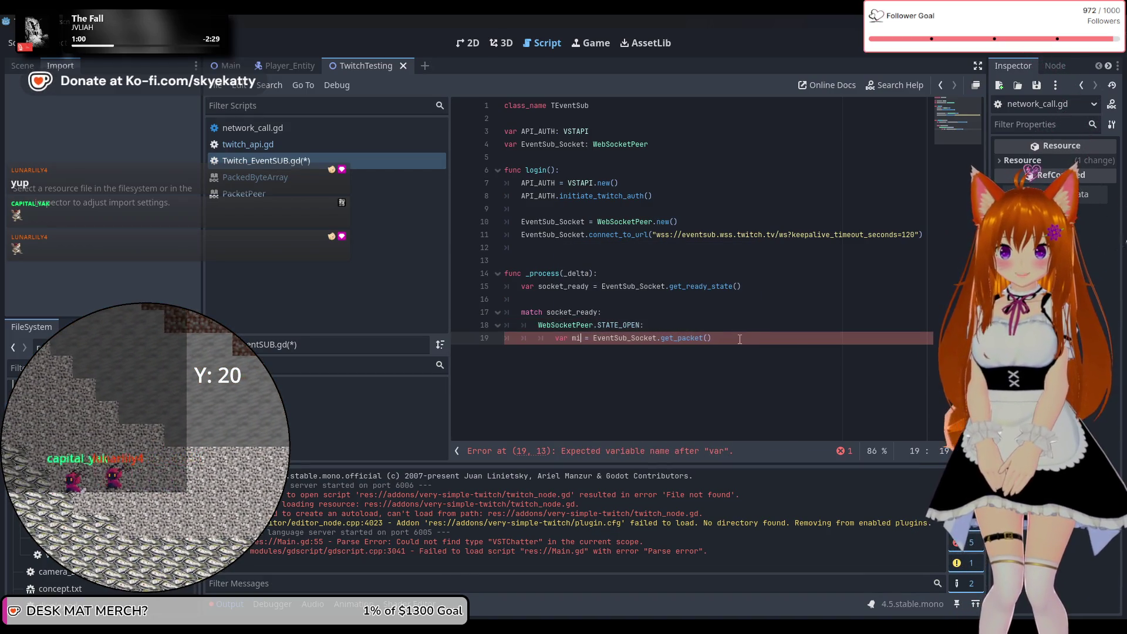
{"action": "key", "text": "BackSpace"}
{"action": "key", "text": "BackSpace"}
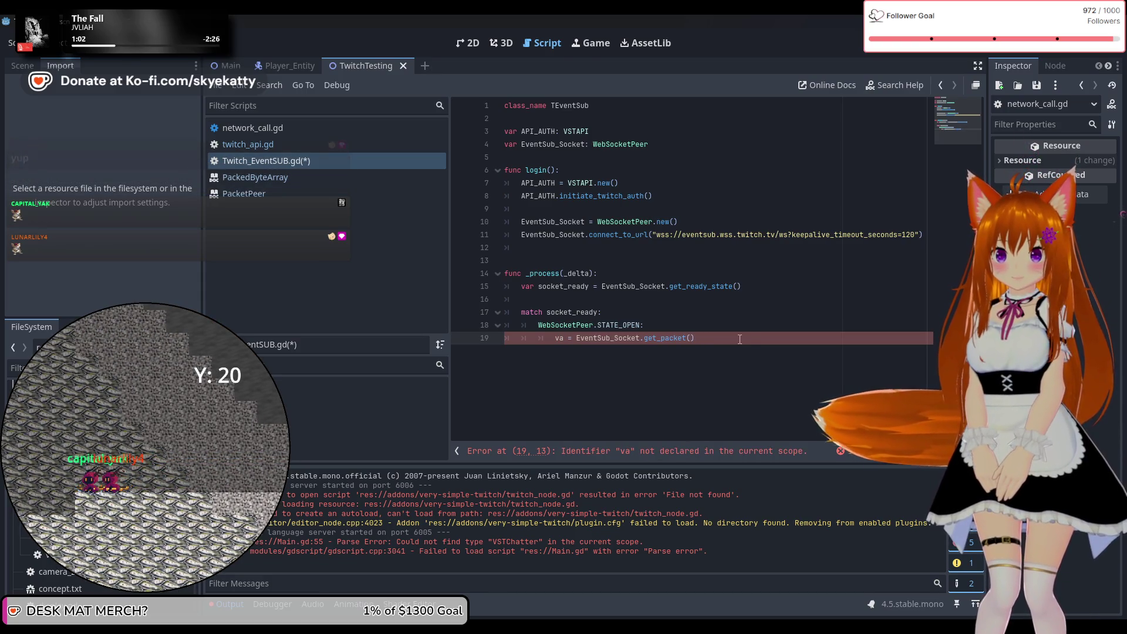
{"action": "type", "text": "r packet"}
{"action": "left_click", "coordinate": [767, 338]}
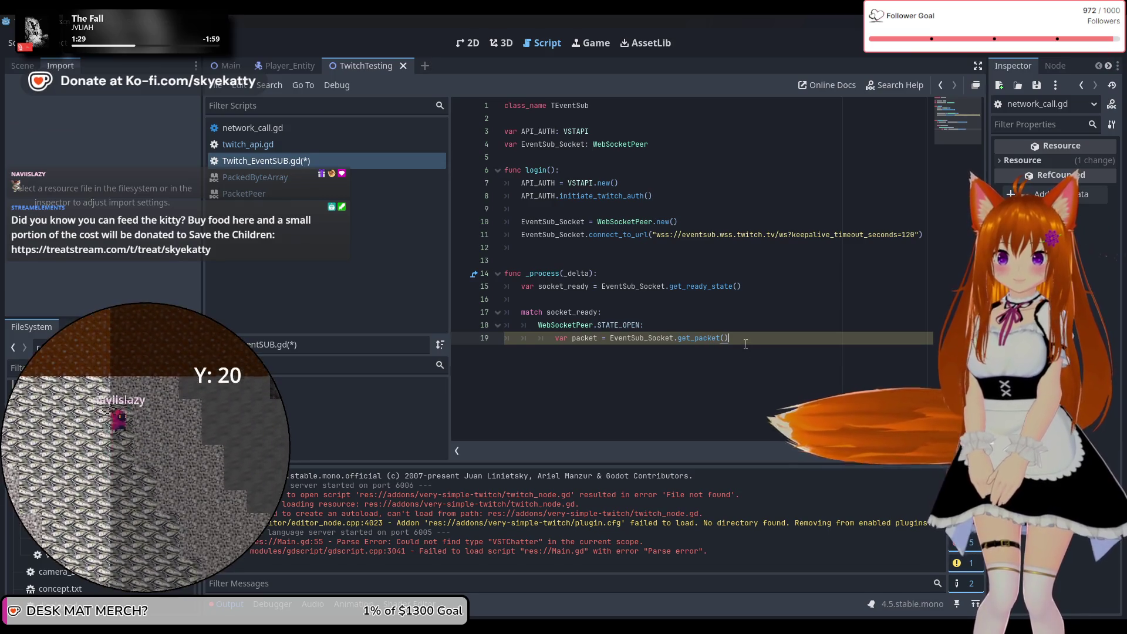
Step: Declare var message = packet.get_string_from_utf8() on line 21, then begin 'var json = JSON'
{"action": "key", "text": "Return"}
{"action": "key", "text": "Return"}
{"action": "type", "text": "var"}
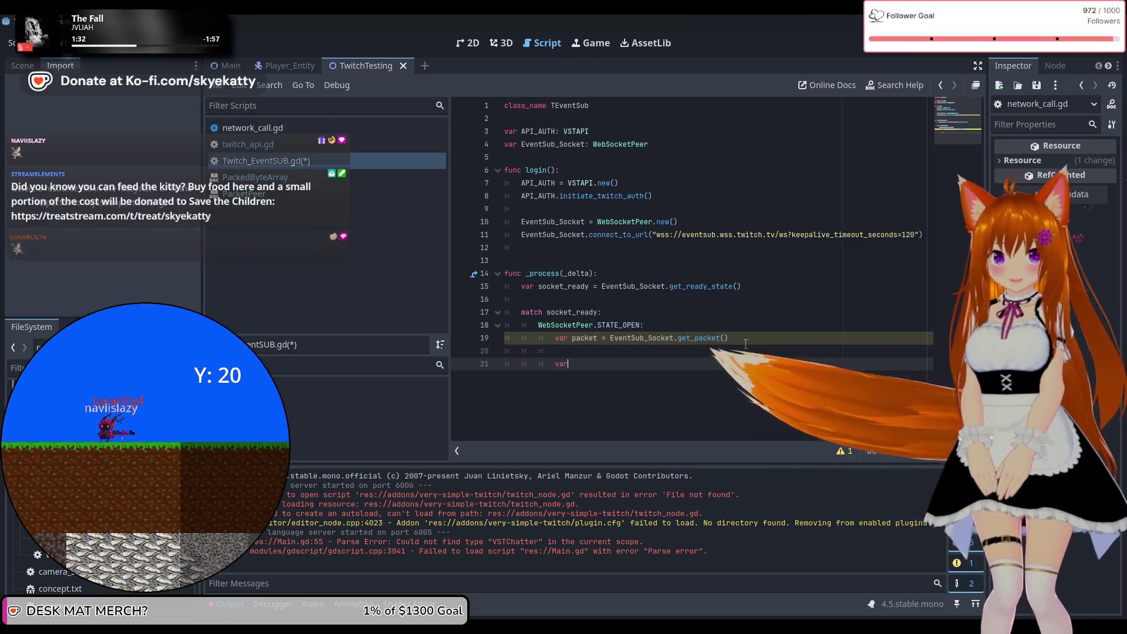
{"action": "type", "text": " message"}
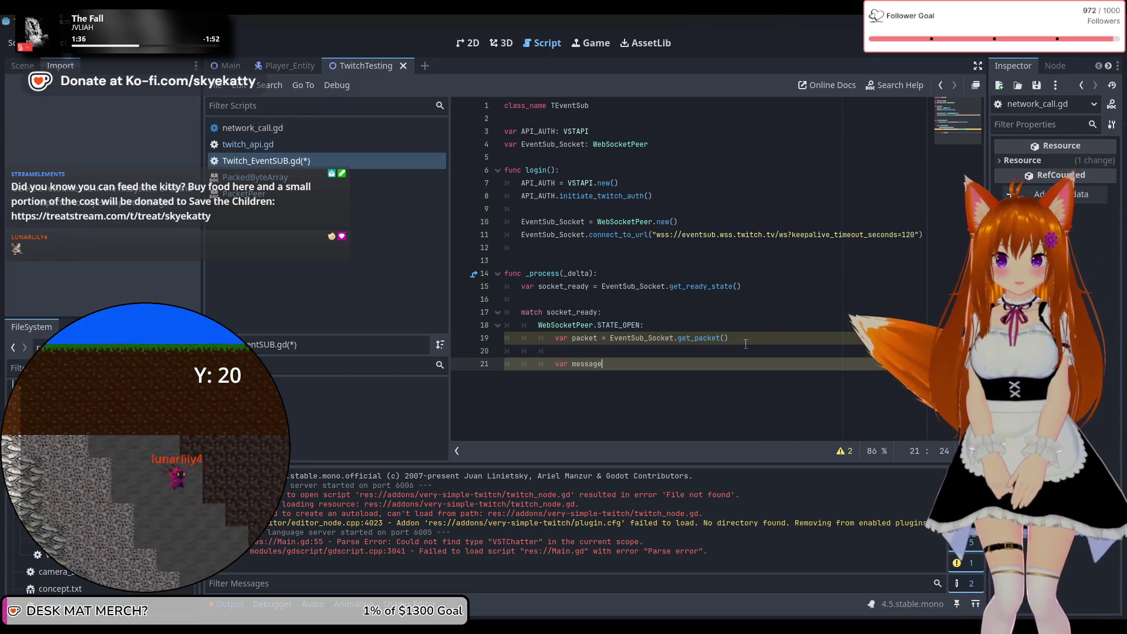
{"action": "type", "text": " = pack"}
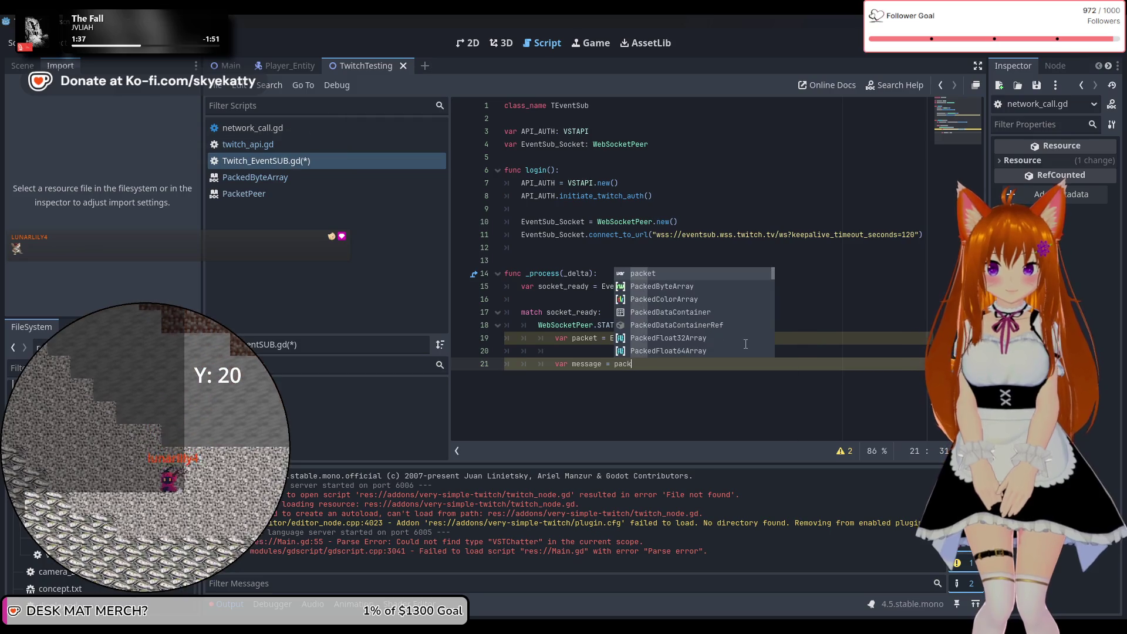
{"action": "type", "text": "et.get"}
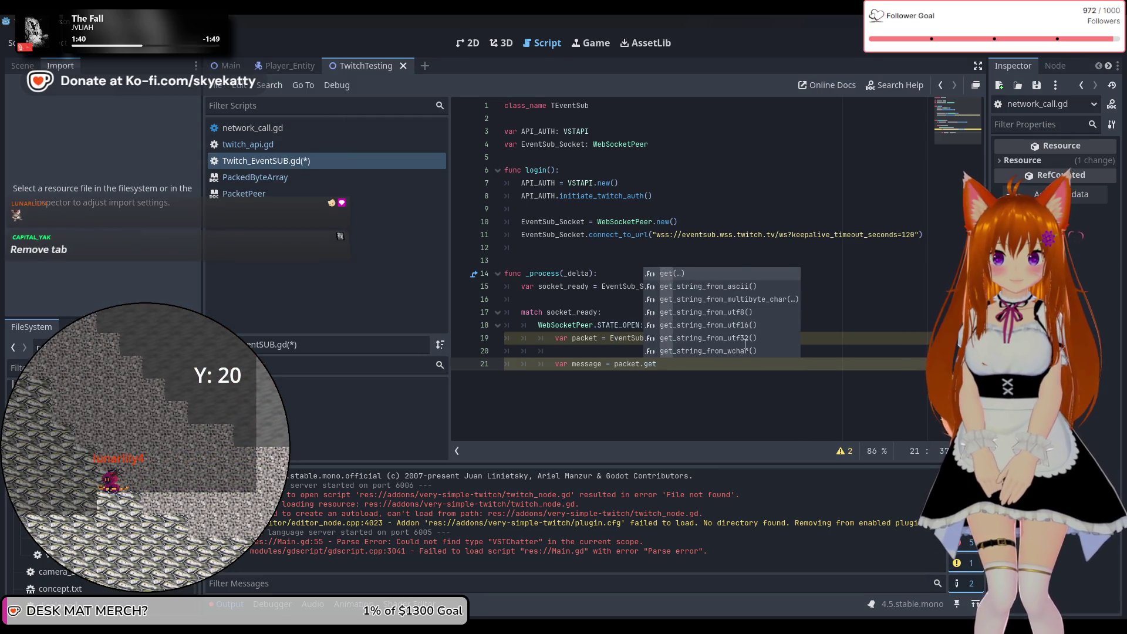
{"action": "key", "text": "Down"}
{"action": "key", "text": "Down"}
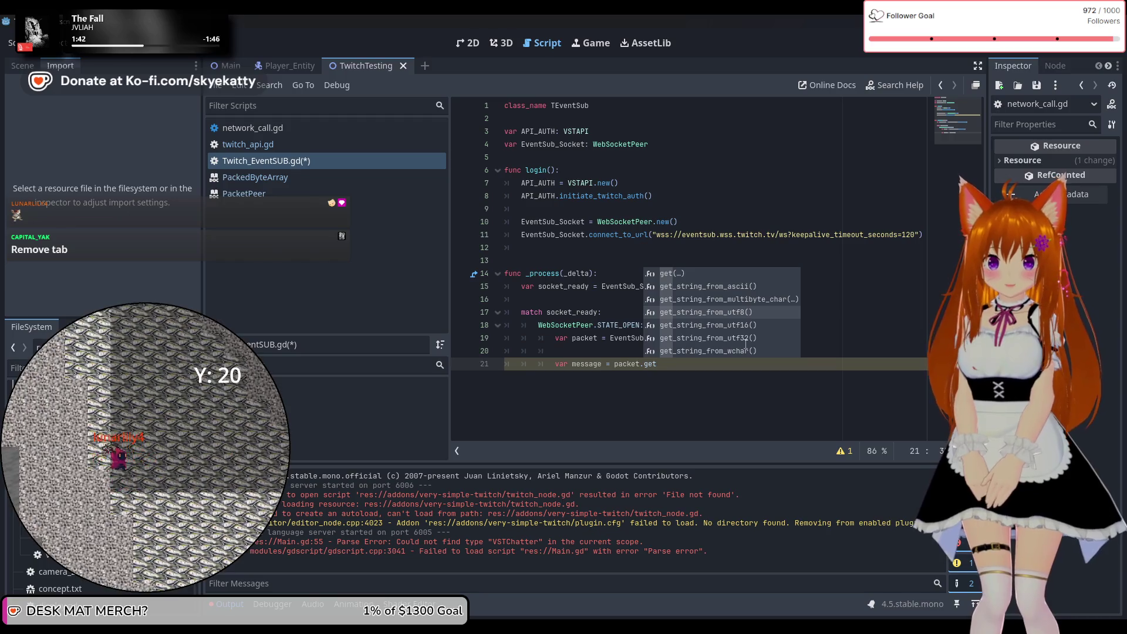
{"action": "key", "text": "Return"}
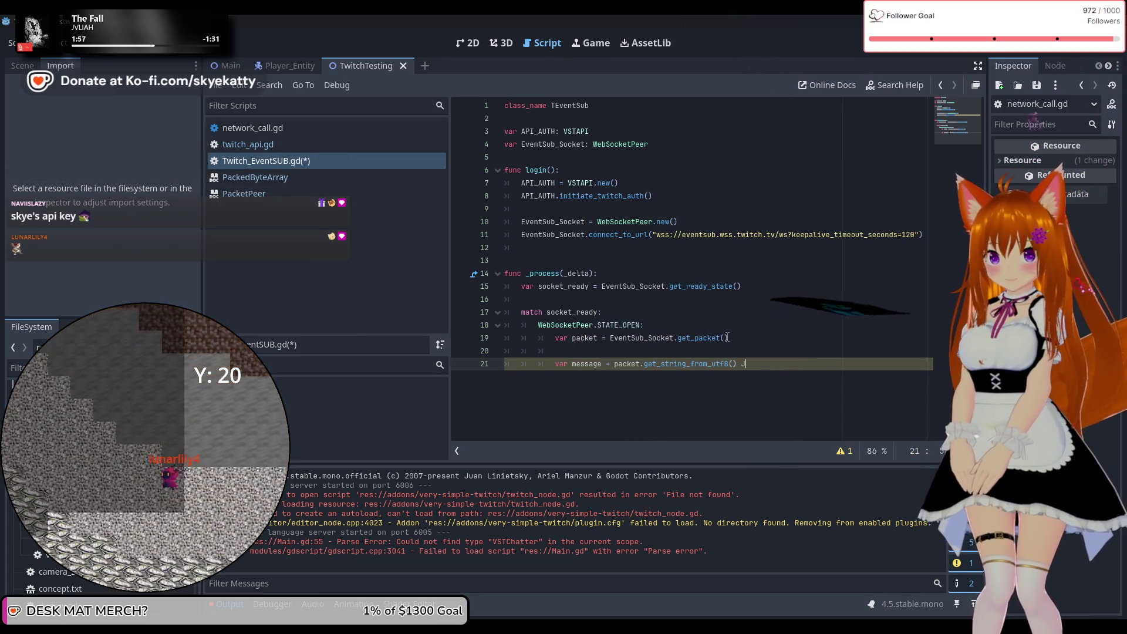
{"action": "key", "text": "Return"}
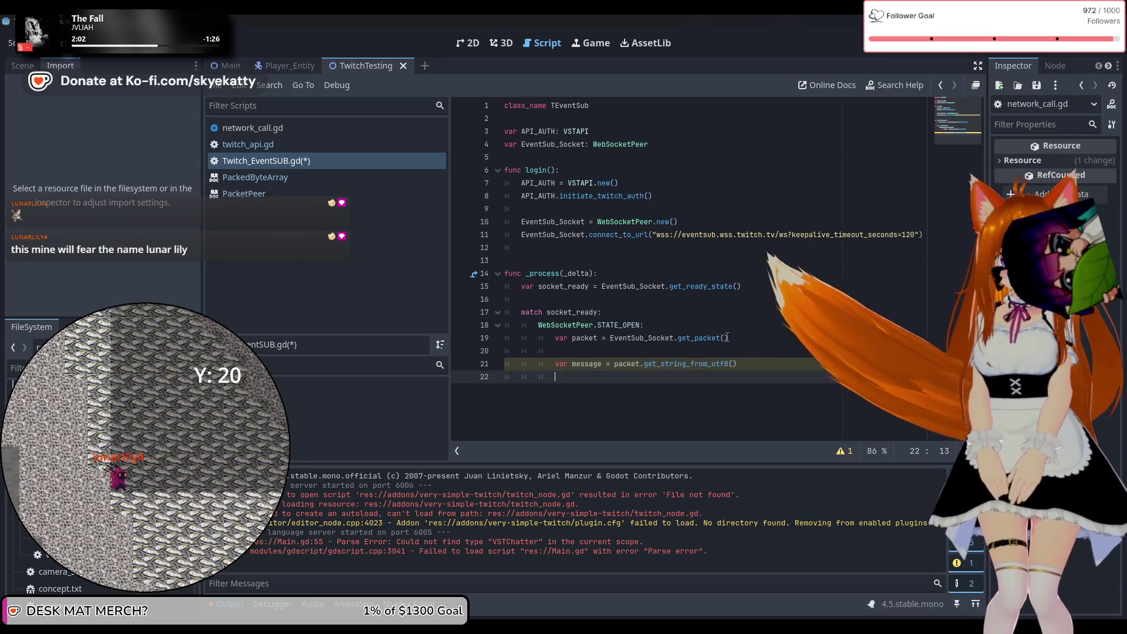
{"action": "type", "text": "var"}
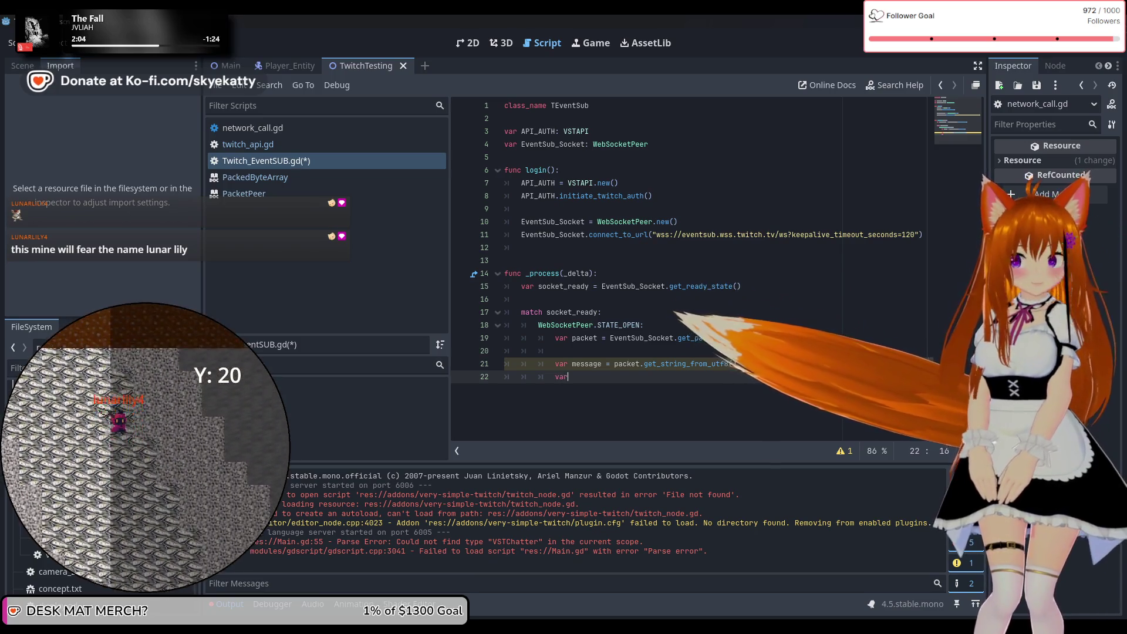
{"action": "type", "text": " json = "}
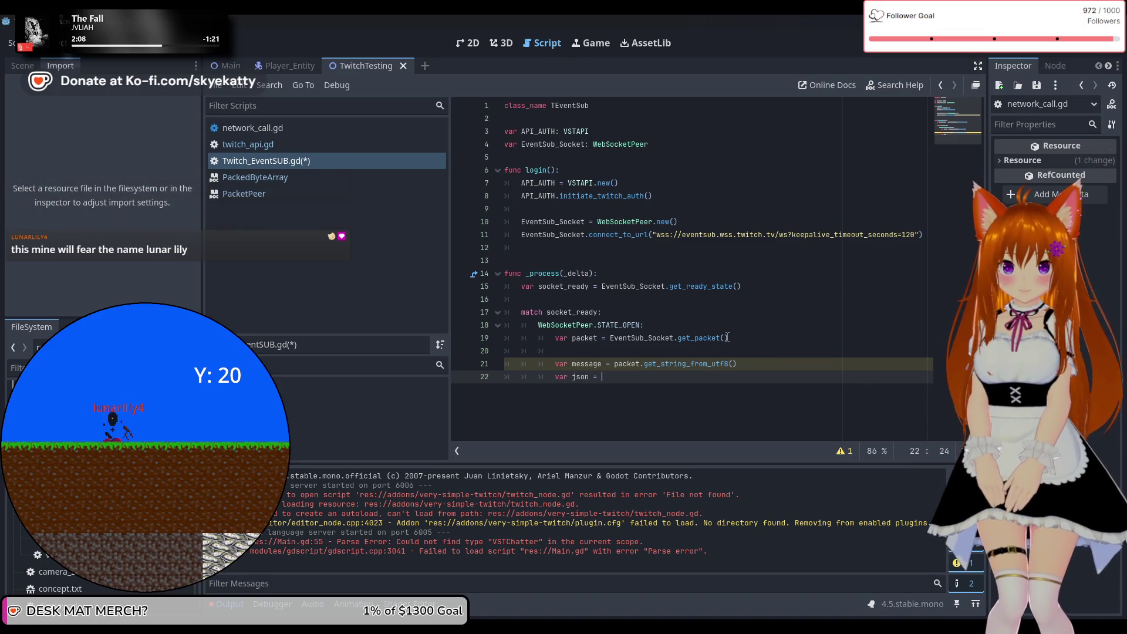
{"action": "type", "text": "JSON."}
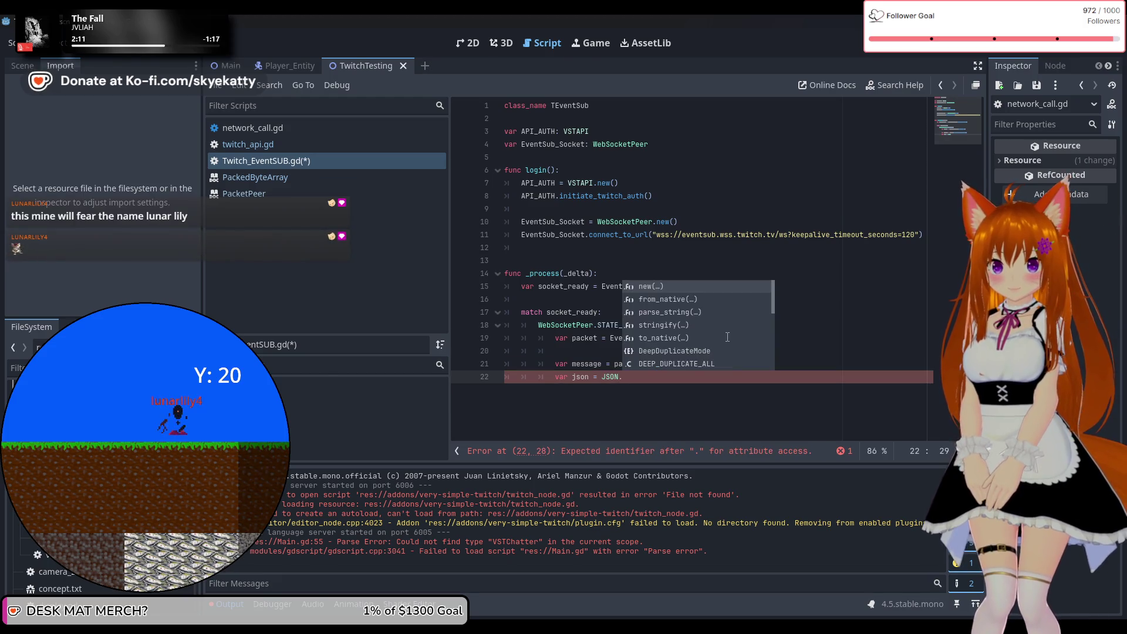
Step: Complete line 22 as JSON.parse_string(message) and rename the variable to json_message
{"action": "key", "text": "Down"}
{"action": "key", "text": "Down"}
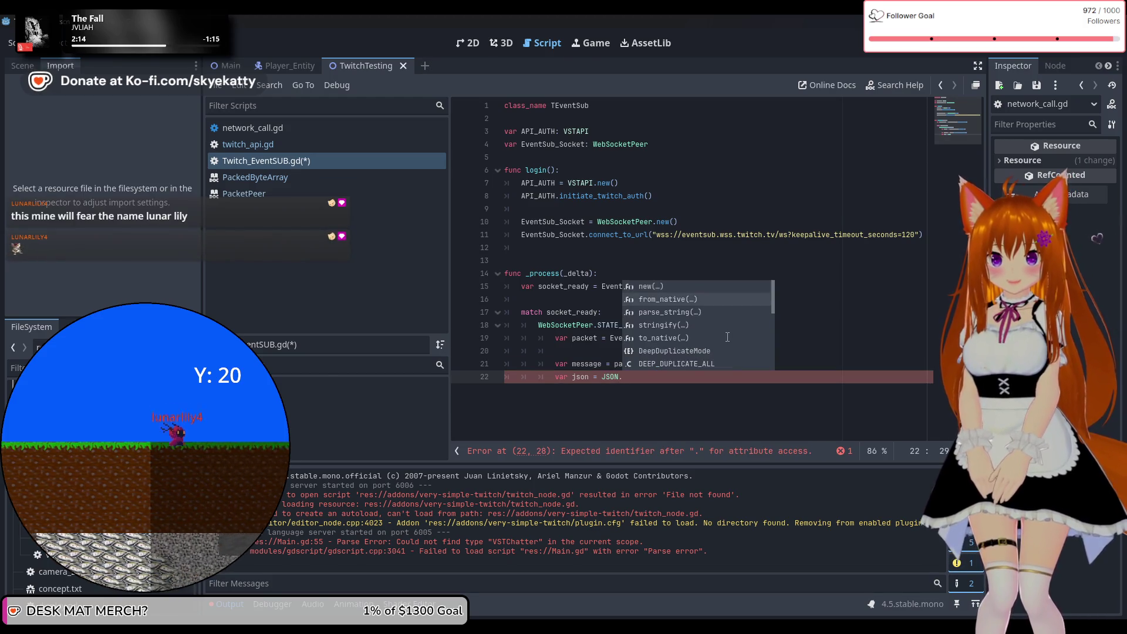
{"action": "key", "text": "Return"}
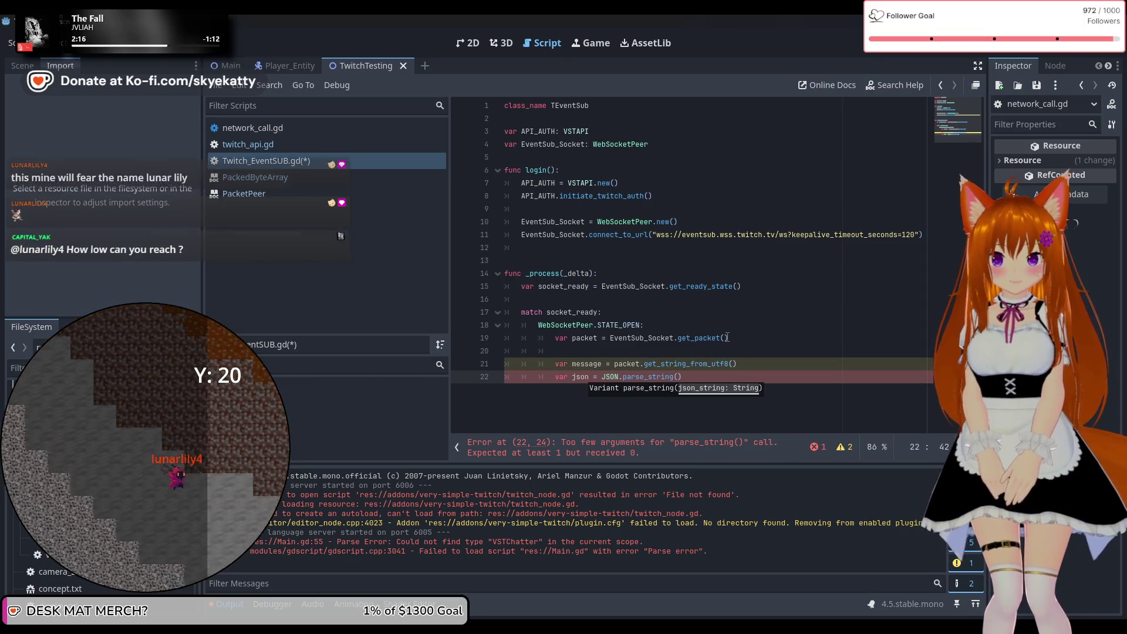
{"action": "type", "text": "message"}
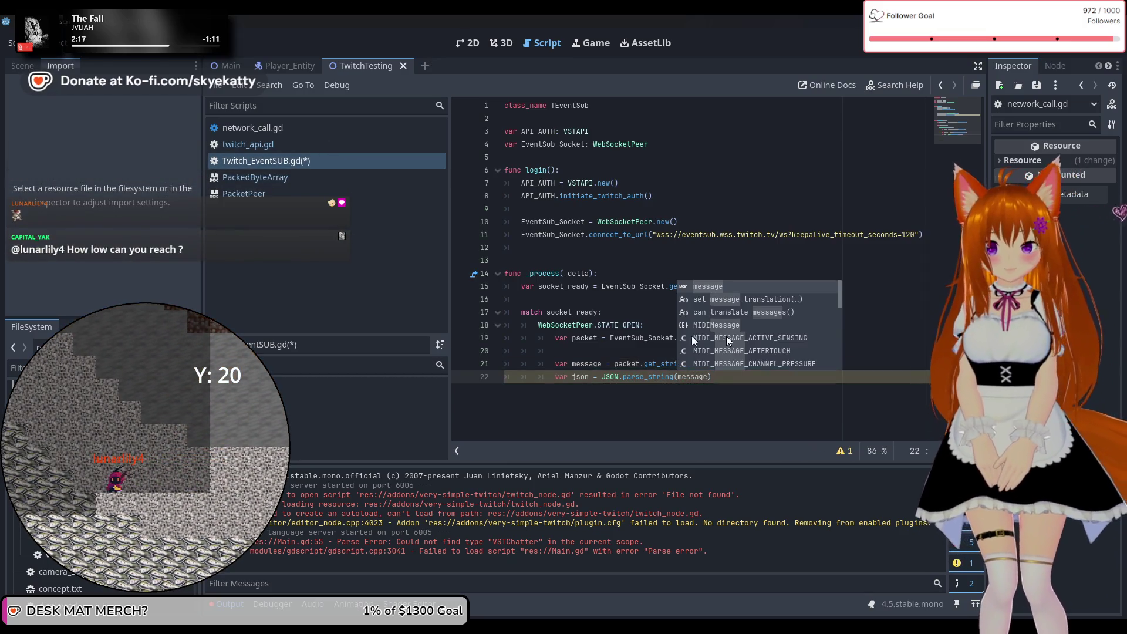
{"action": "left_click", "coordinate": [746, 299]}
{"action": "left_click", "coordinate": [741, 380]}
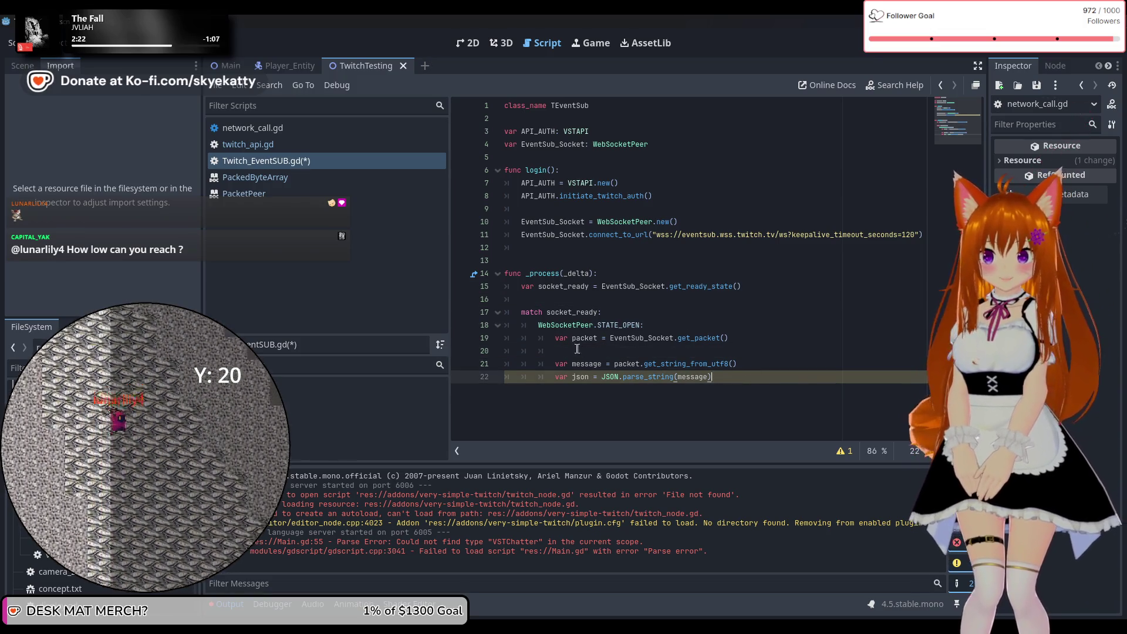
{"action": "key", "text": "Up"}
{"action": "key", "text": "Up"}
{"action": "left_click", "coordinate": [591, 377]}
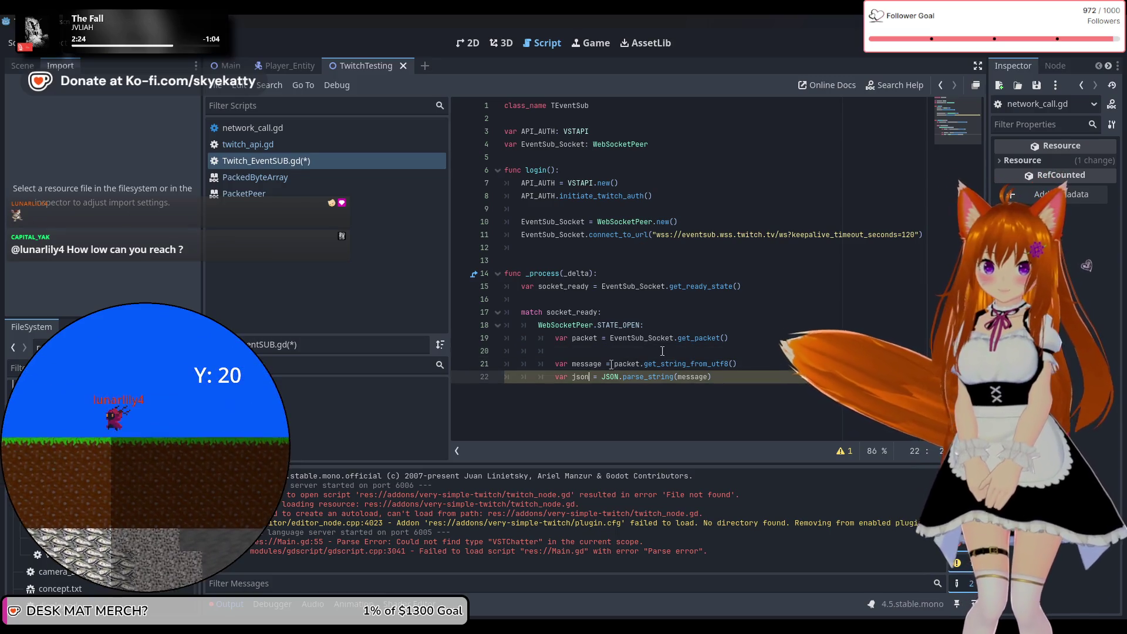
{"action": "type", "text": "_message"}
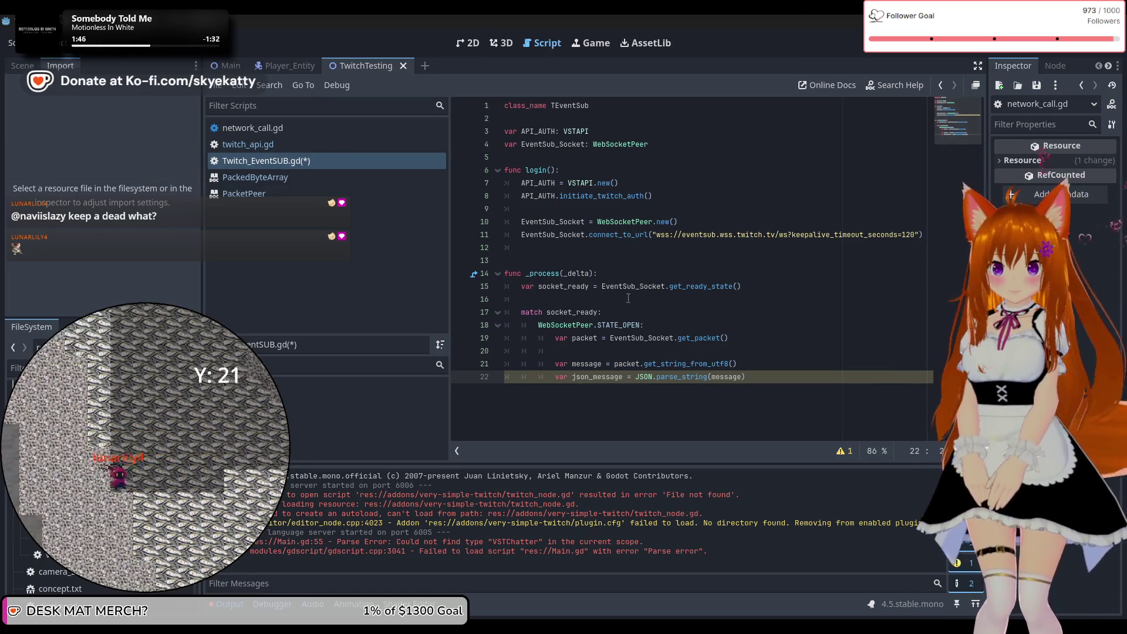
Step: Place the caret at the end of line 22
{"action": "left_click", "coordinate": [746, 403]}
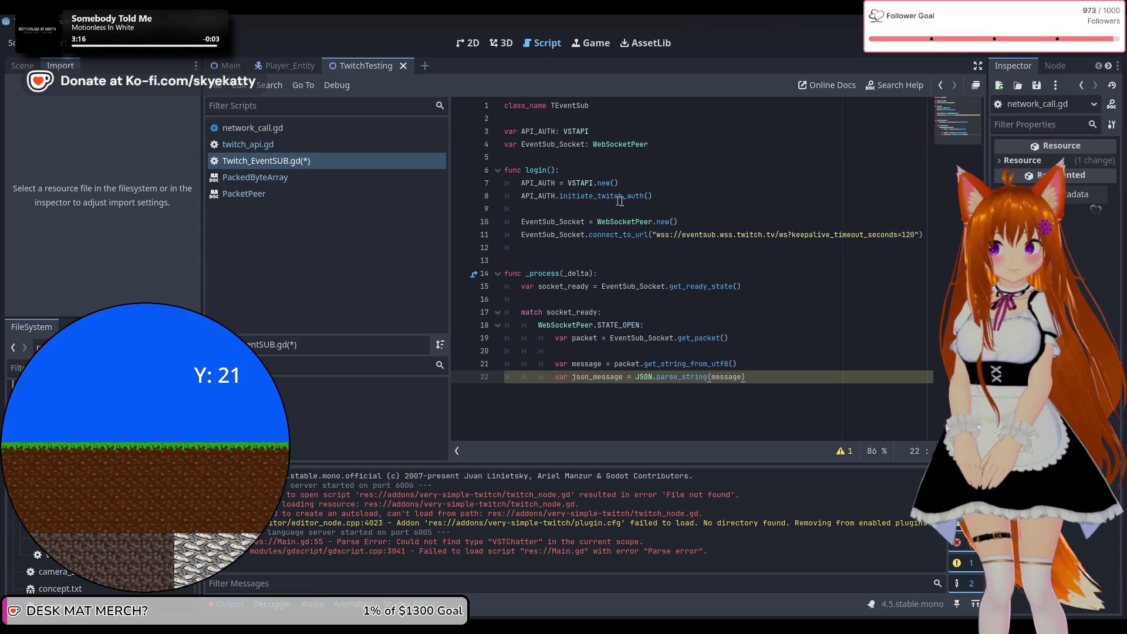
{"action": "left_click", "coordinate": [672, 145]}
Step: Add 'var session_id: String' on line 6 after a blank line
{"action": "key", "text": "Return"}
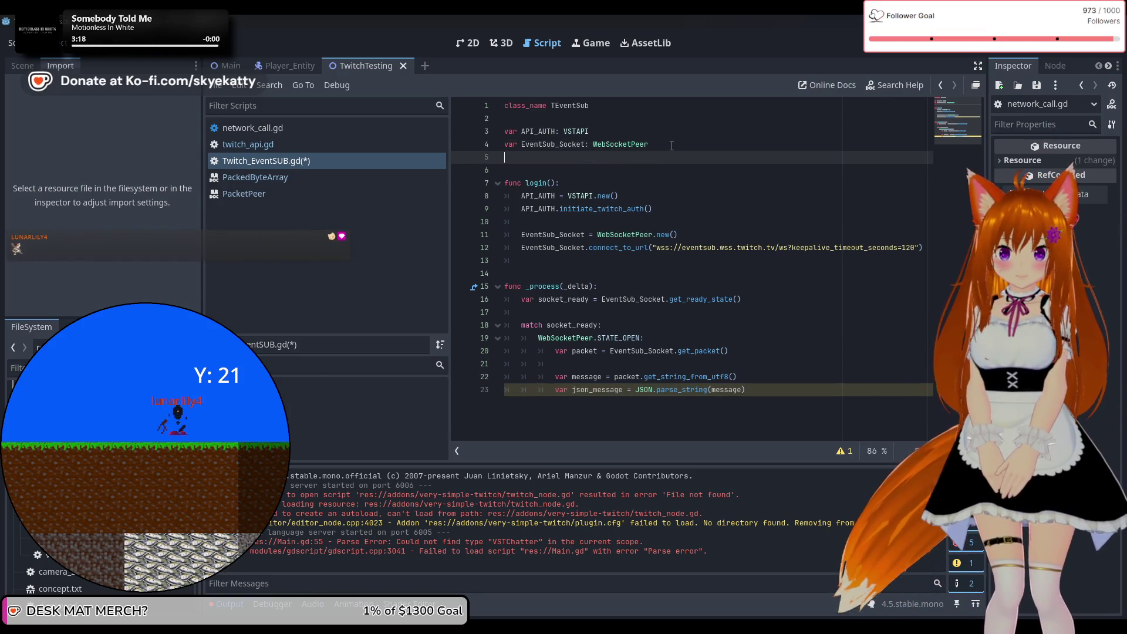
{"action": "key", "text": "Return"}
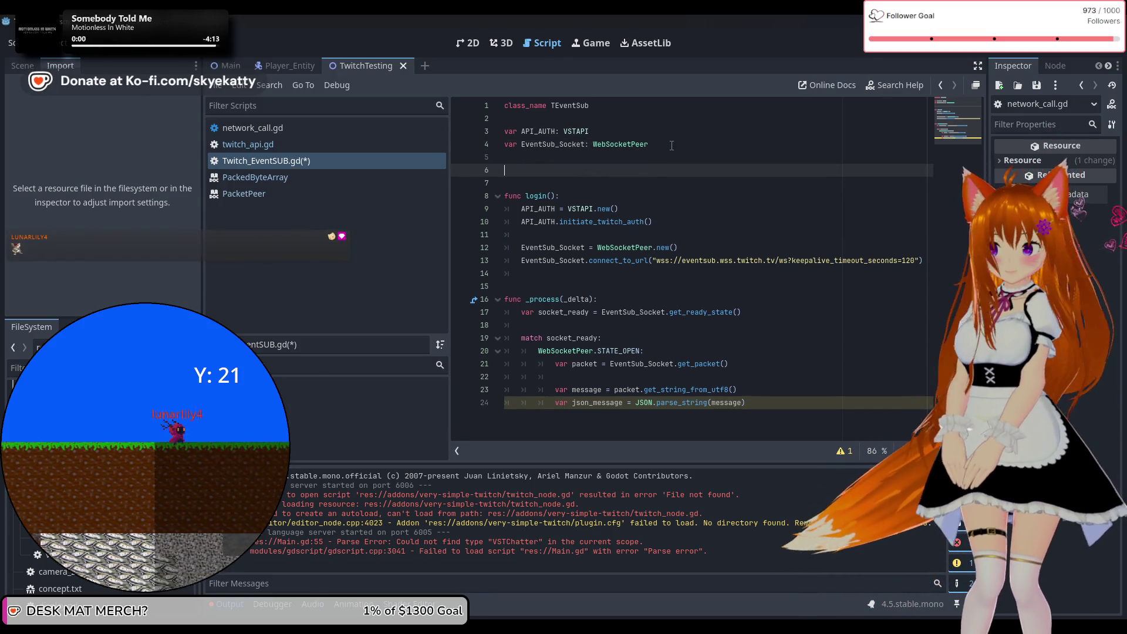
{"action": "type", "text": "var session "}
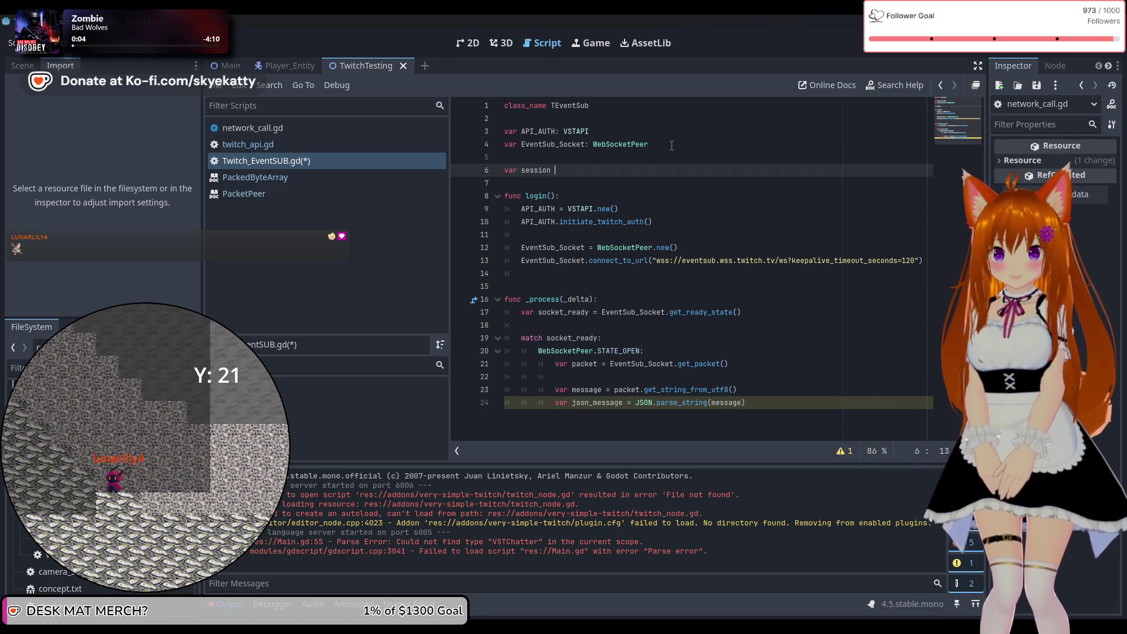
{"action": "type", "text": "d ="}
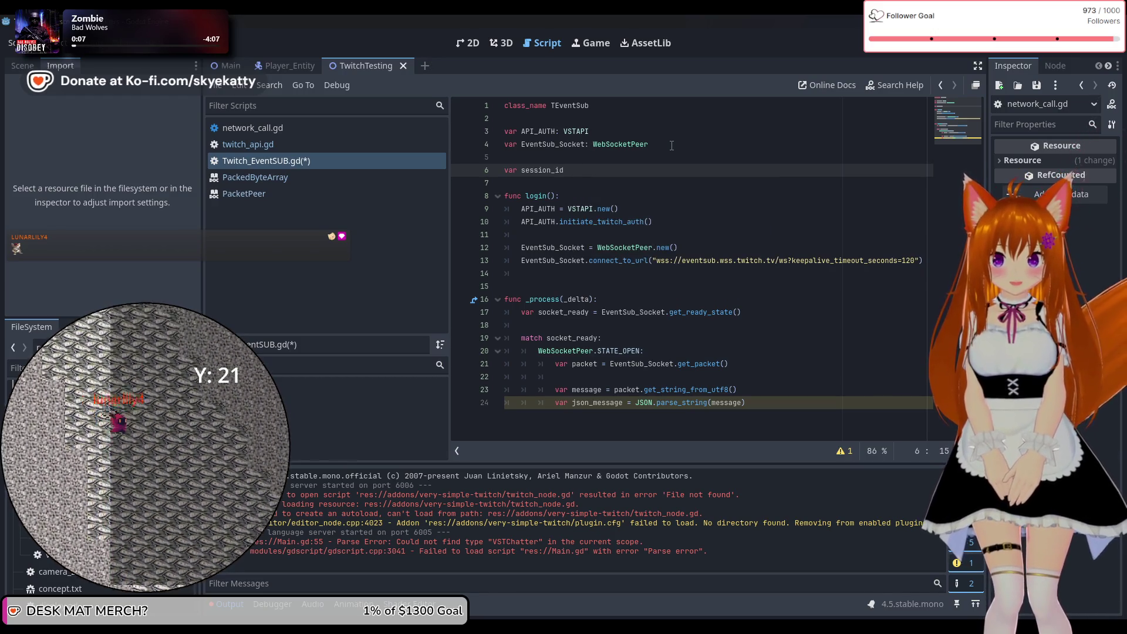
{"action": "key", "text": "BackSpace"}
{"action": "key", "text": "BackSpace"}
{"action": "key", "text": "BackSpace"}
{"action": "type", "text": ": String"}
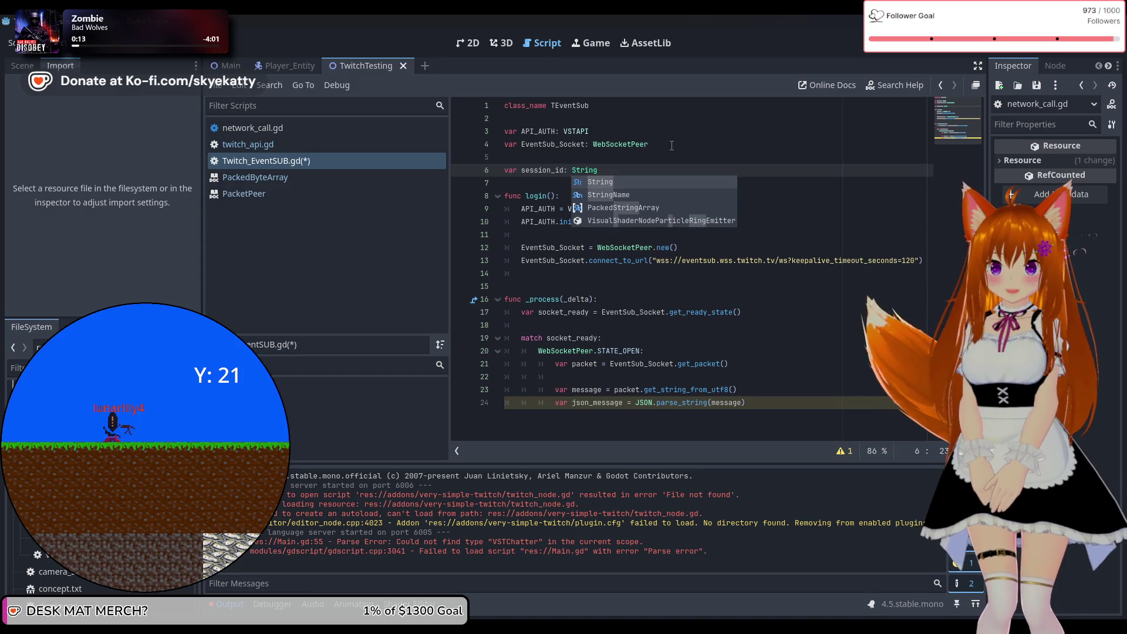
{"action": "key", "text": "Return"}
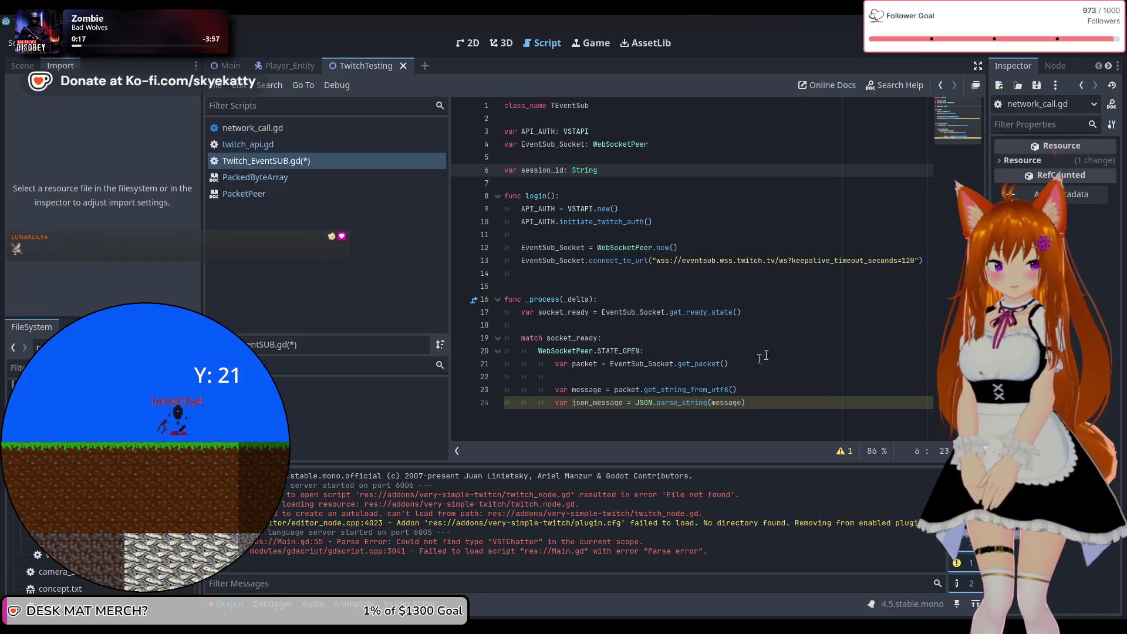
Step: Add two empty indented lines below the json_message parse on line 24
{"action": "left_click", "coordinate": [763, 402]}
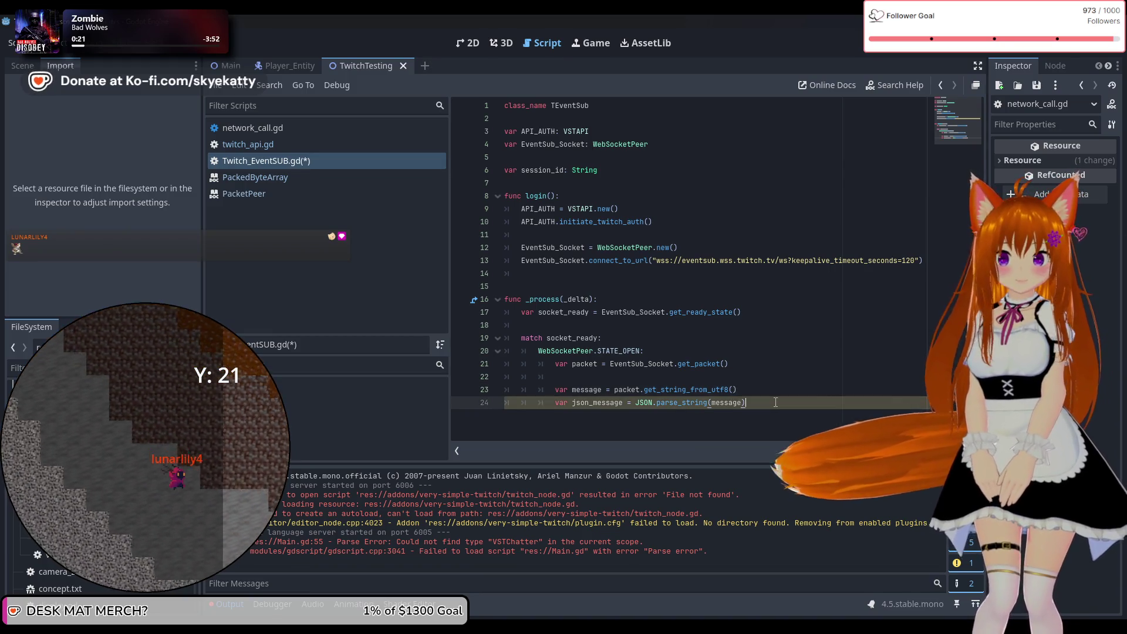
{"action": "key", "text": "Return"}
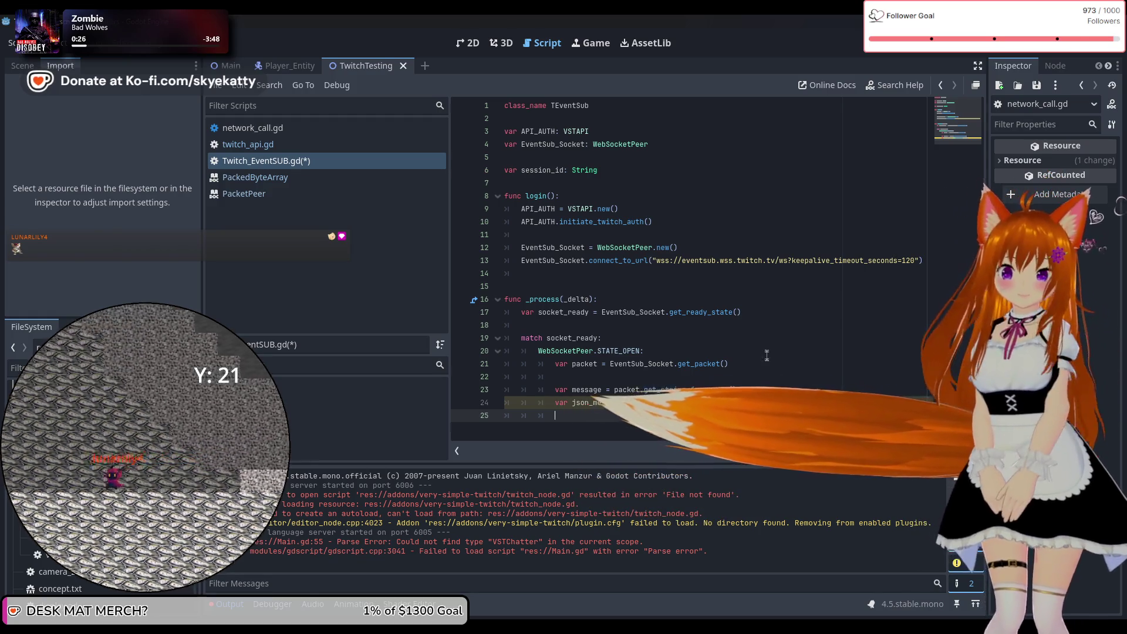
{"action": "key", "text": "Return"}
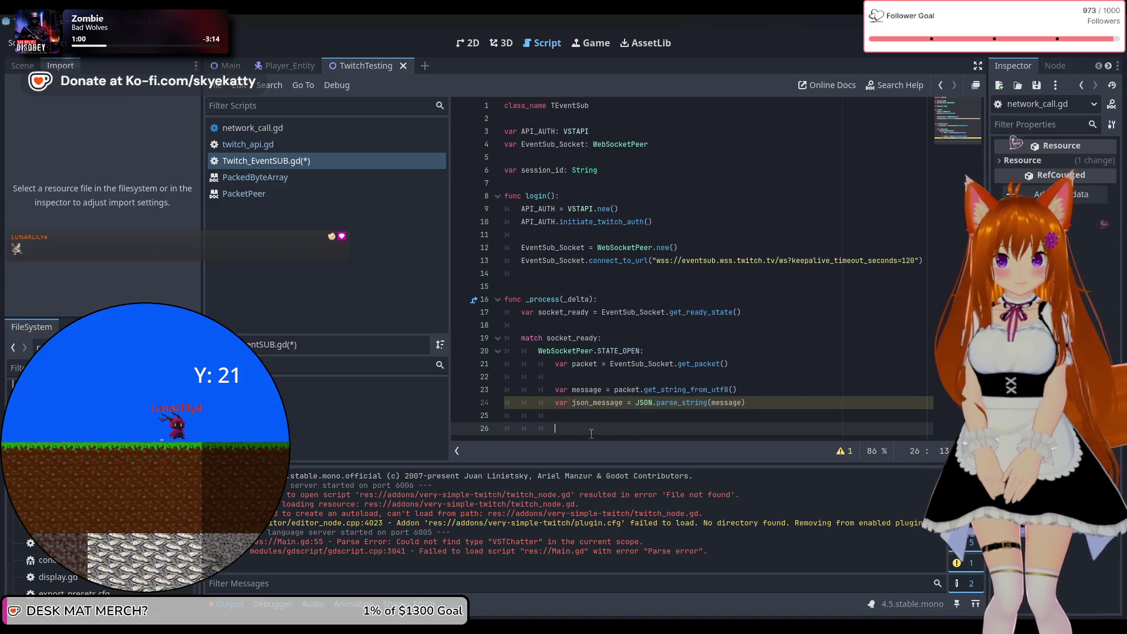
Step: On a new line, start declaring a function named process_json_response
{"action": "key", "text": "Return"}
{"action": "type", "text": "fun"}
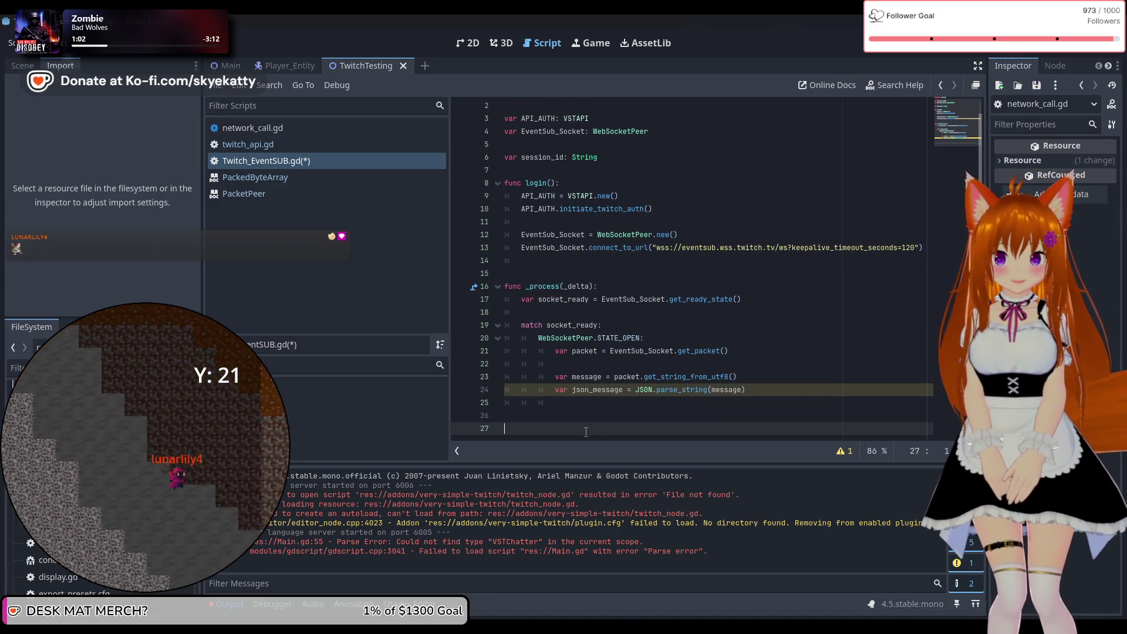
{"action": "type", "text": "c"}
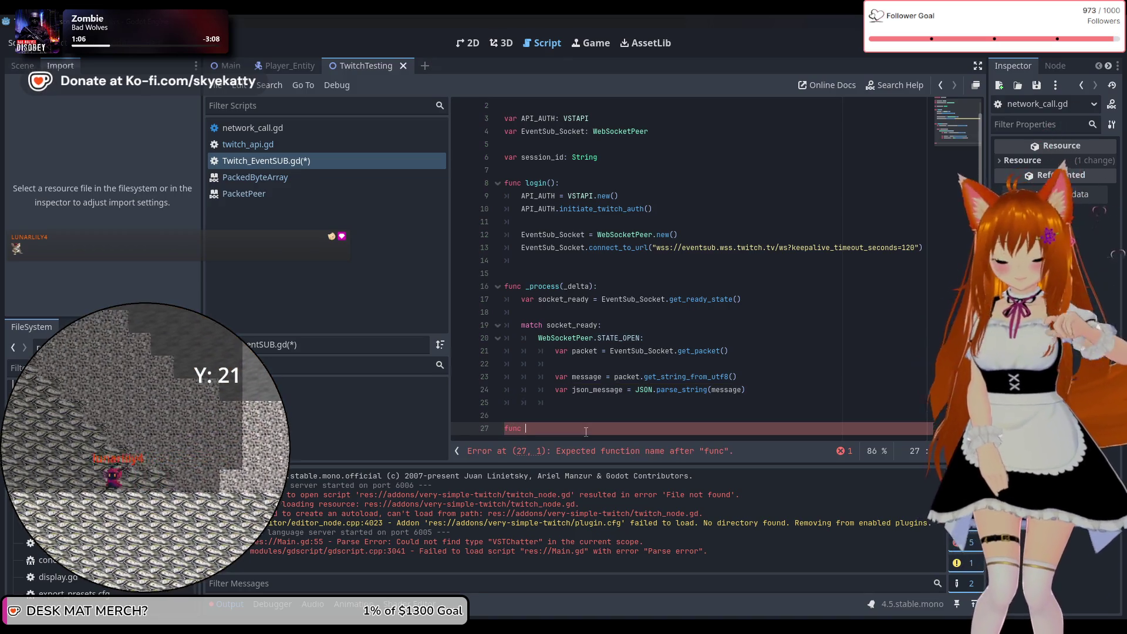
{"action": "type", "text": " p"}
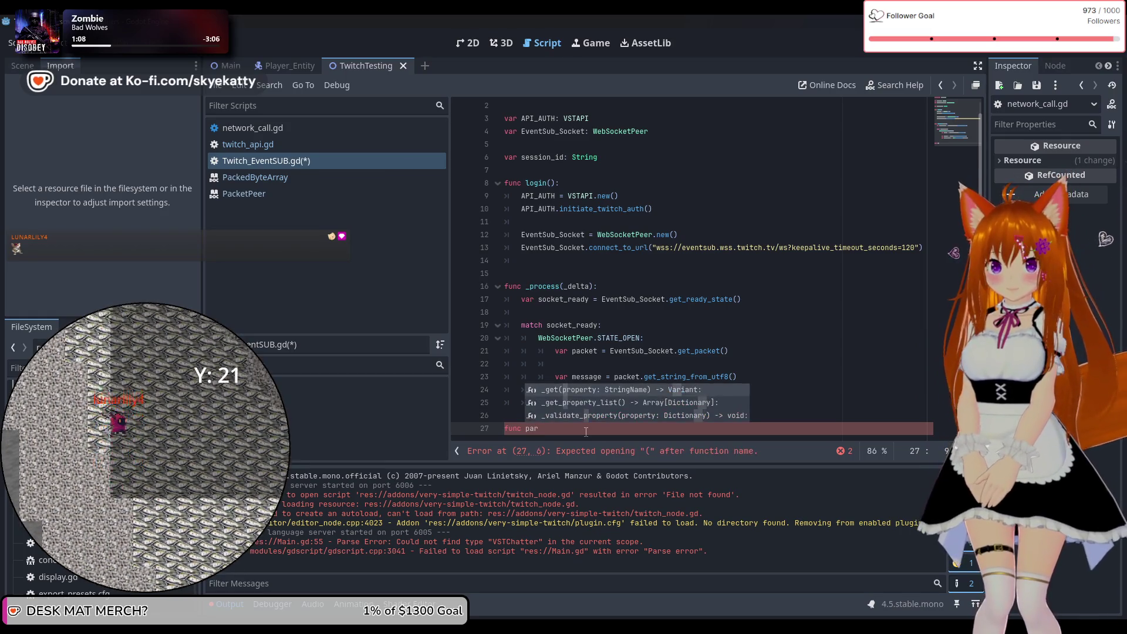
{"action": "key", "text": "BackSpace"}
{"action": "type", "text": "re"}
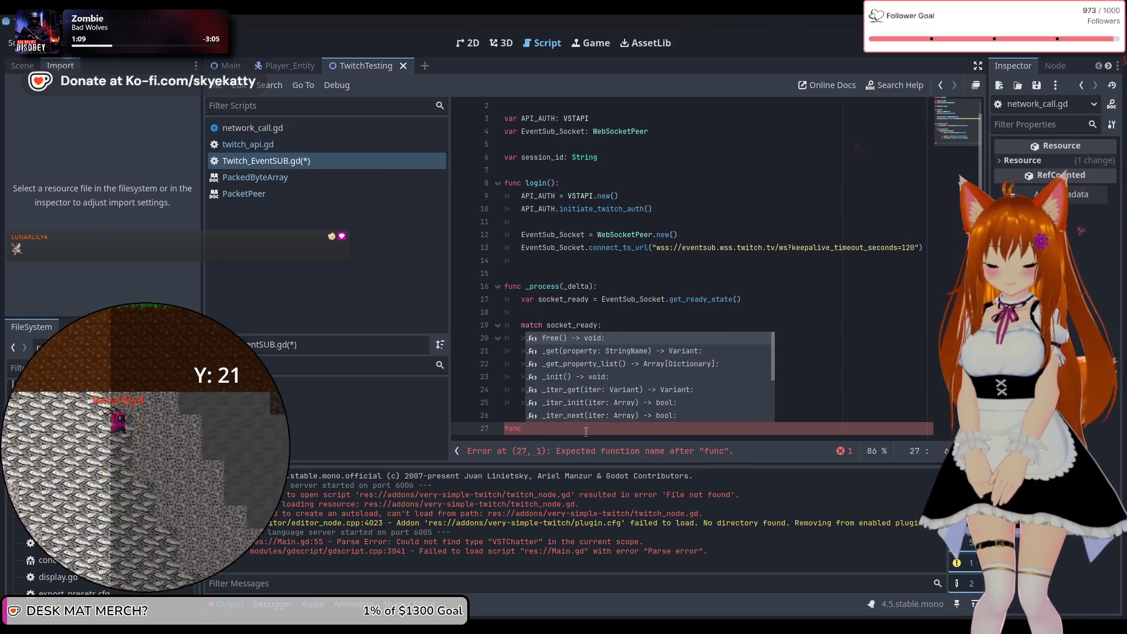
{"action": "key", "text": "BackSpace"}
{"action": "key", "text": "BackSpace"}
{"action": "type", "text": "pa"}
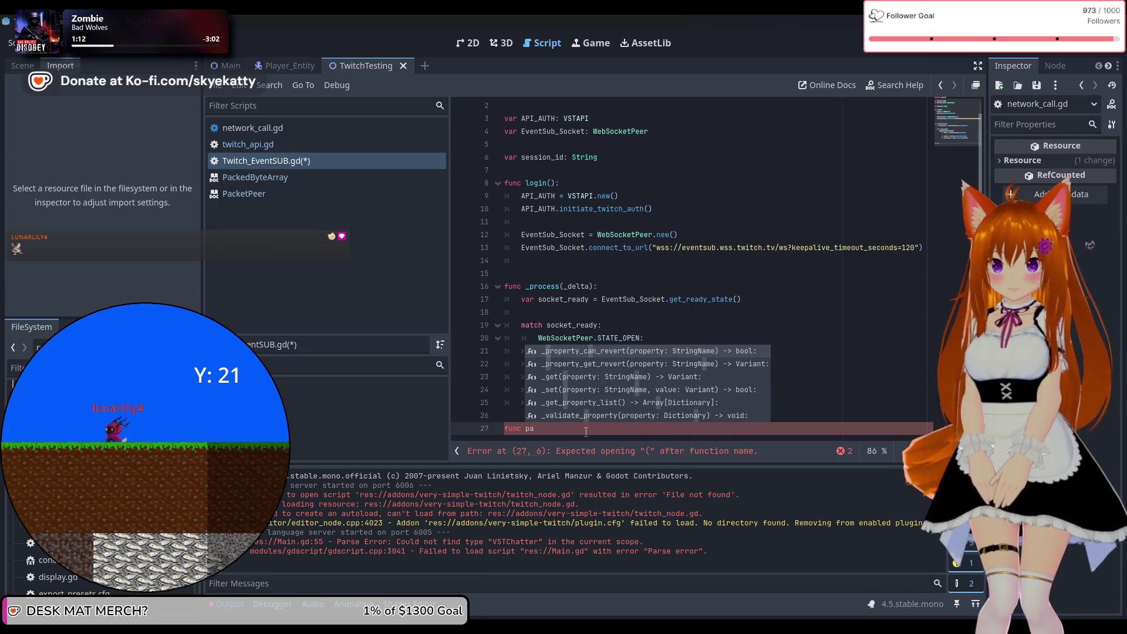
{"action": "key", "text": "BackSpace"}
{"action": "type", "text": "rocess_"}
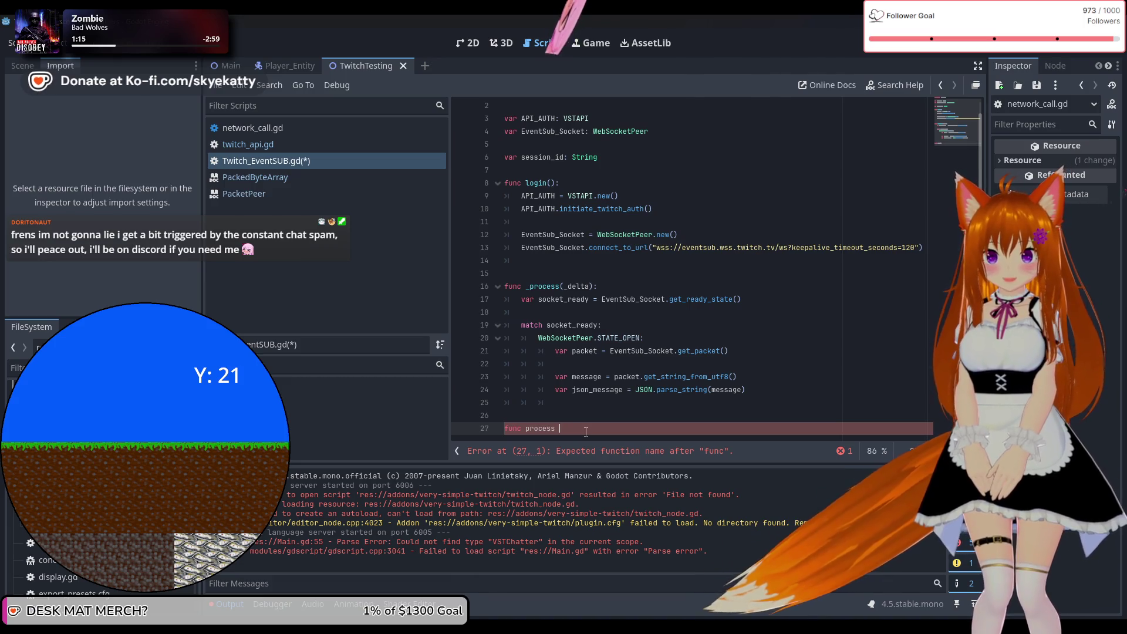
{"action": "type", "text": "jso"}
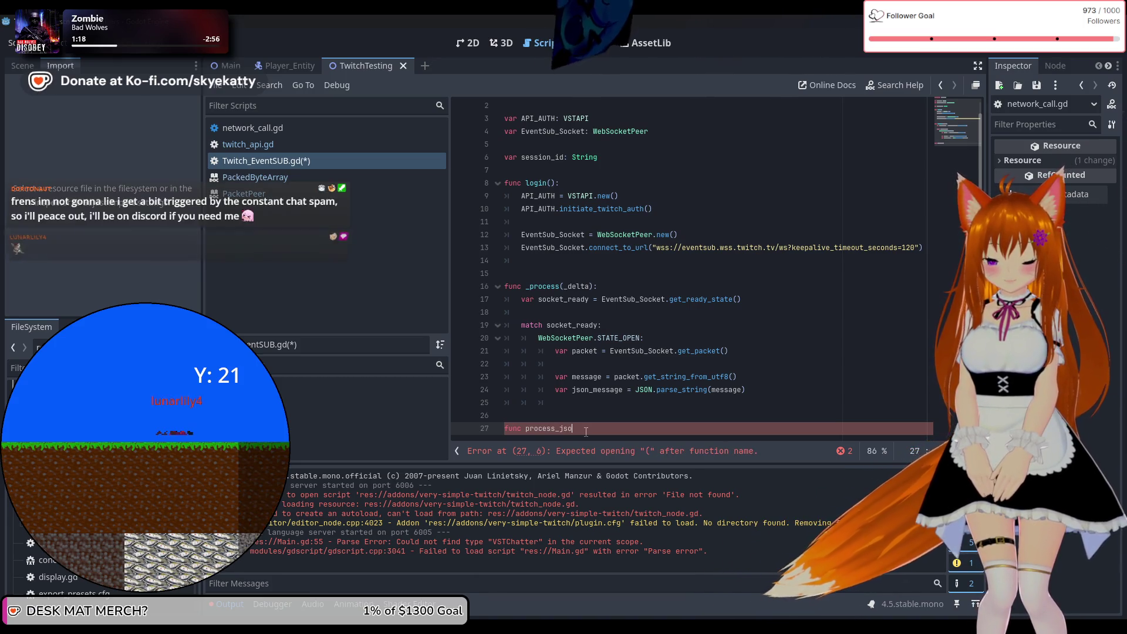
{"action": "type", "text": "n_response("}
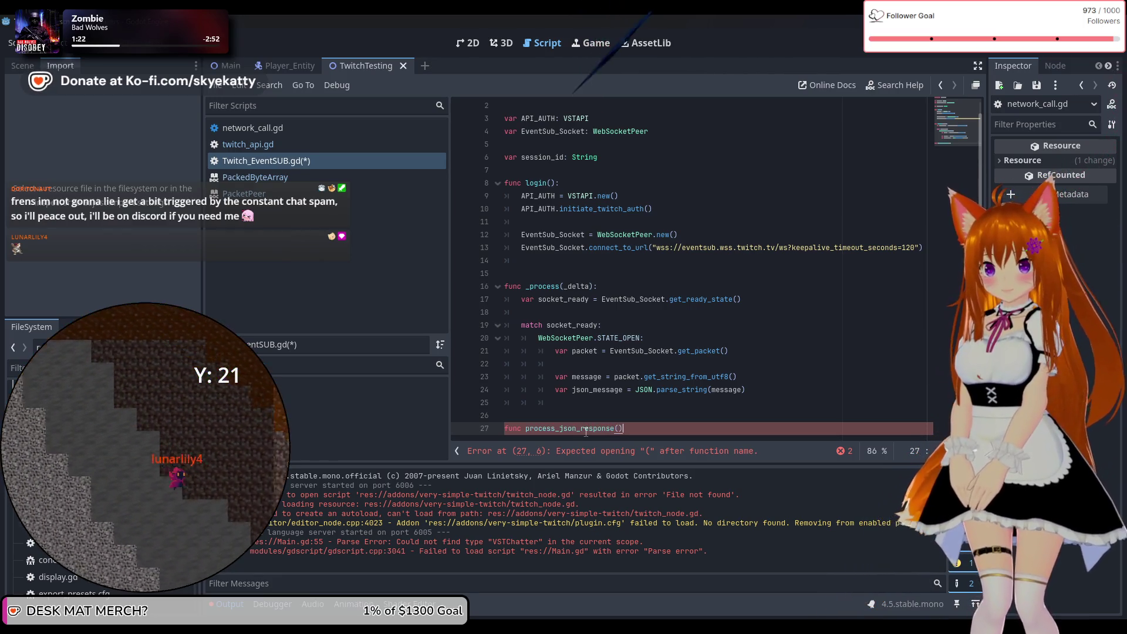
Step: Give process_json_response a json parameter typed as JSON and end the declaration
{"action": "key", "text": "BackSpace"}
{"action": "type", "text": "("}
{"action": "type", "text": "J"}
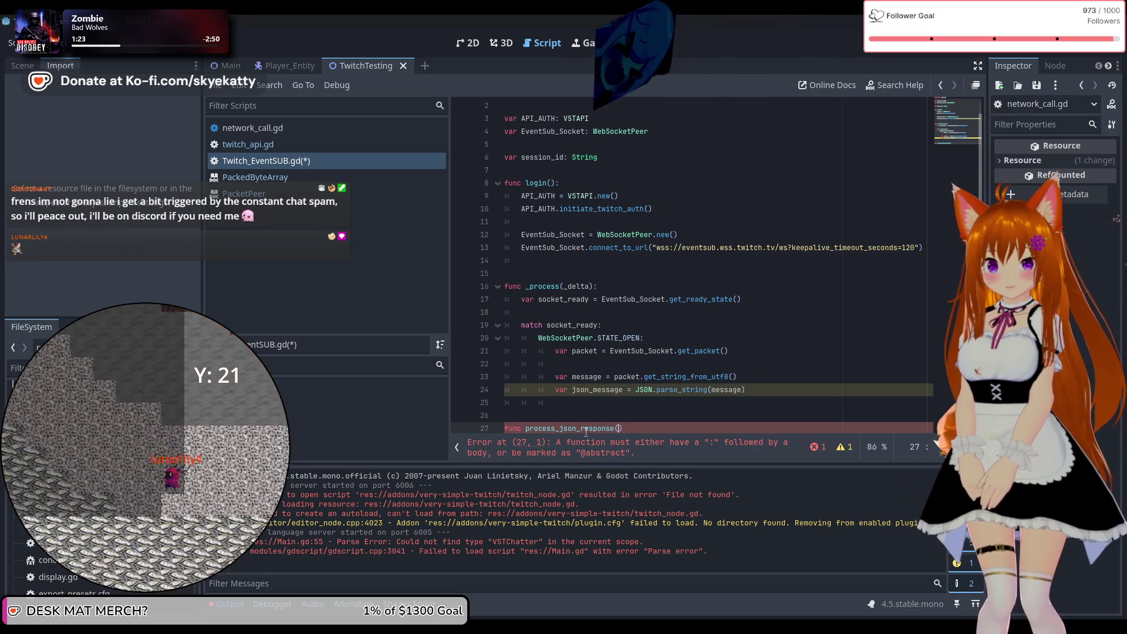
{"action": "key", "text": "BackSpace"}
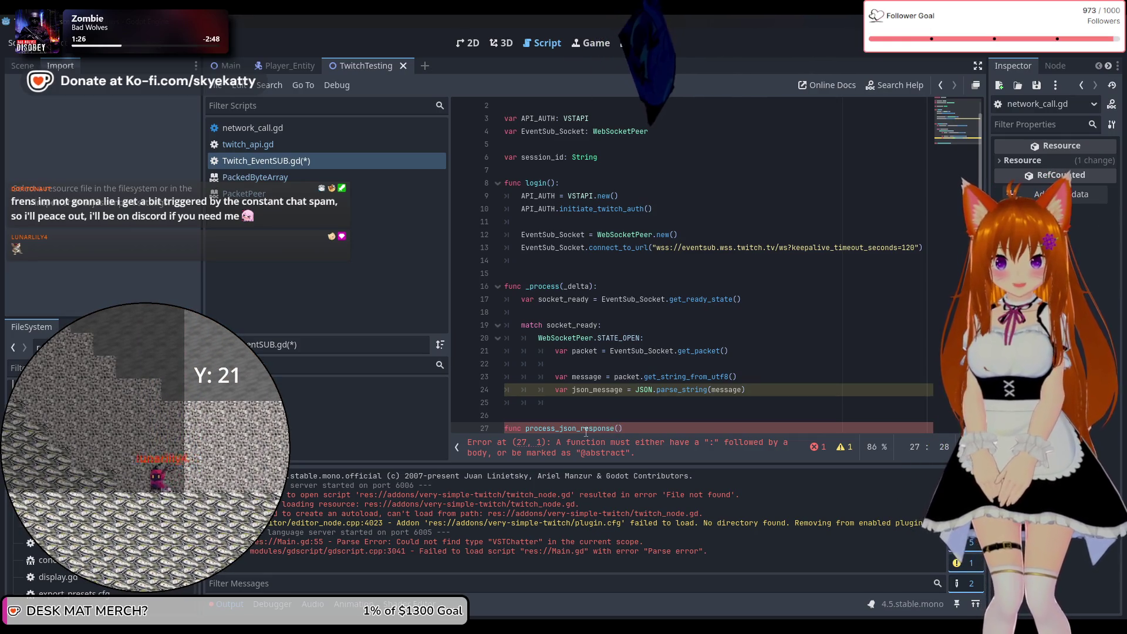
{"action": "type", "text": "js"}
{"action": "type", "text": "on ="}
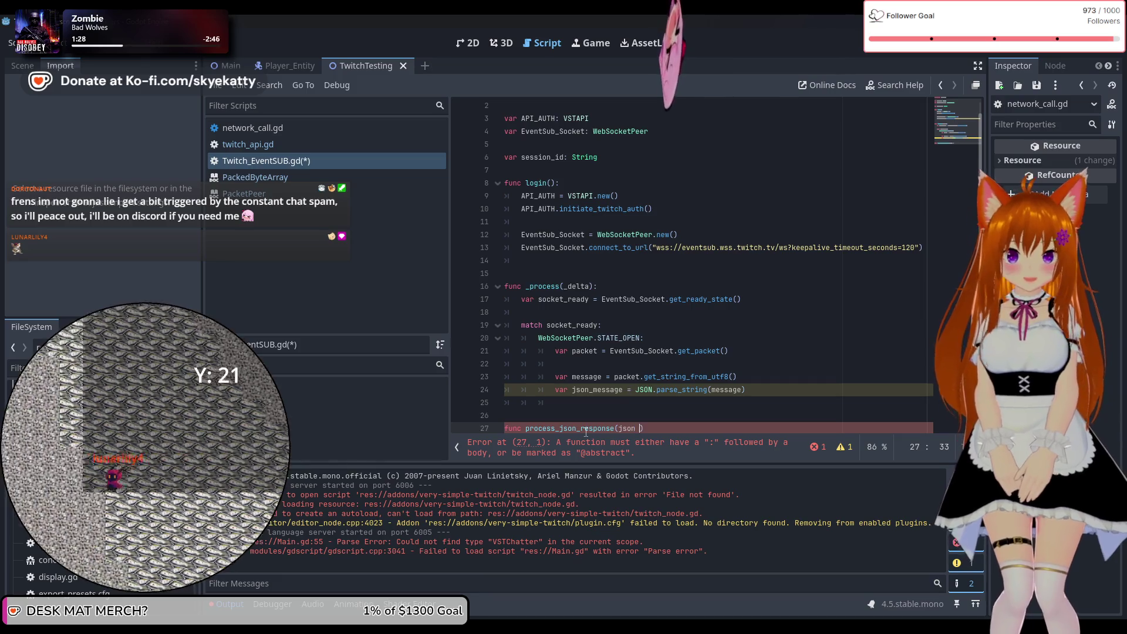
{"action": "key", "text": "BackSpace"}
{"action": "key", "text": "BackSpace"}
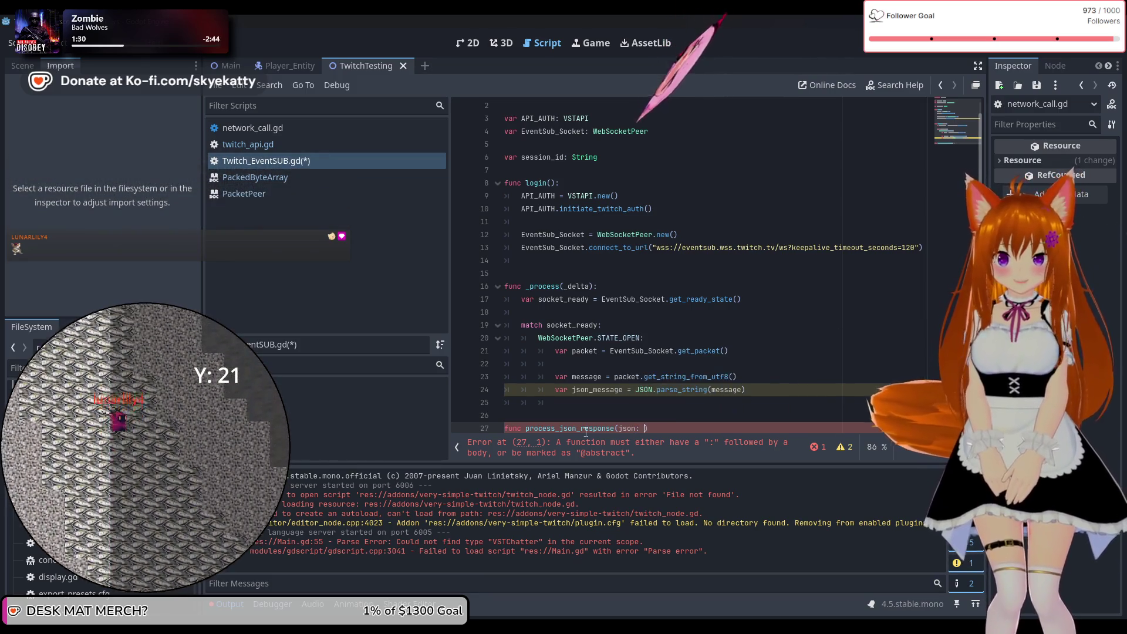
{"action": "type", "text": ": "}
{"action": "type", "text": "JSON)"}
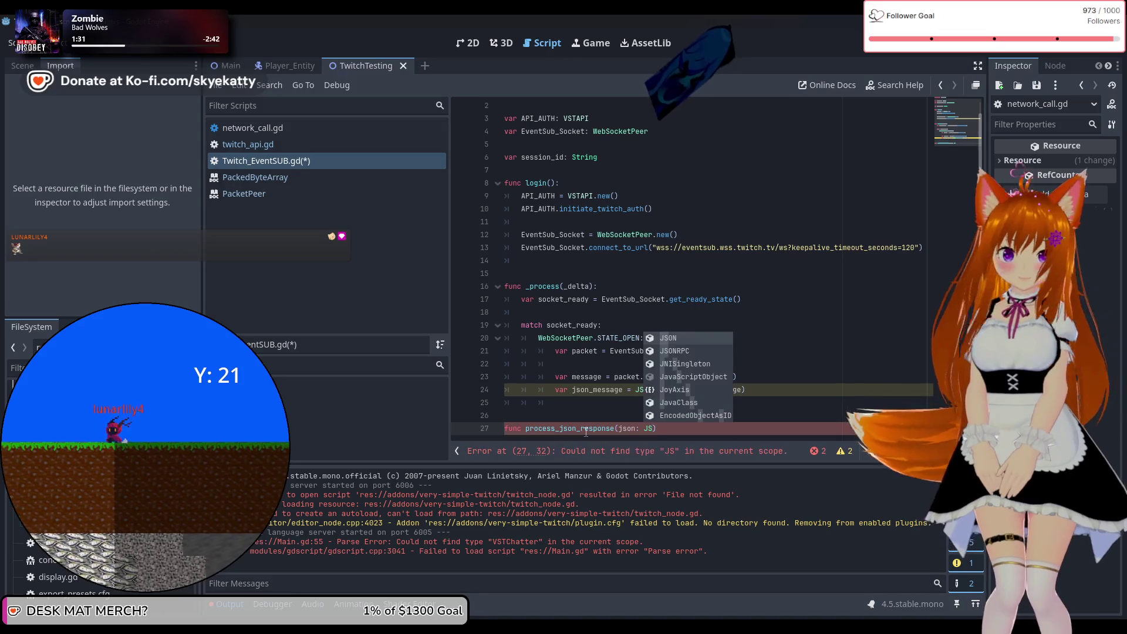
{"action": "type", "text": ":"}
{"action": "key", "text": "Return"}
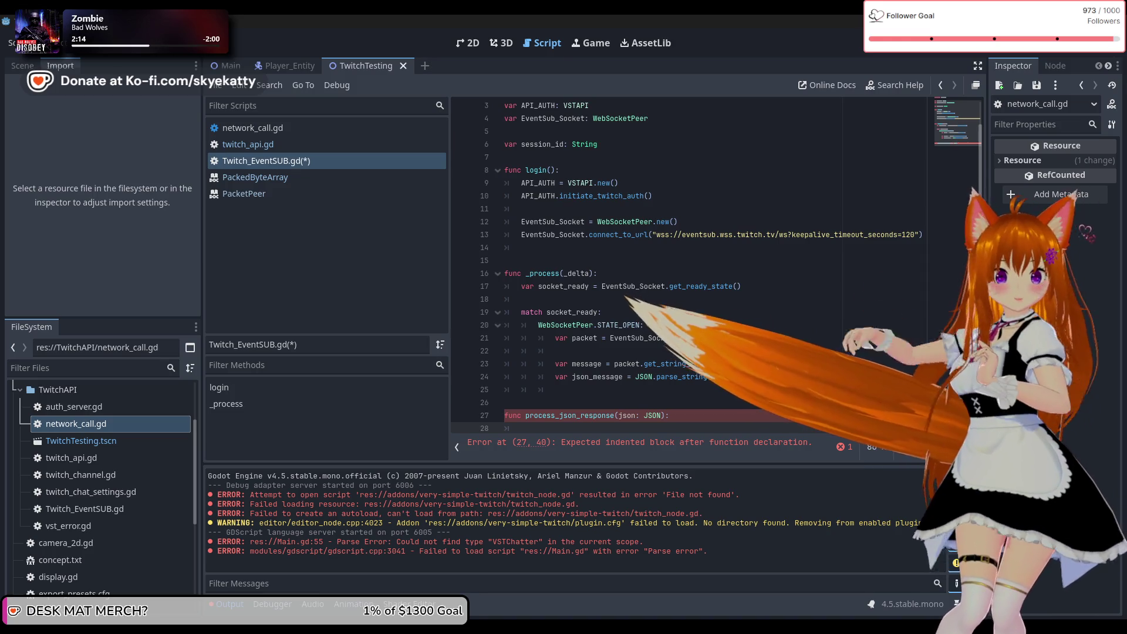
Step: Indent line 28 of the function body and start a match statement
{"action": "scroll", "coordinate": [683, 341], "scroll_direction": "down", "scroll_amount": 1}
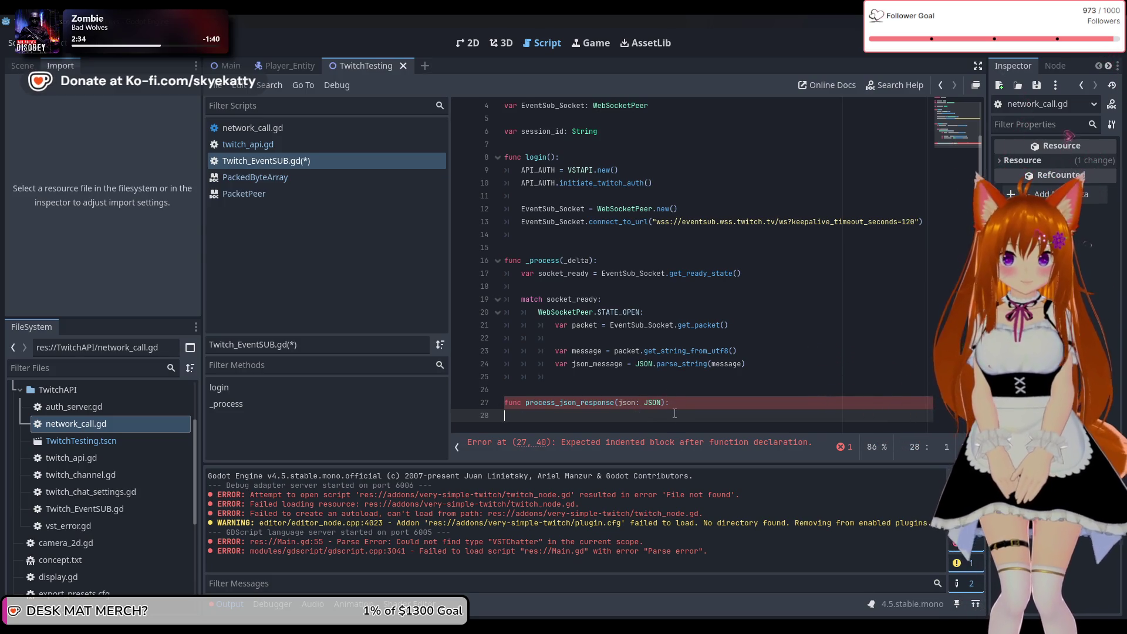
{"action": "key", "text": "Tab"}
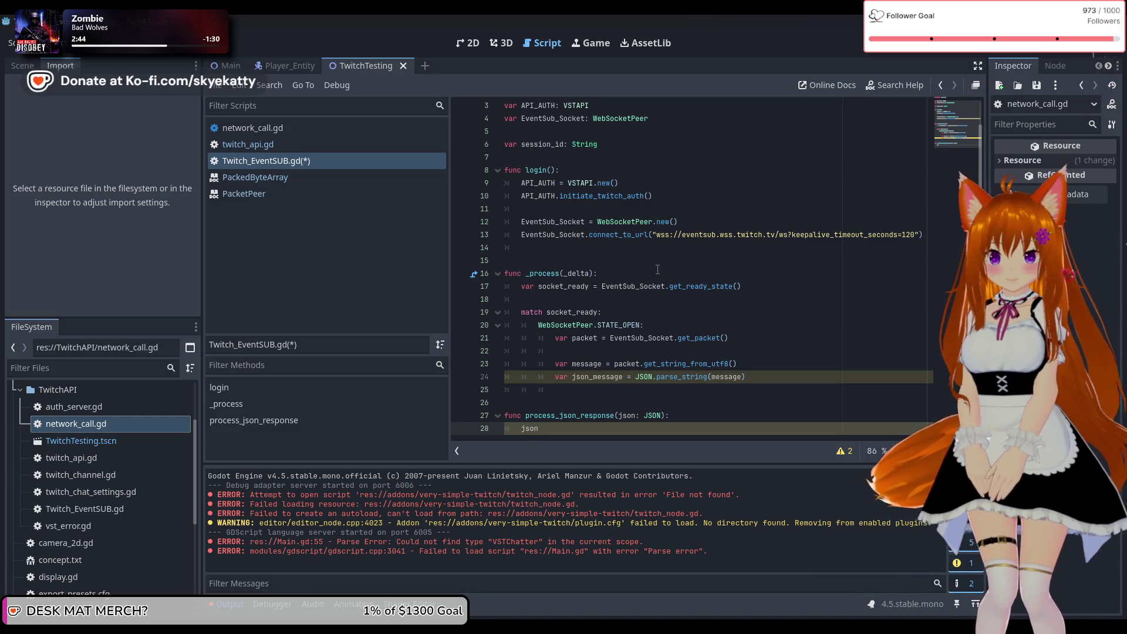
{"action": "type", "text": "match"}
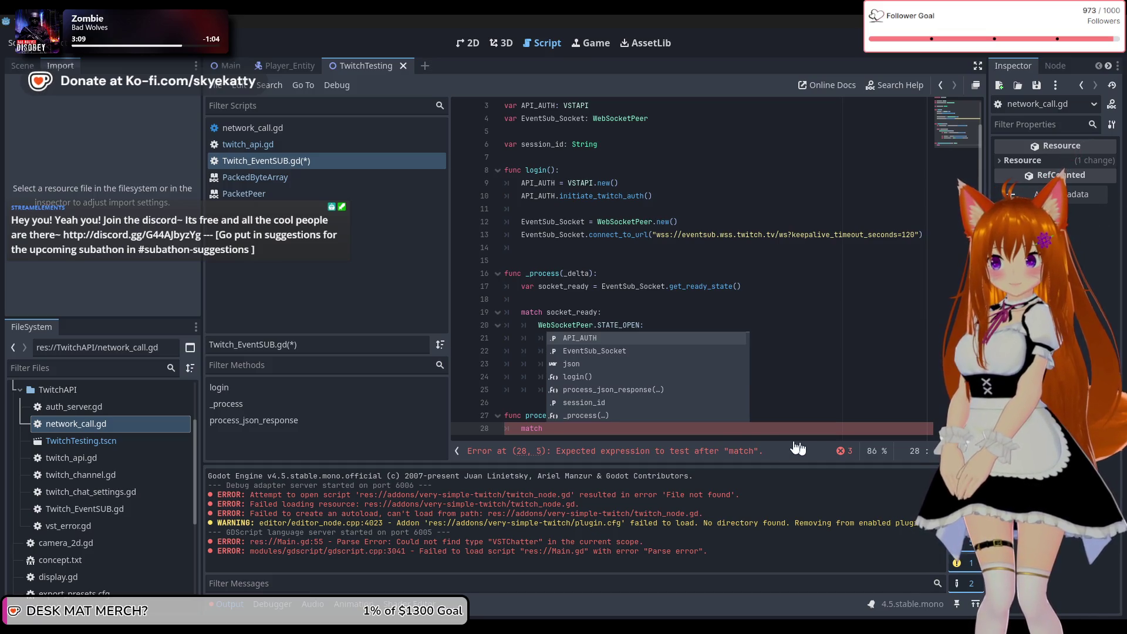
Step: Complete line 28 as match json["metadata"]["message_type"]: and open an indented line below
{"action": "key", "text": "Escape"}
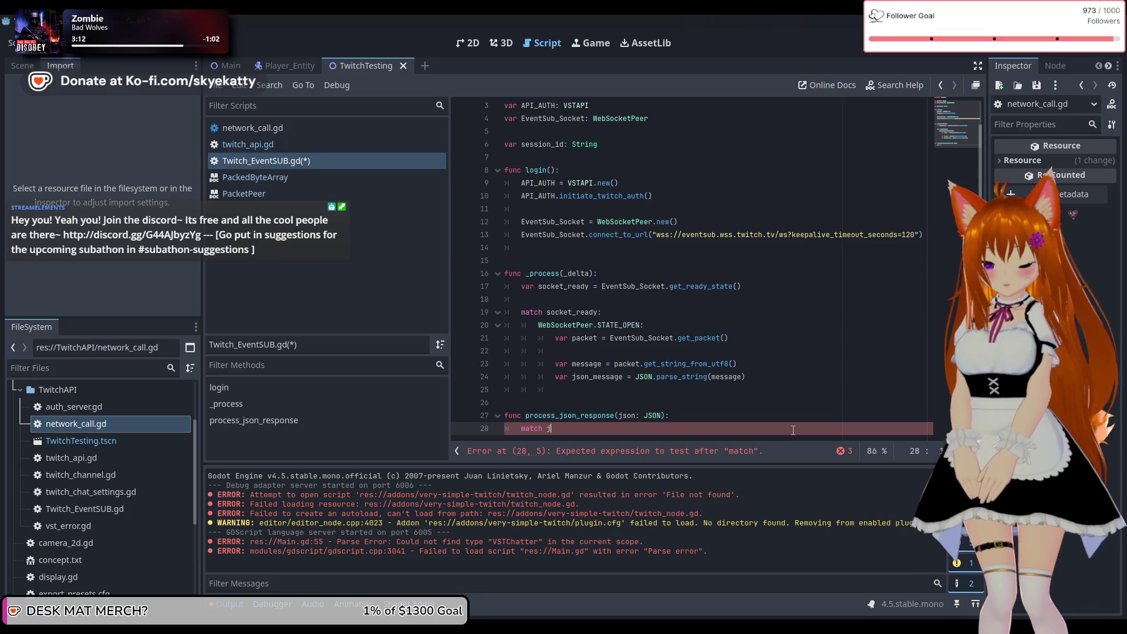
{"action": "type", "text": "son"}
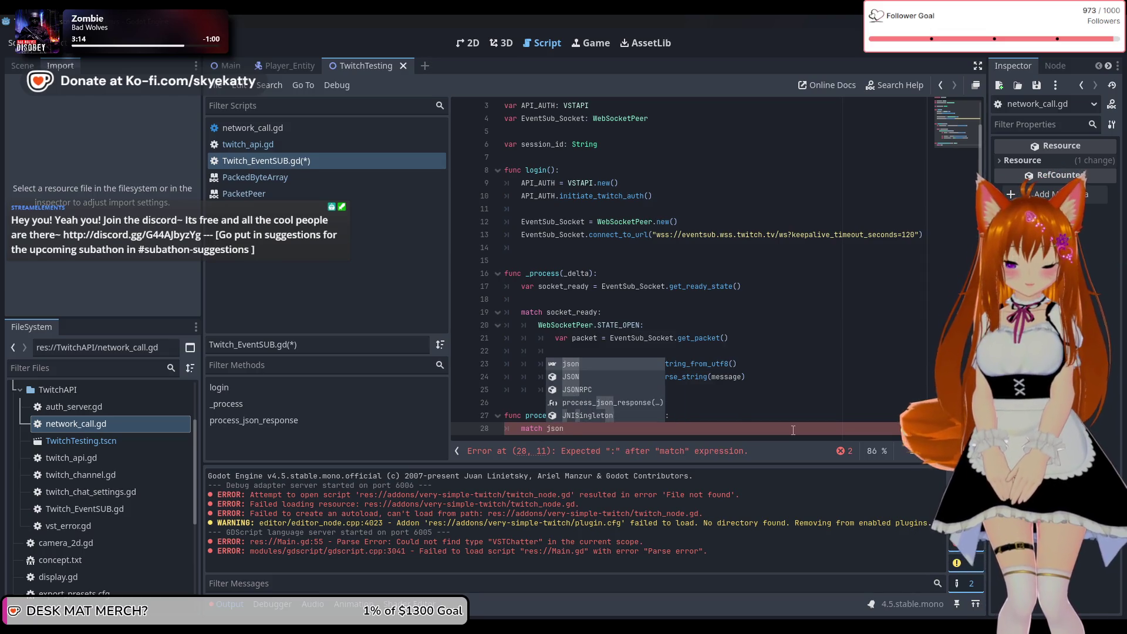
{"action": "type", "text": "[\""}
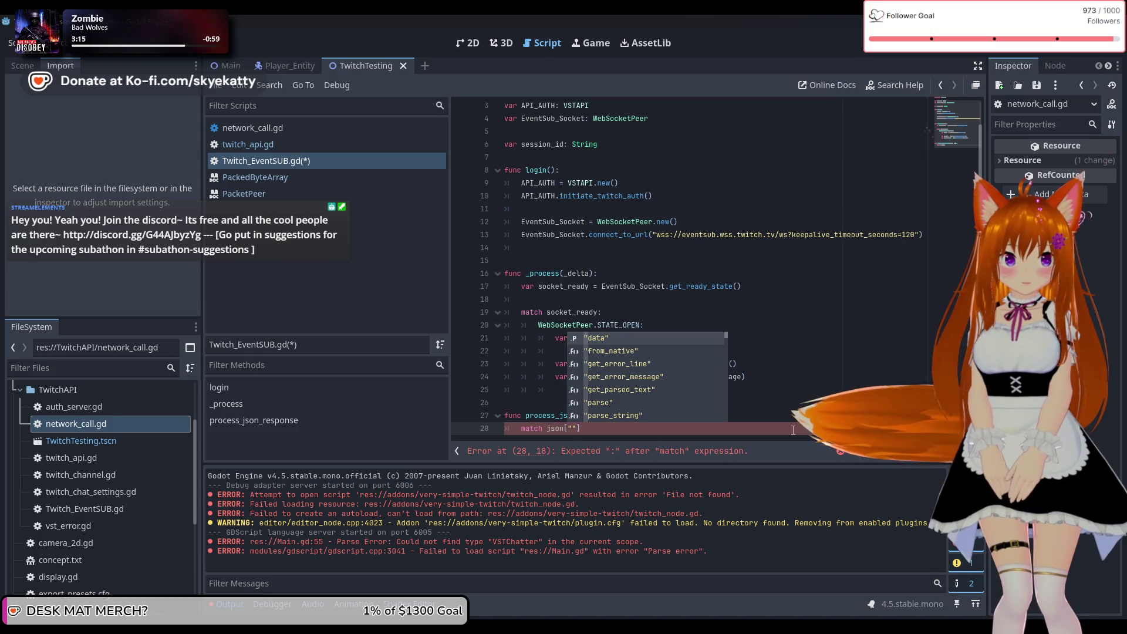
{"action": "type", "text": "met"}
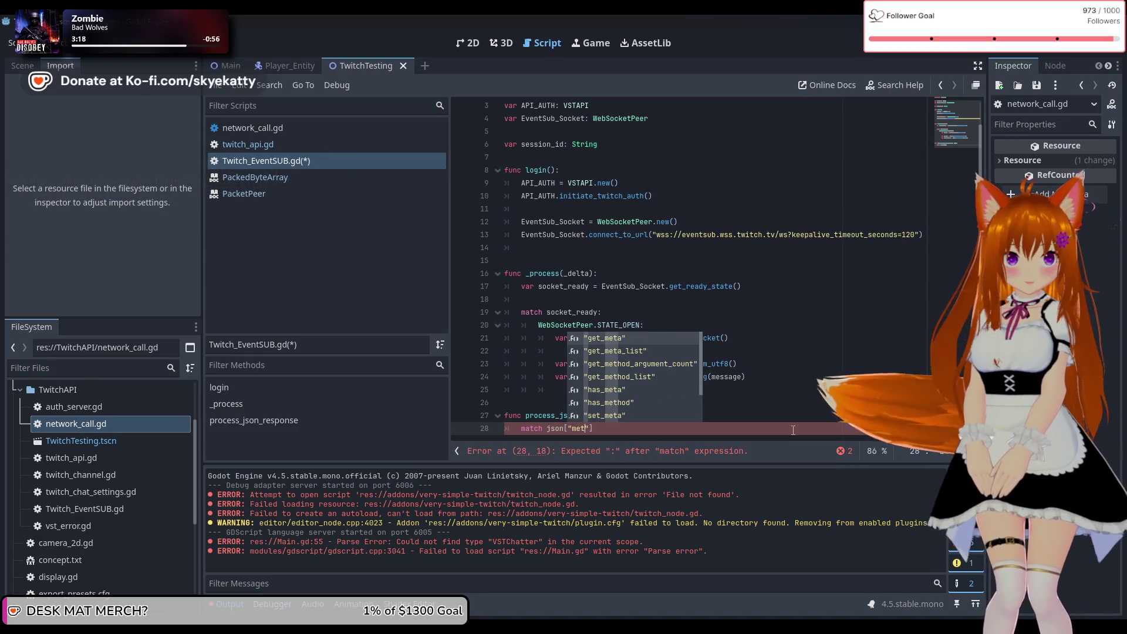
{"action": "type", "text": "a"}
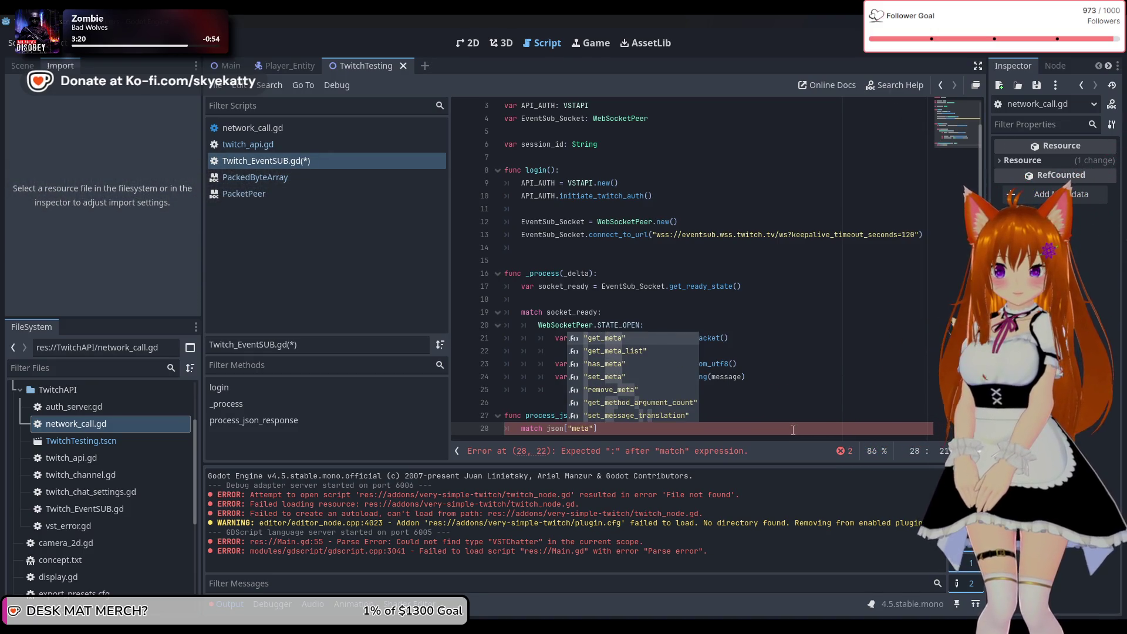
{"action": "type", "text": "data\"][m"}
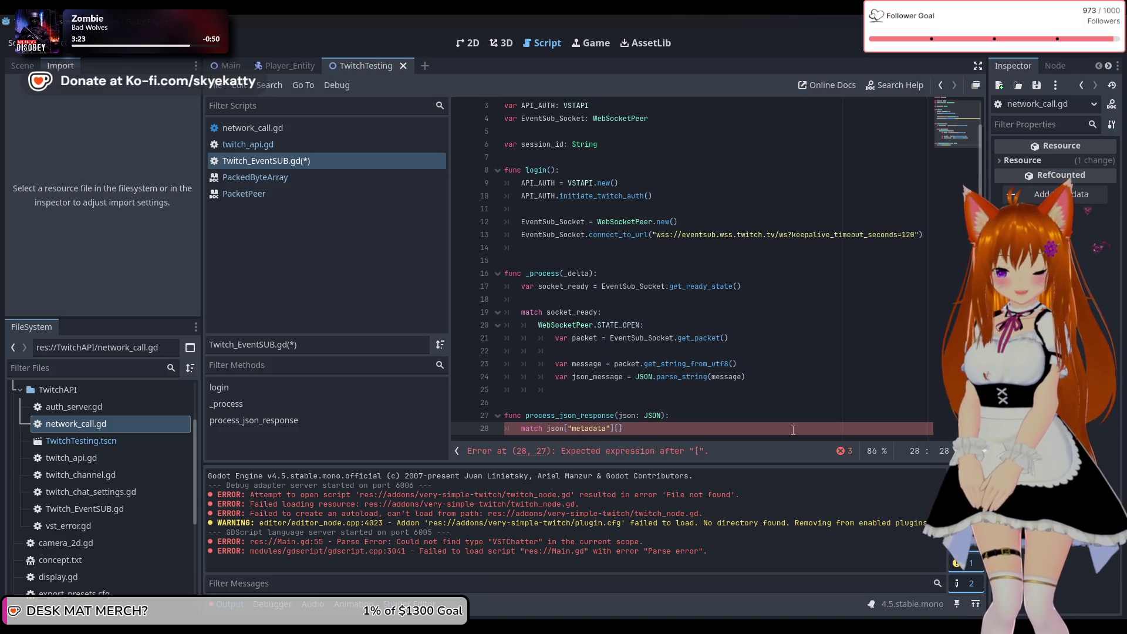
{"action": "type", "text": "essage"}
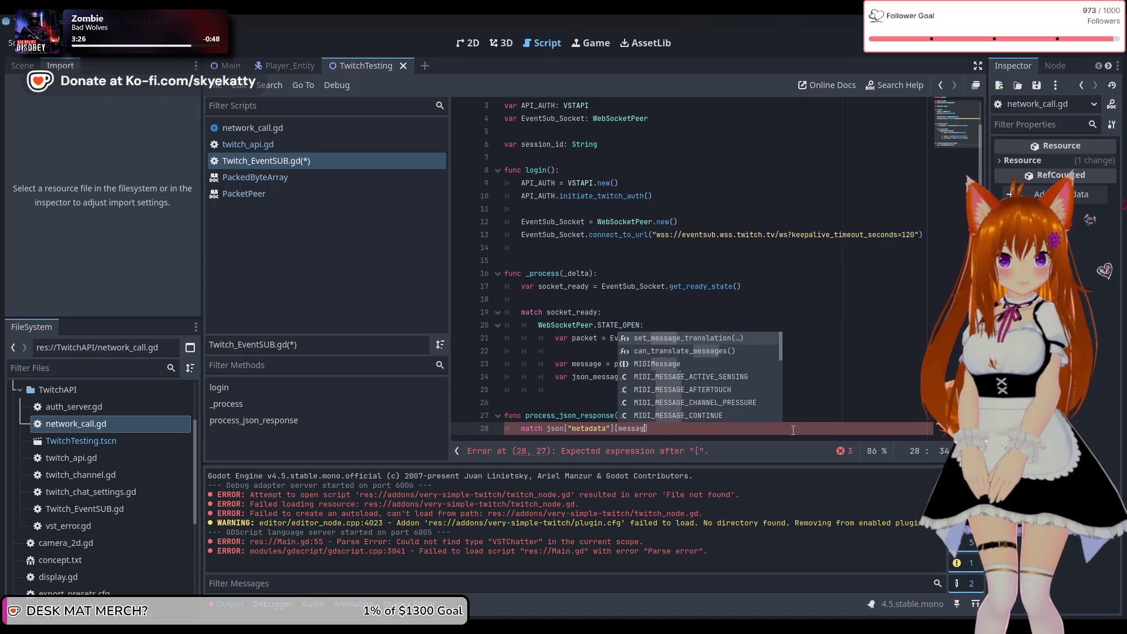
{"action": "key", "text": "BackSpace"}
{"action": "key", "text": "BackSpace"}
{"action": "key", "text": "BackSpace"}
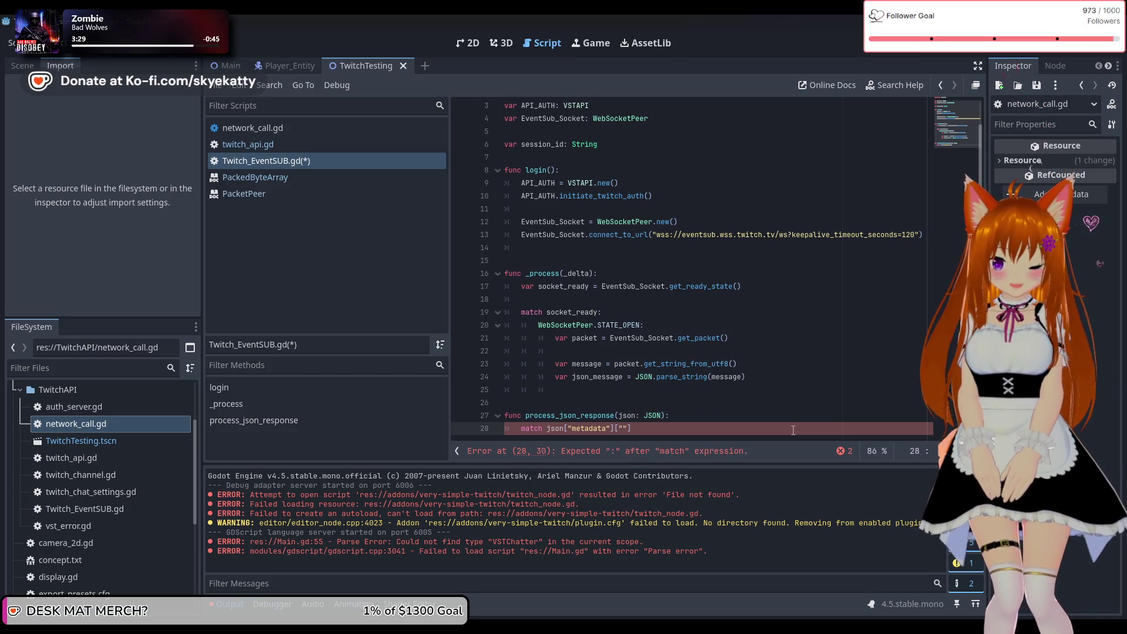
{"action": "type", "text": "message_ty"}
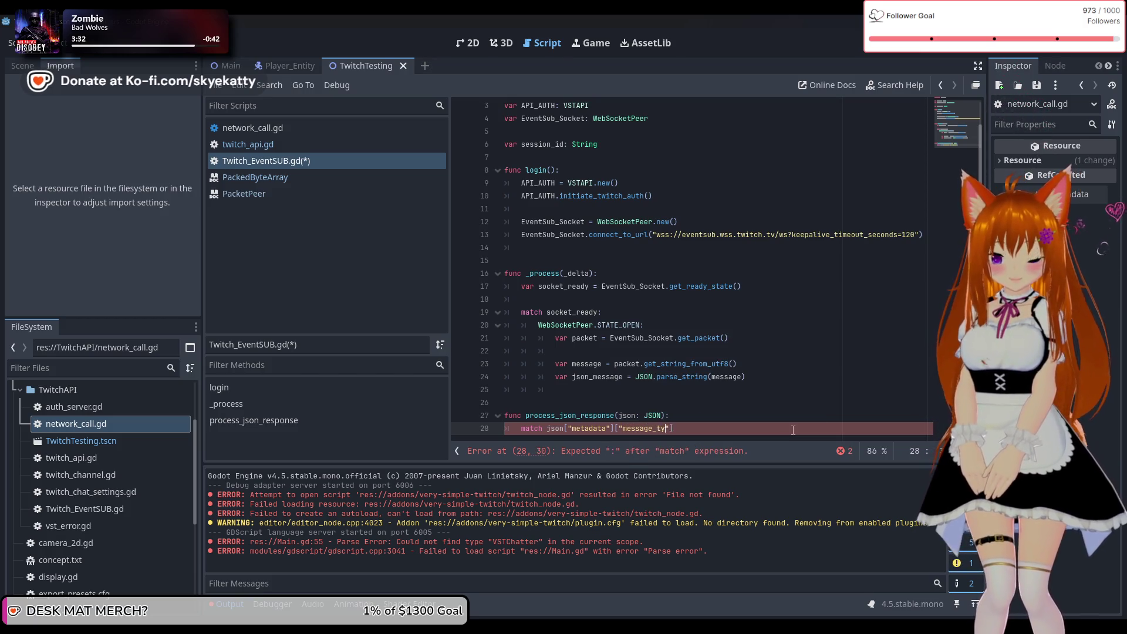
{"action": "key", "text": "Right"}
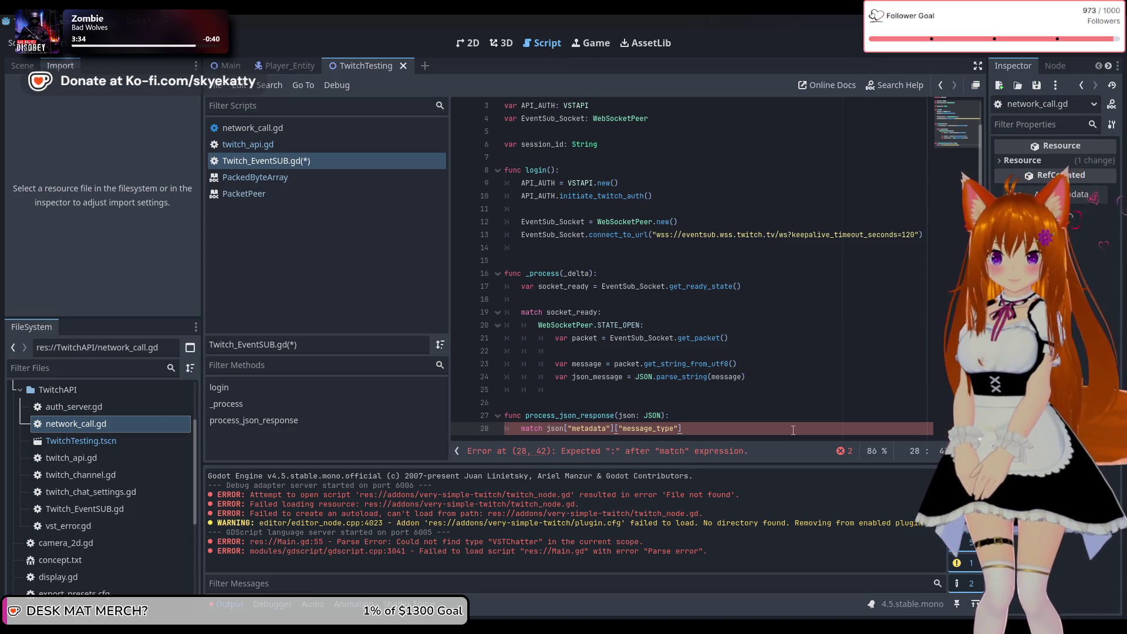
{"action": "key", "text": "Return"}
{"action": "key", "text": "BackSpace"}
{"action": "key", "text": "BackSpace"}
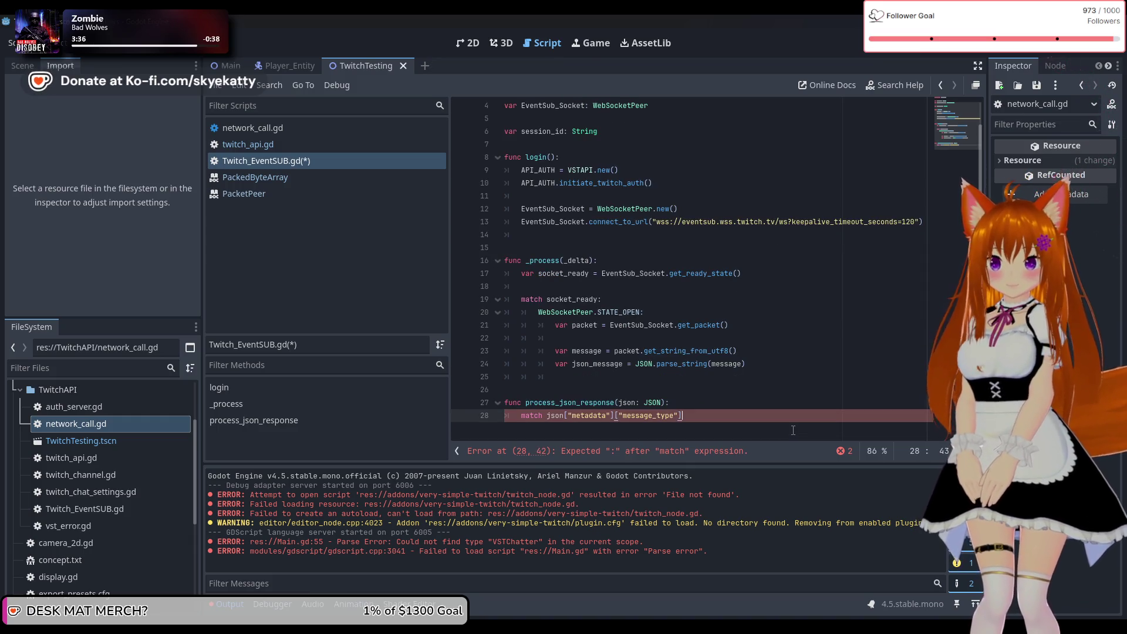
{"action": "type", "text": ":"}
{"action": "key", "text": "Return"}
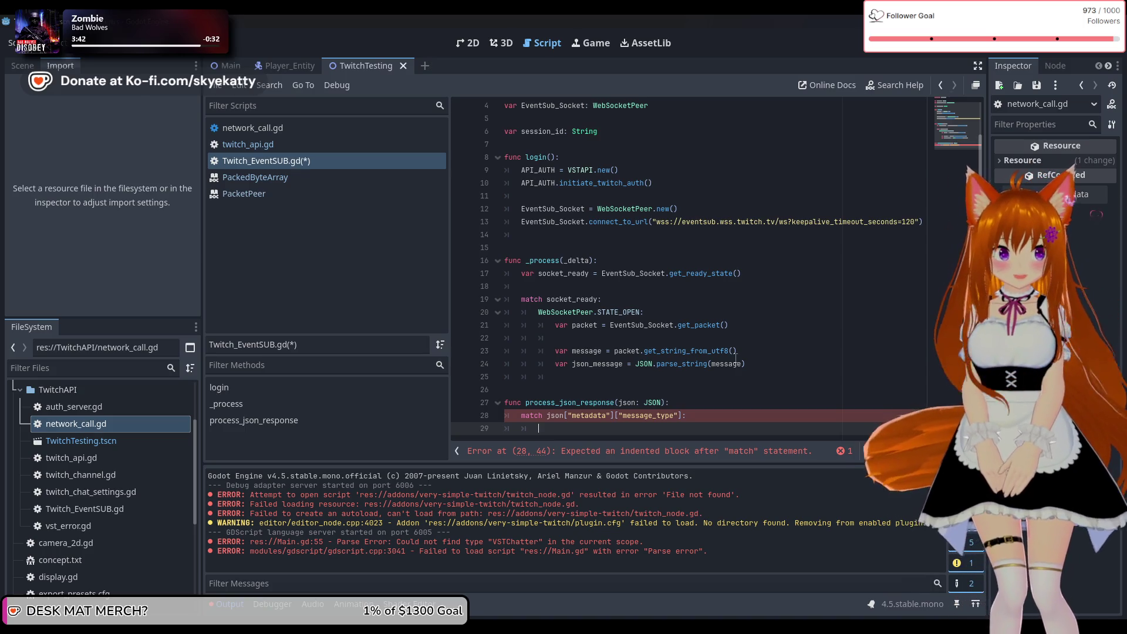
Step: Add a "session_welcome": case on line 29 with an empty indented body line
{"action": "type", "text": "\""}
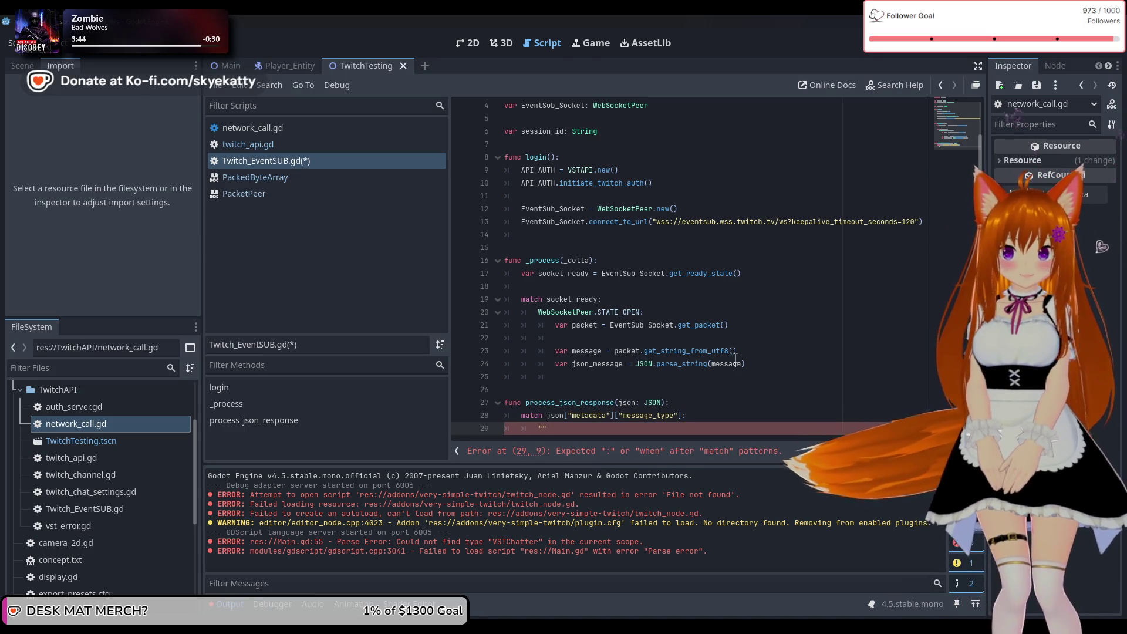
{"action": "type", "text": "session"}
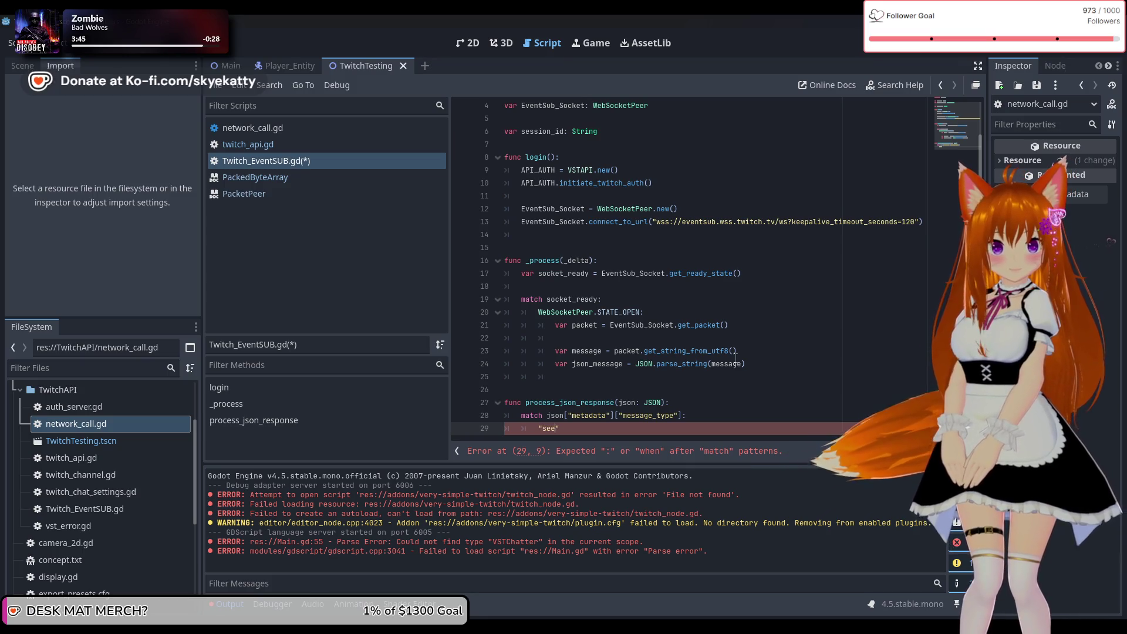
{"action": "type", "text": "_welcome\""}
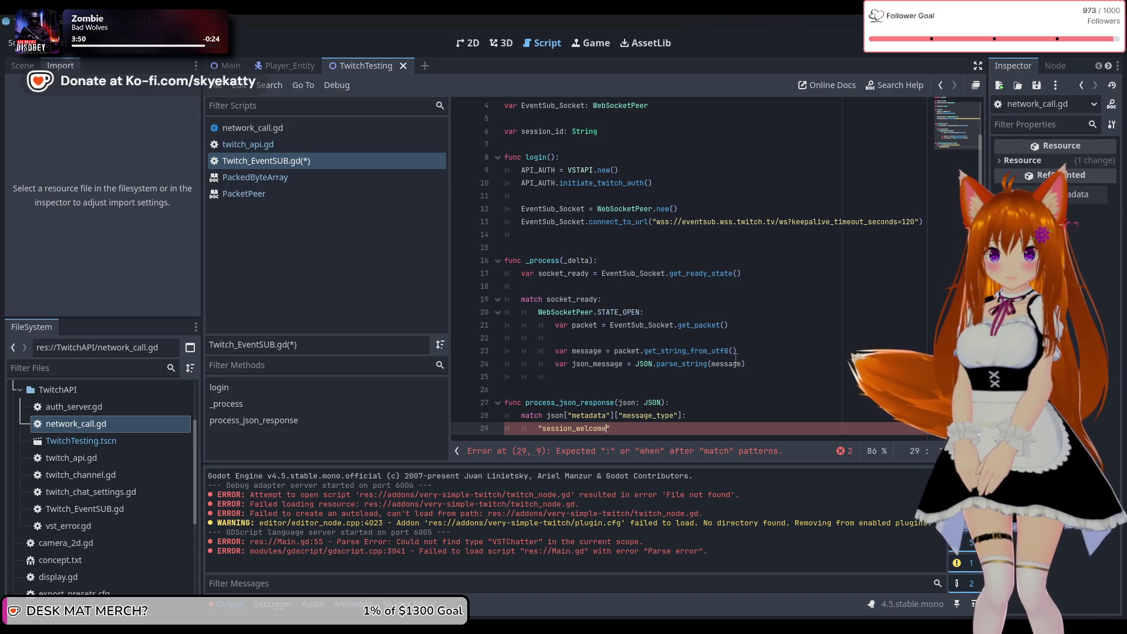
{"action": "type", "text": ":"}
{"action": "key", "text": "Return"}
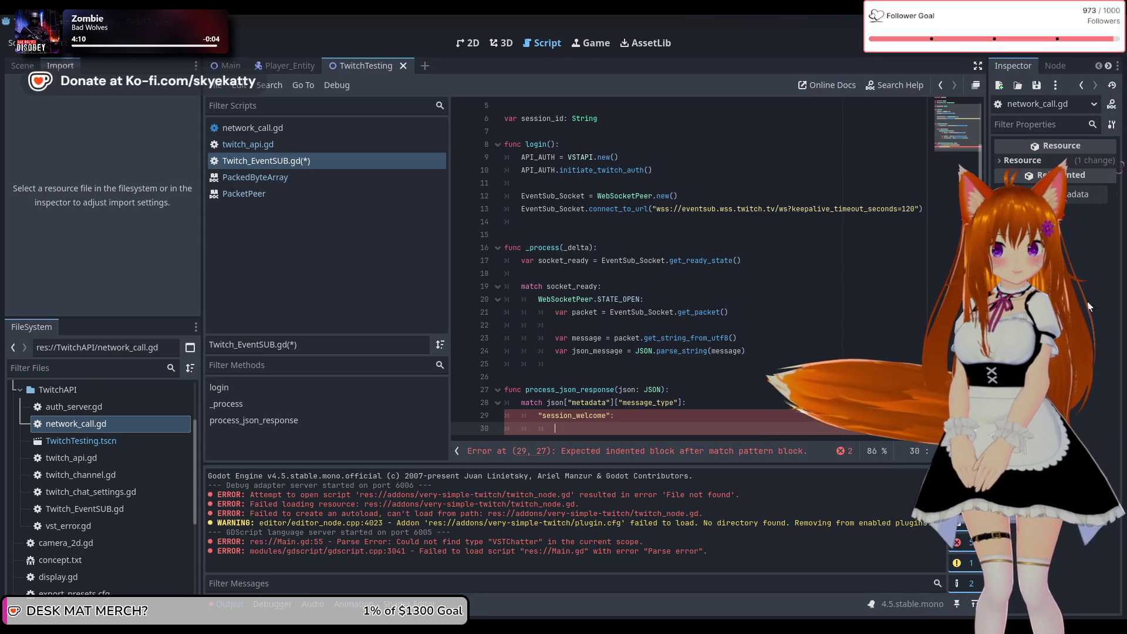
{"action": "scroll", "coordinate": [684, 301], "scroll_direction": "up", "scroll_amount": 2}
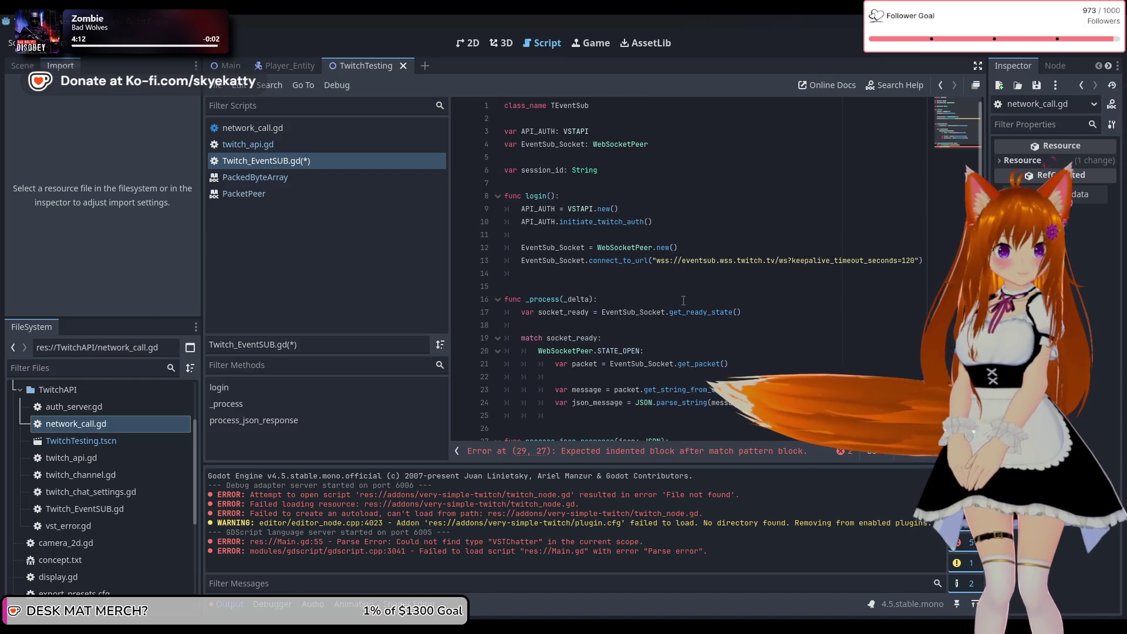
Step: Insert var keepalive_timeout: int on line 7, just below the session_id declaration
{"action": "left_click", "coordinate": [620, 282]}
{"action": "key", "text": "Up"}
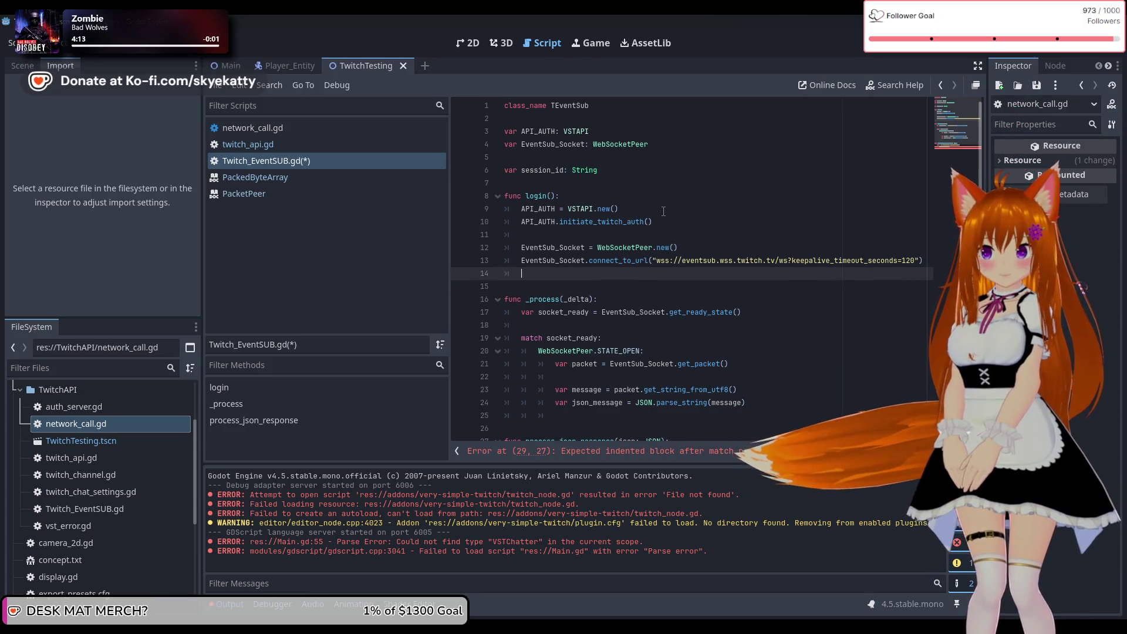
{"action": "left_click", "coordinate": [681, 172]}
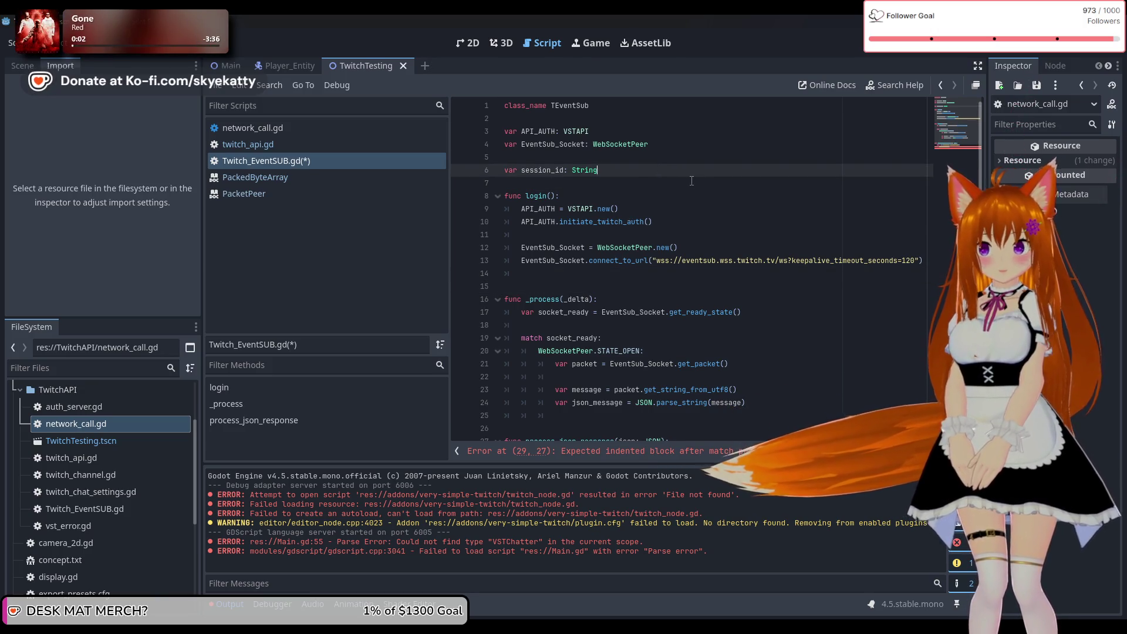
{"action": "key", "text": "Return"}
{"action": "type", "text": "va"}
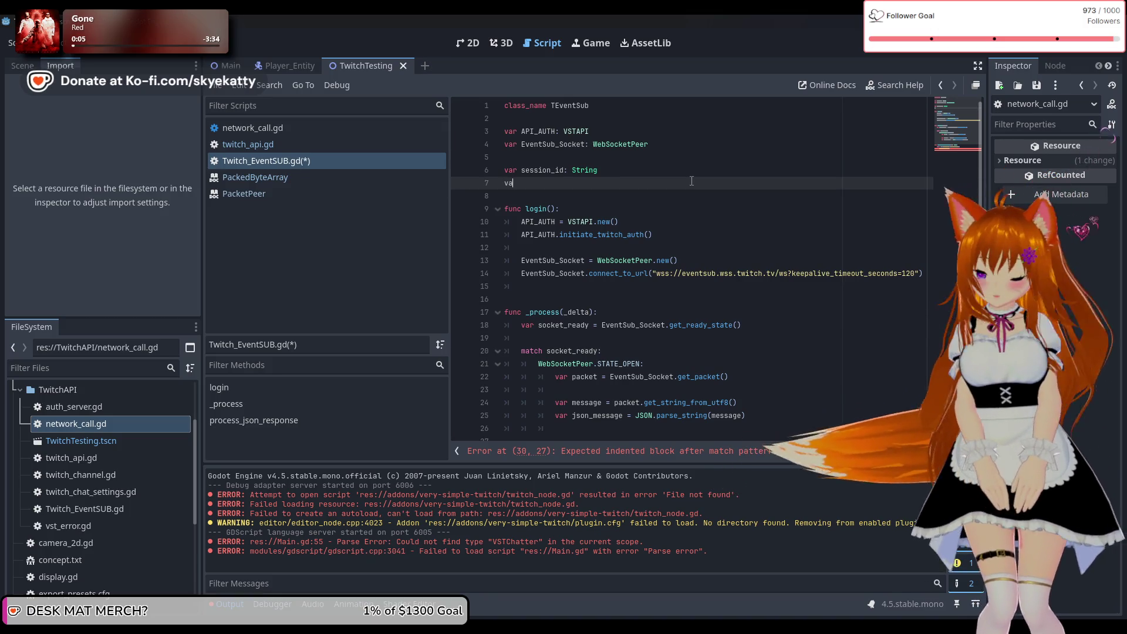
{"action": "type", "text": "r keepal"}
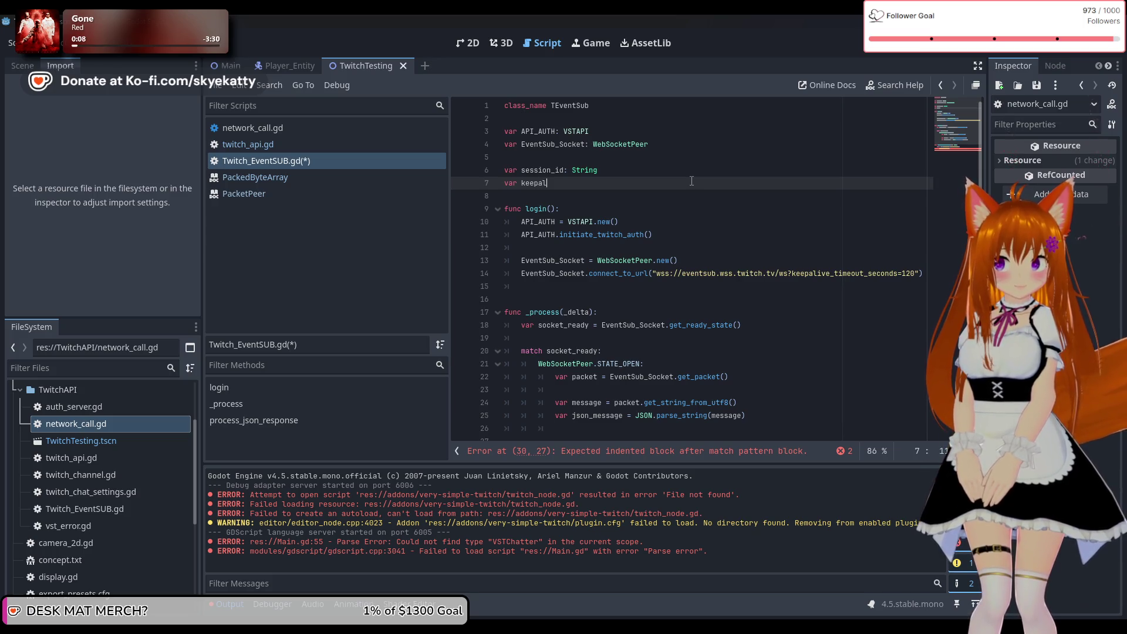
{"action": "type", "text": "ive_"}
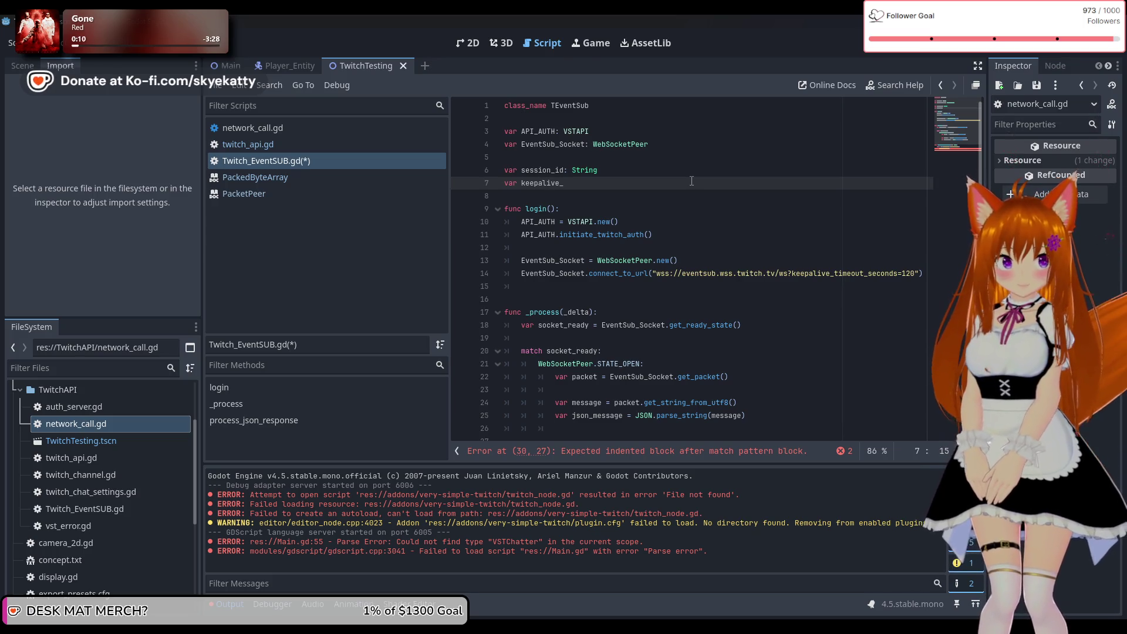
{"action": "type", "text": "timeout"}
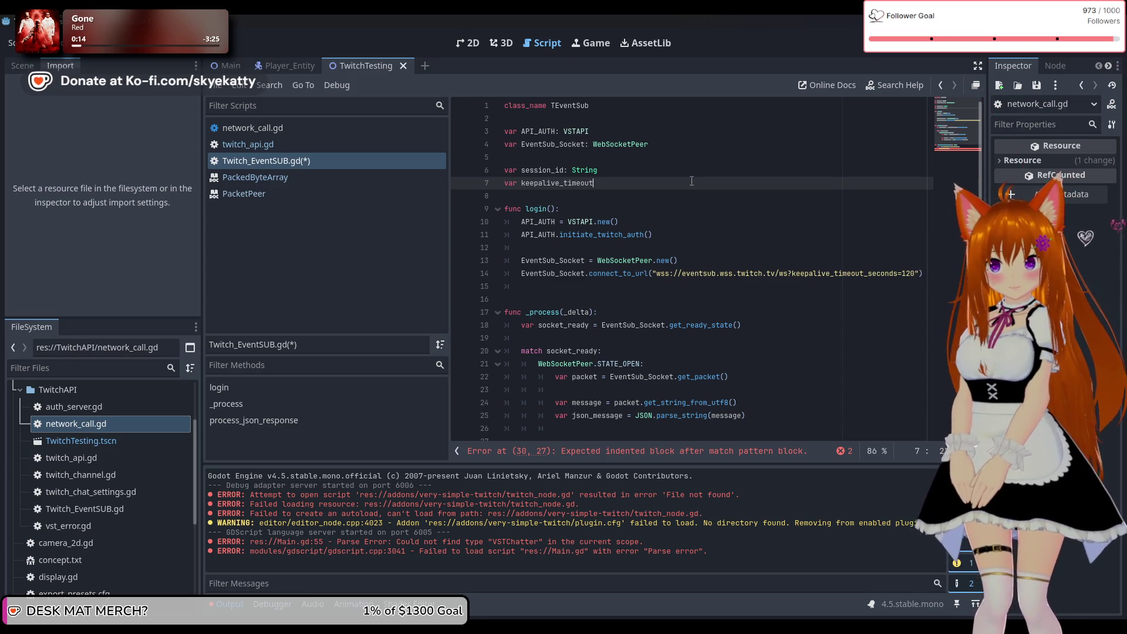
{"action": "type", "text": ": int"}
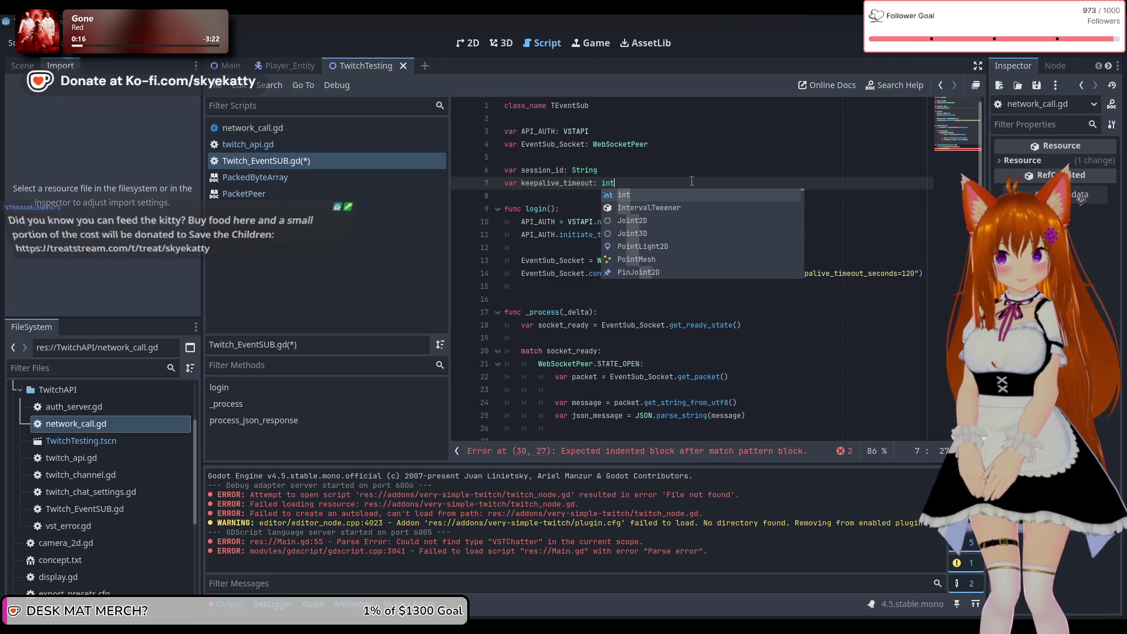
{"action": "key", "text": "Escape"}
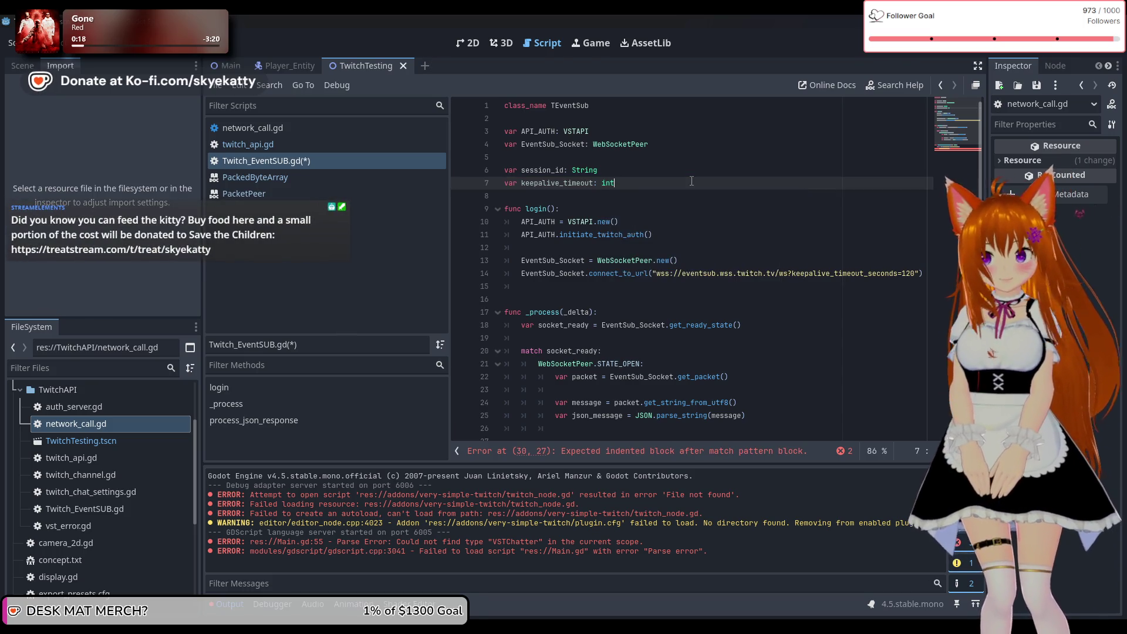
{"action": "scroll", "coordinate": [720, 260], "scroll_direction": "down", "scroll_amount": 2}
Step: On line 31 under session_welcome, begin the assignment session_id = json
{"action": "left_click", "coordinate": [652, 428]}
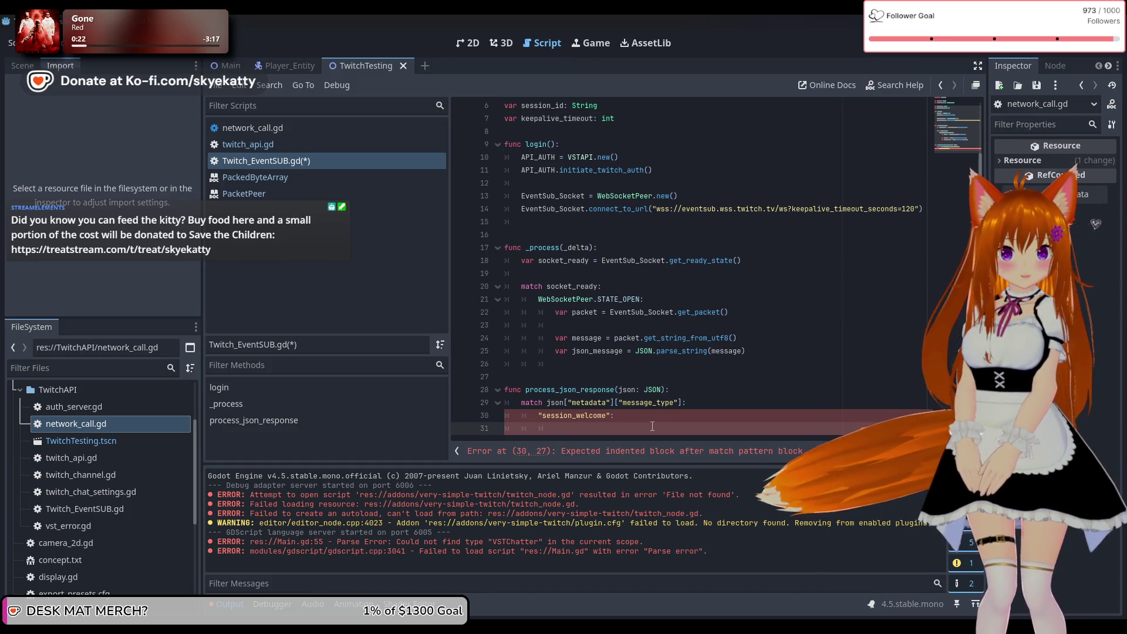
{"action": "key", "text": "Tab"}
{"action": "type", "text": "se"}
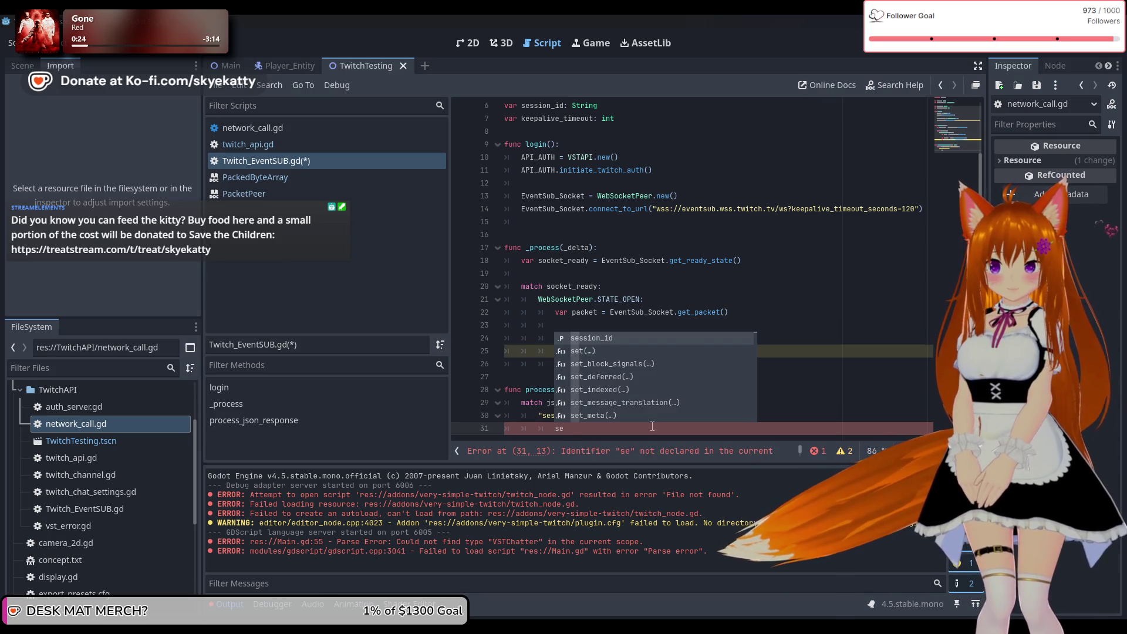
{"action": "key", "text": "Return"}
{"action": "type", "text": "= "}
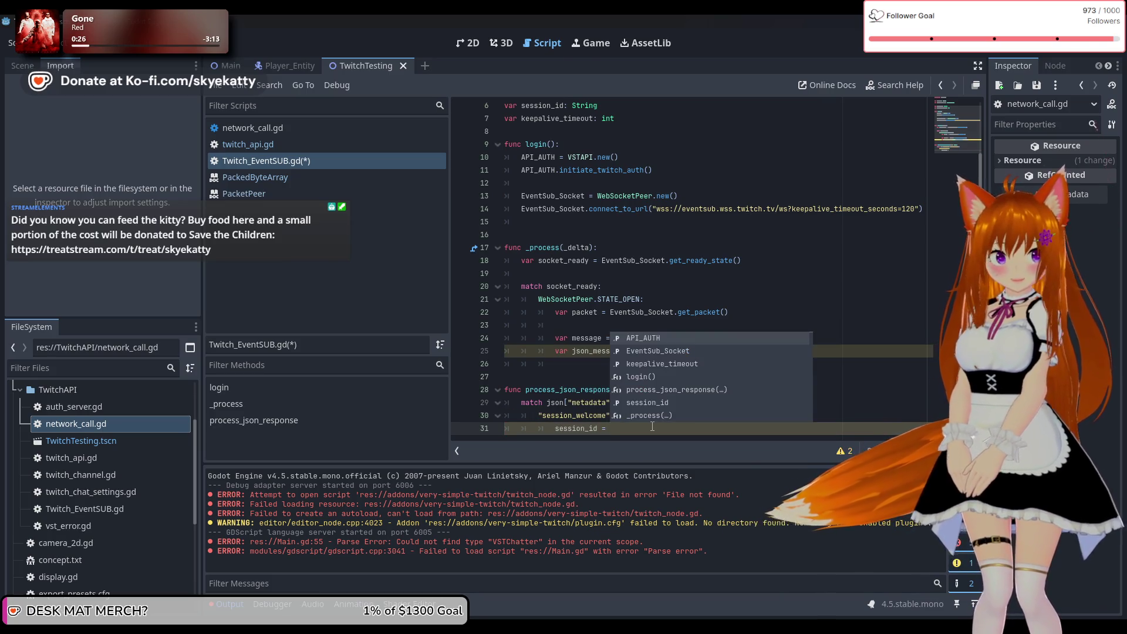
{"action": "type", "text": "sj"}
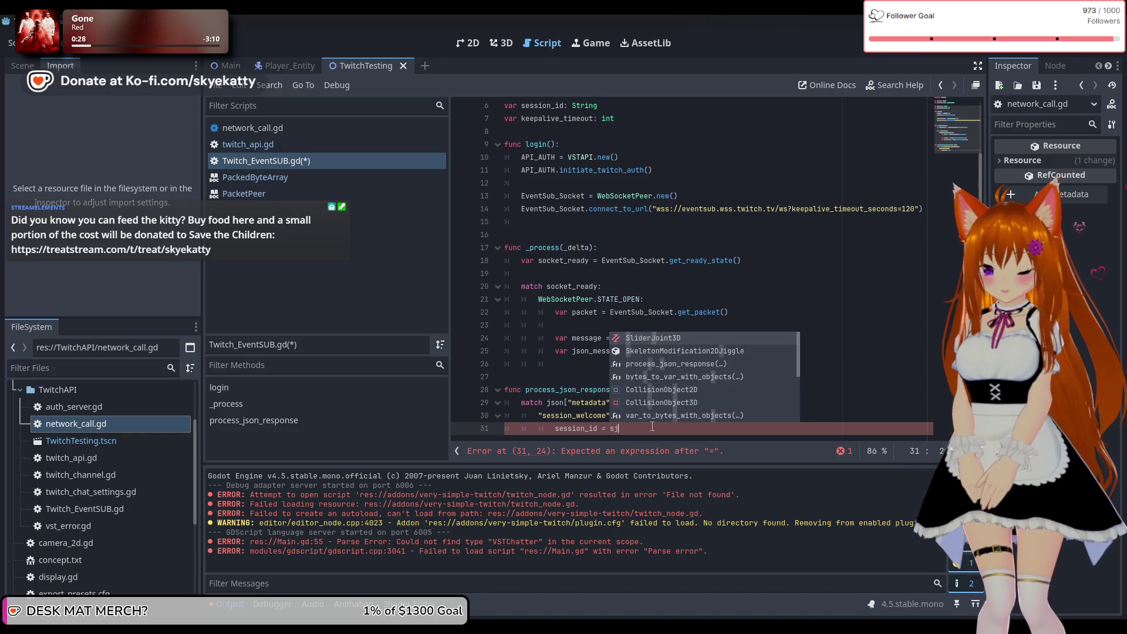
{"action": "key", "text": "BackSpace"}
{"action": "key", "text": "BackSpace"}
Step: Finish the index as json["payload"]["session"]["id"] and start line 32
{"action": "type", "text": "json"}
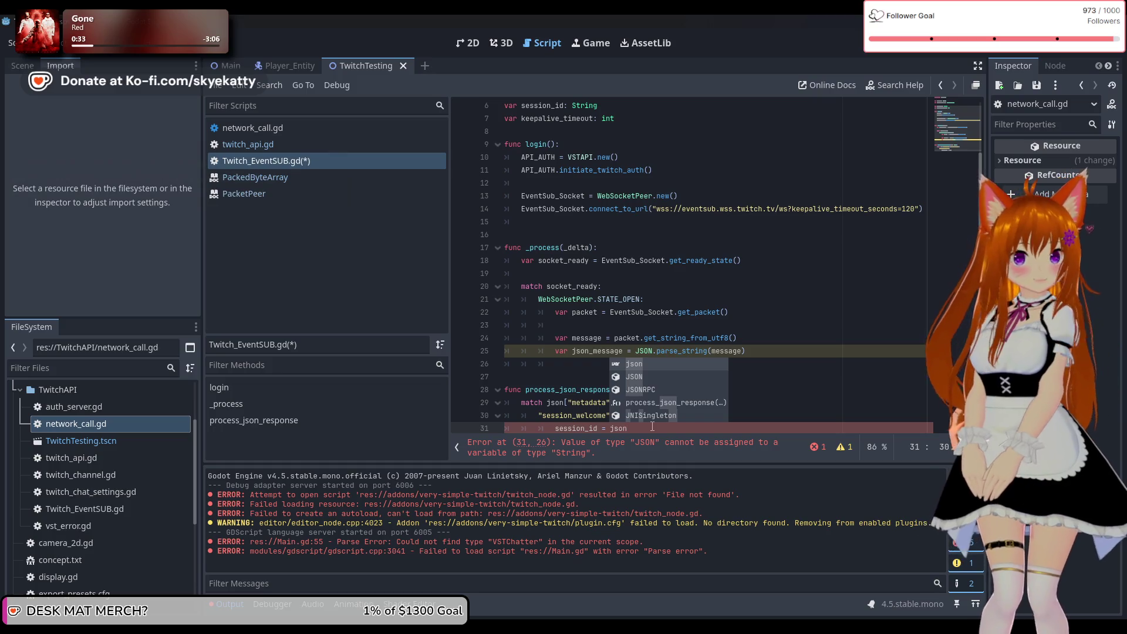
{"action": "type", "text": "[\""}
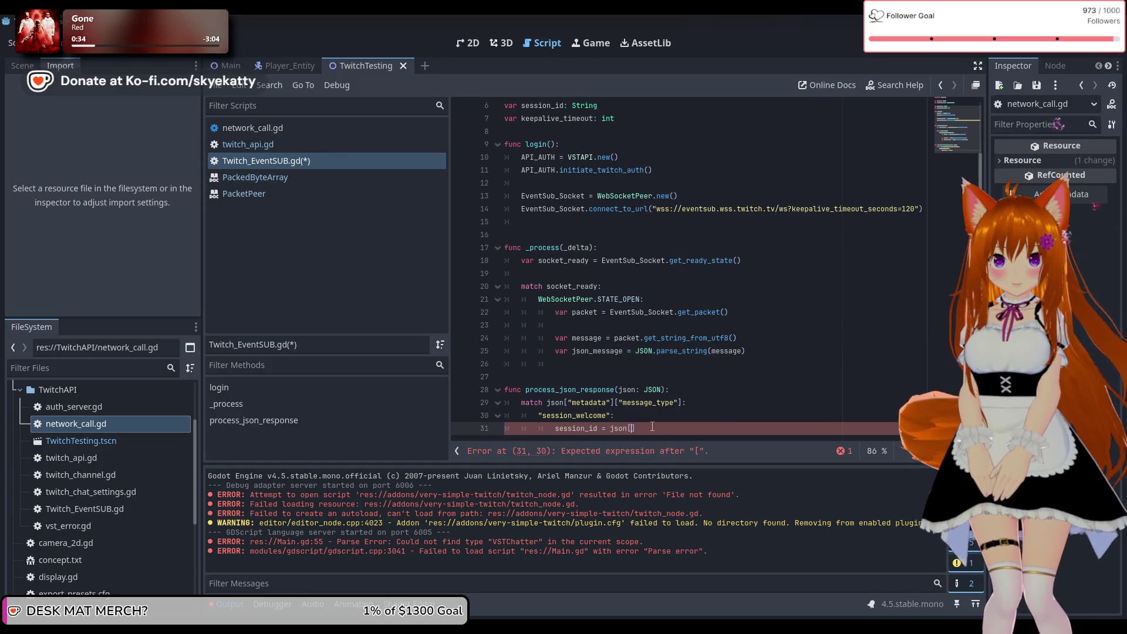
{"action": "type", "text": "payload"}
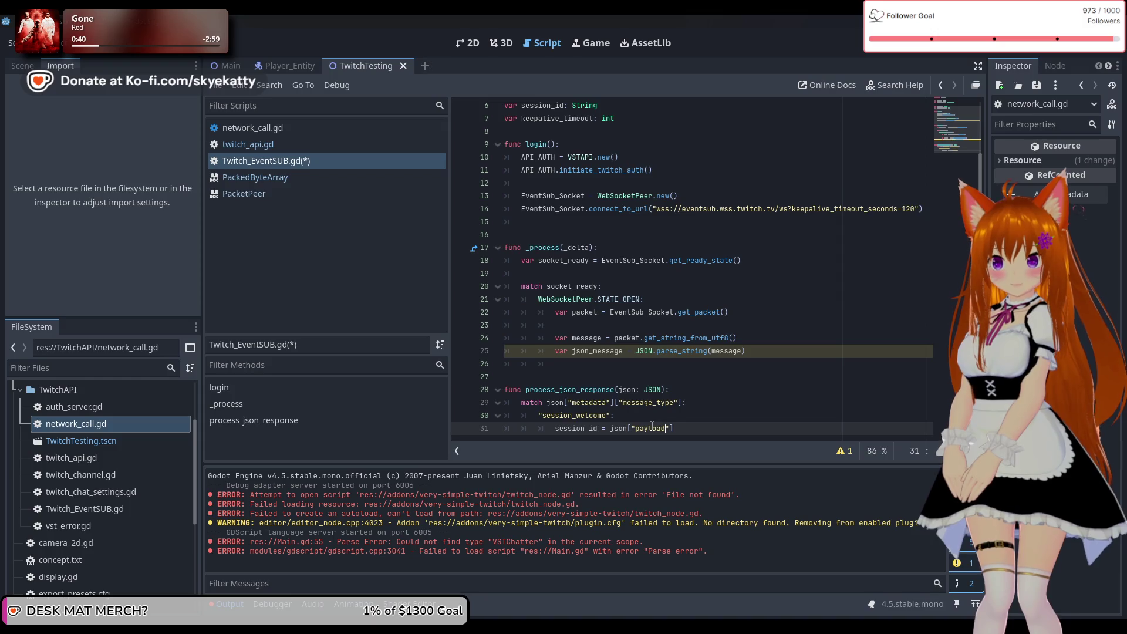
{"action": "key", "text": "End"}
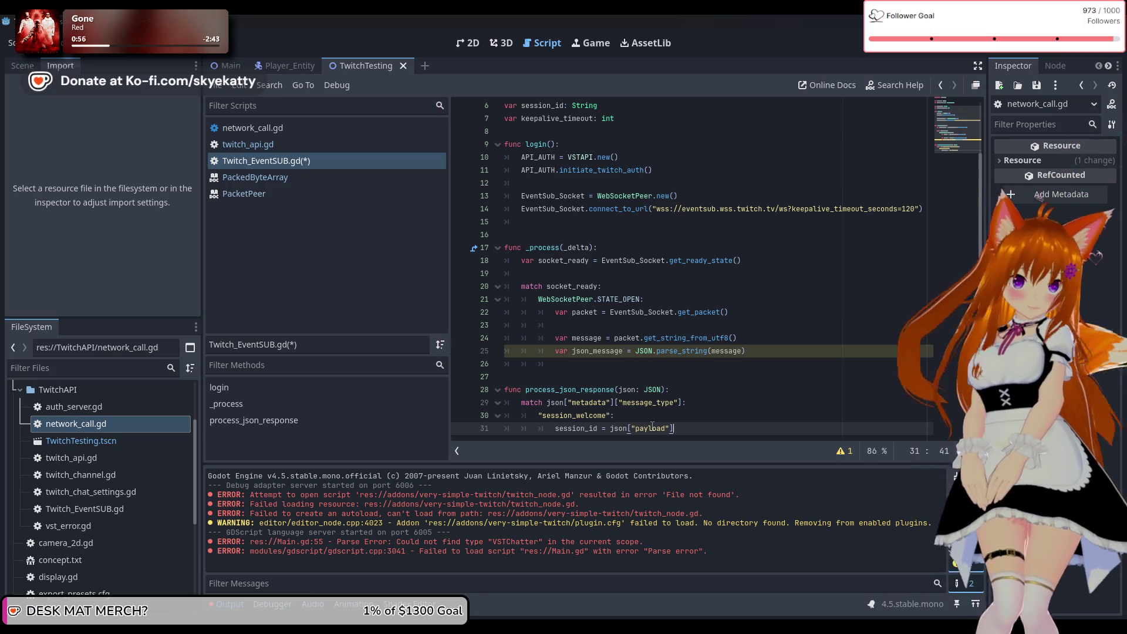
{"action": "type", "text": "["}
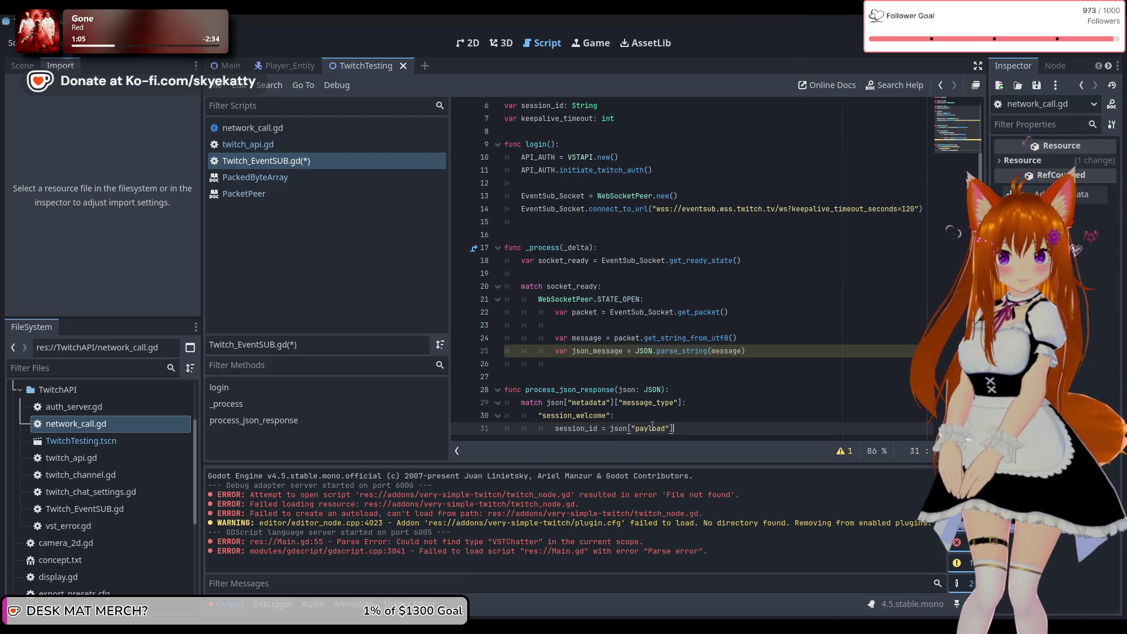
{"action": "key", "text": "Right"}
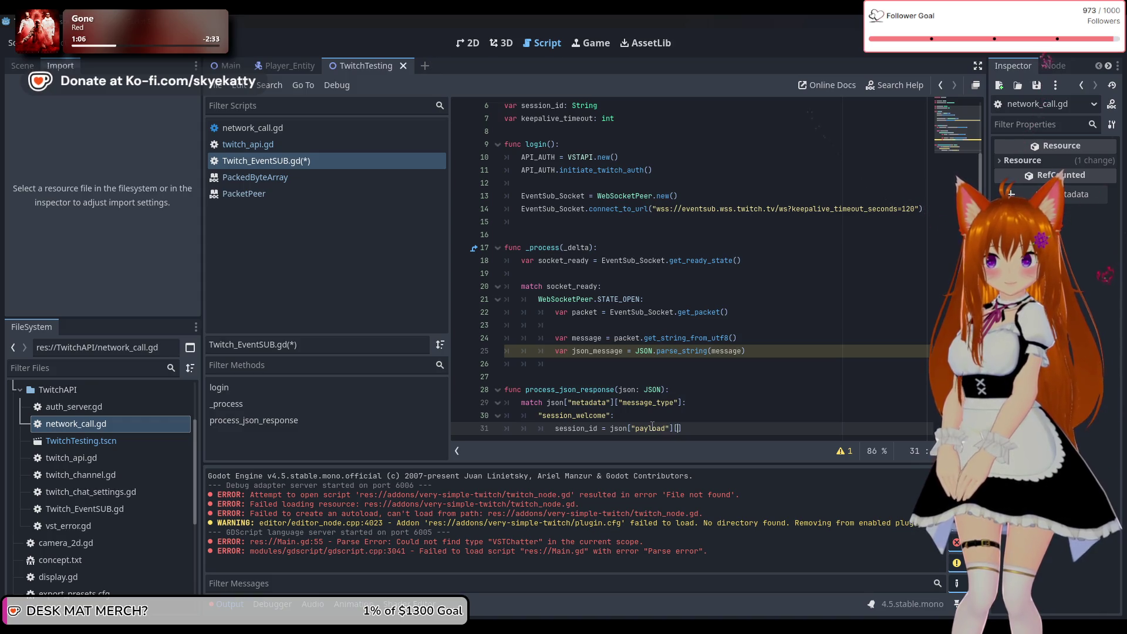
{"action": "type", "text": "essio"}
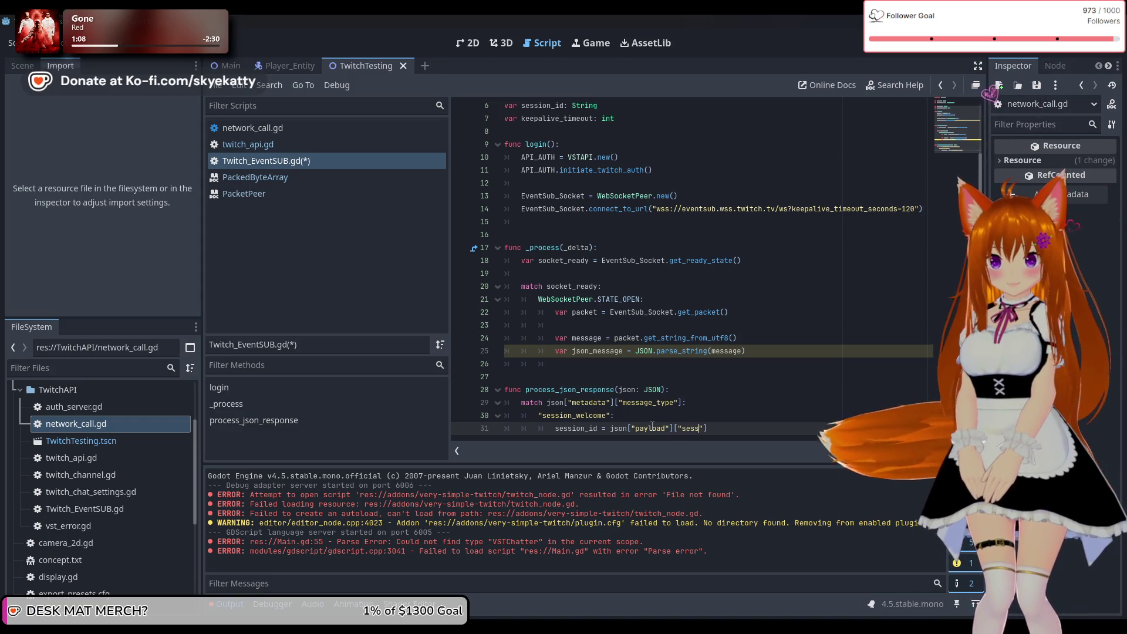
{"action": "type", "text": "n"}
{"action": "key", "text": "End"}
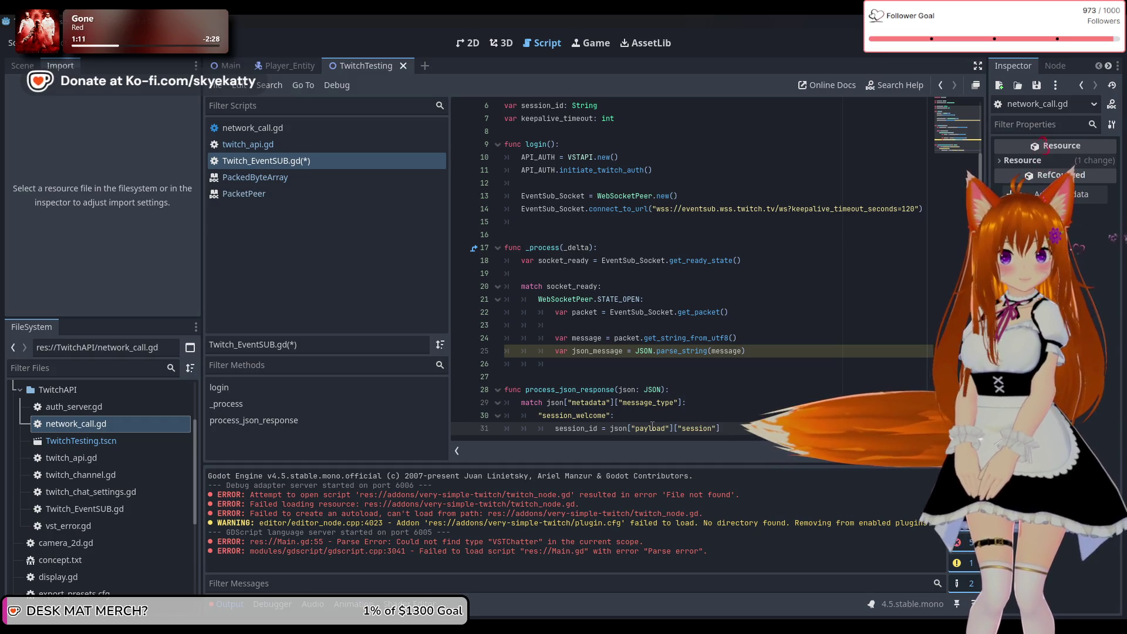
{"action": "type", "text": "[\""}
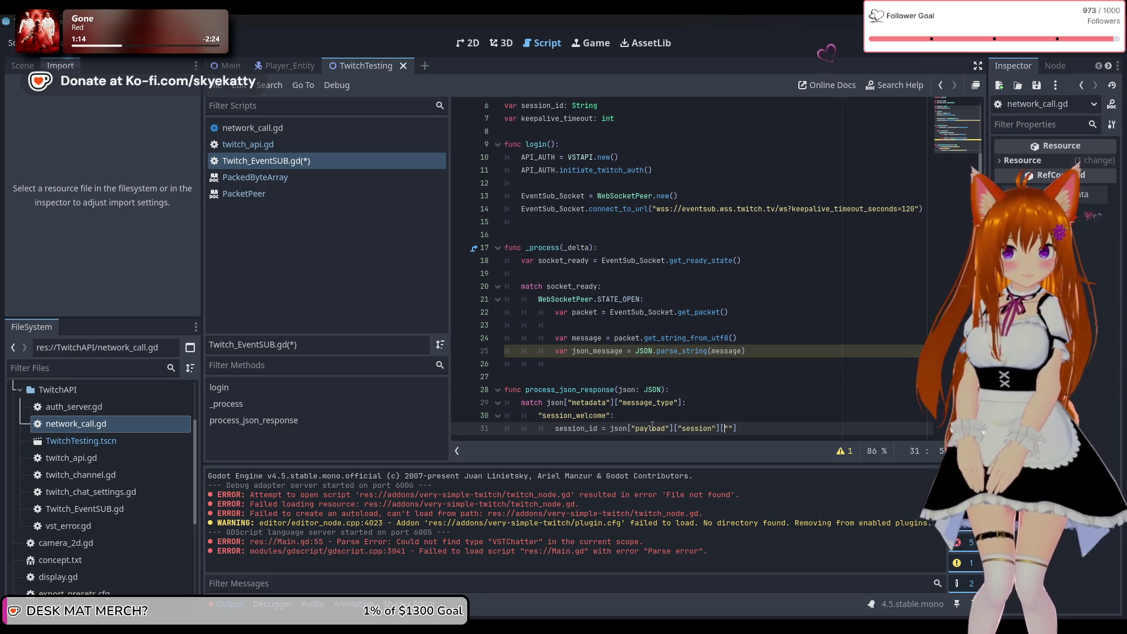
{"action": "type", "text": "id"}
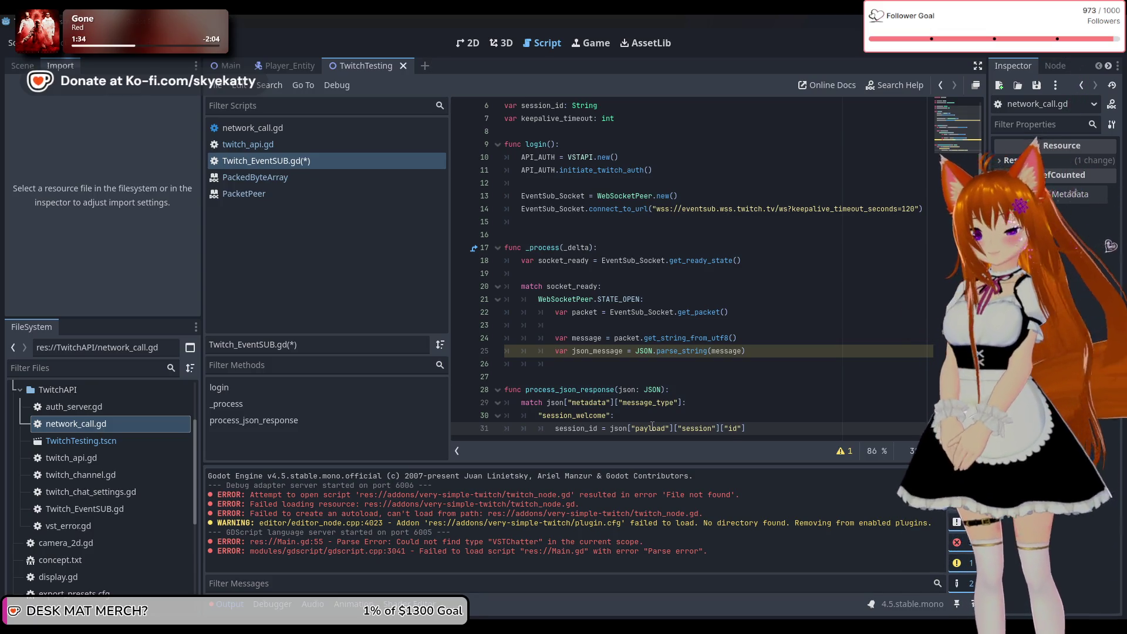
{"action": "key", "text": "Return"}
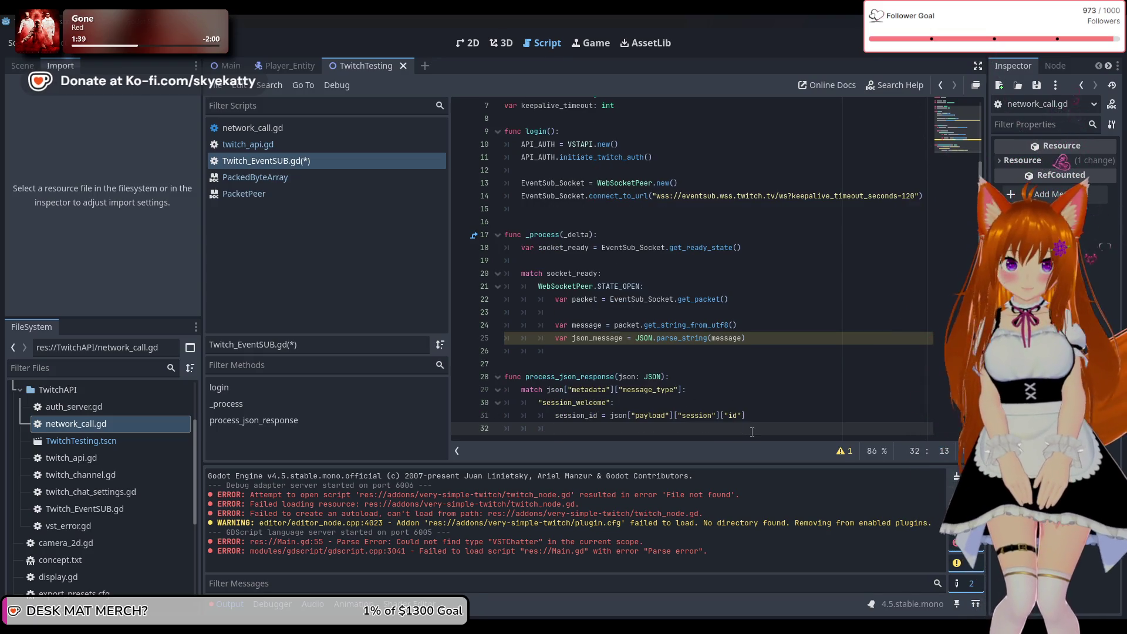
{"action": "type", "text": "keep"}
Step: Set keepalive_timeout = json["payload"]["session"]["keepalive_timeout_seconds"] on line 32
{"action": "key", "text": "Return"}
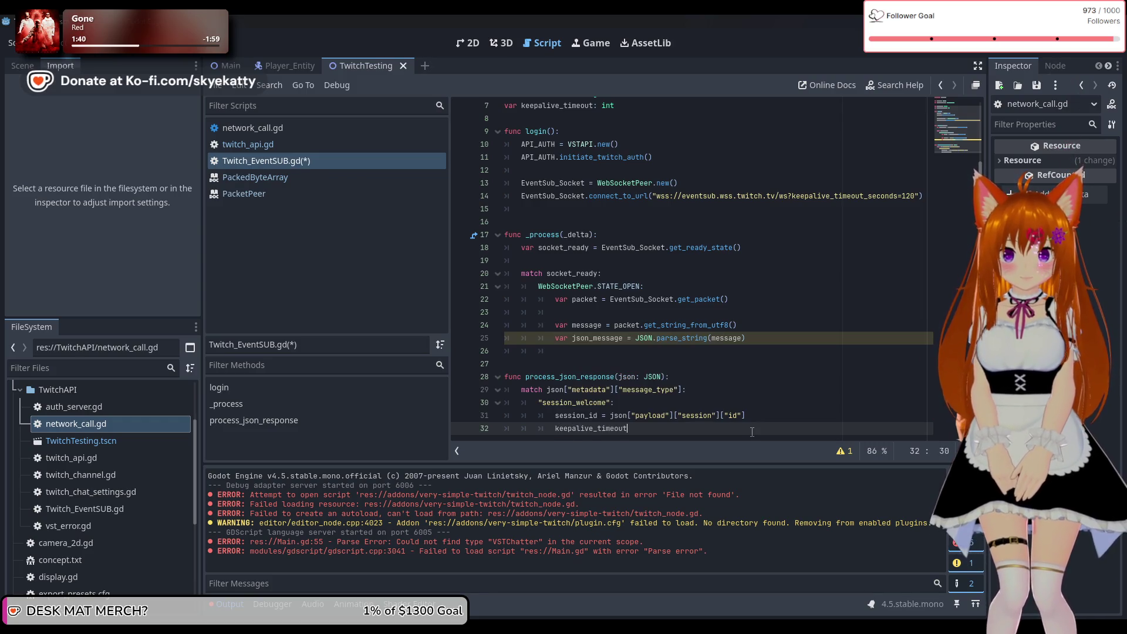
{"action": "type", "text": " ="}
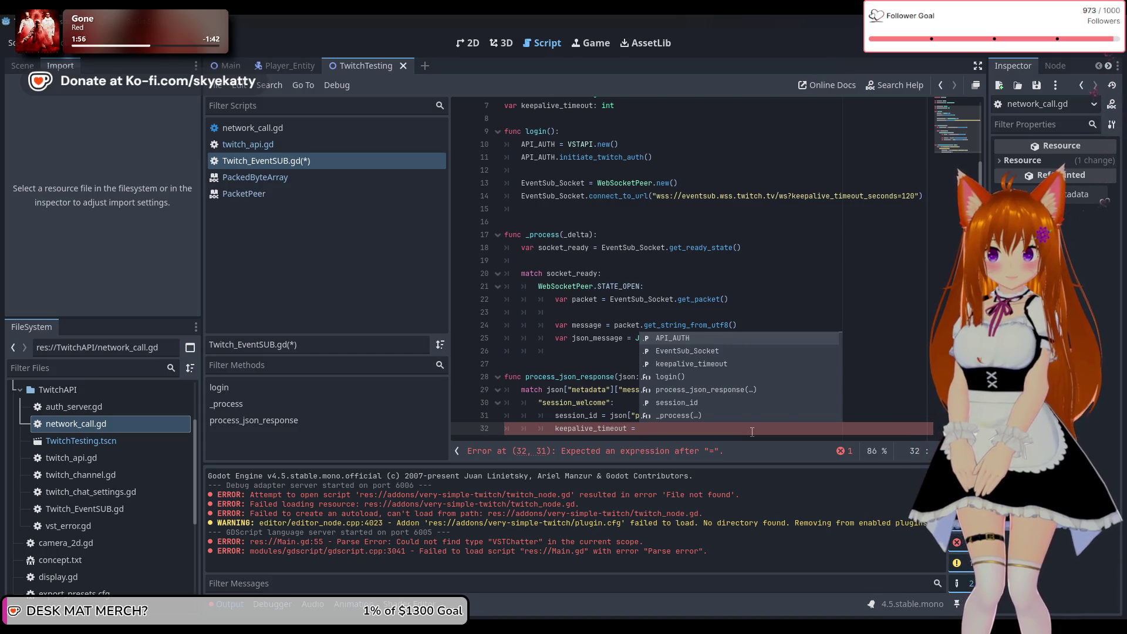
{"action": "type", "text": "json"}
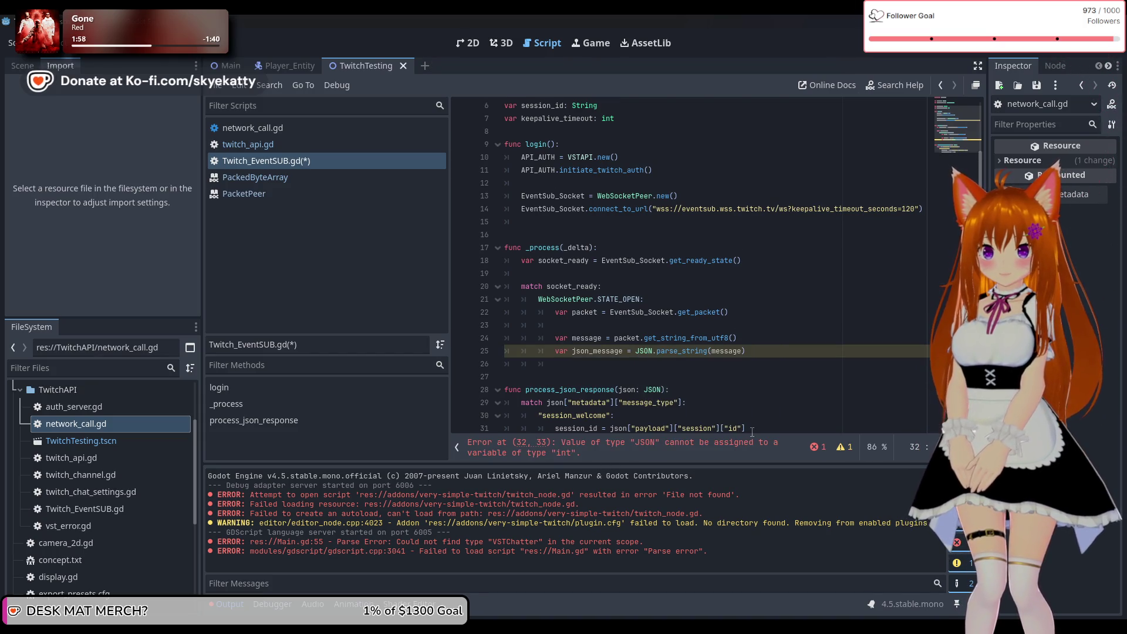
{"action": "scroll", "coordinate": [722, 405], "scroll_direction": "down", "scroll_amount": 1}
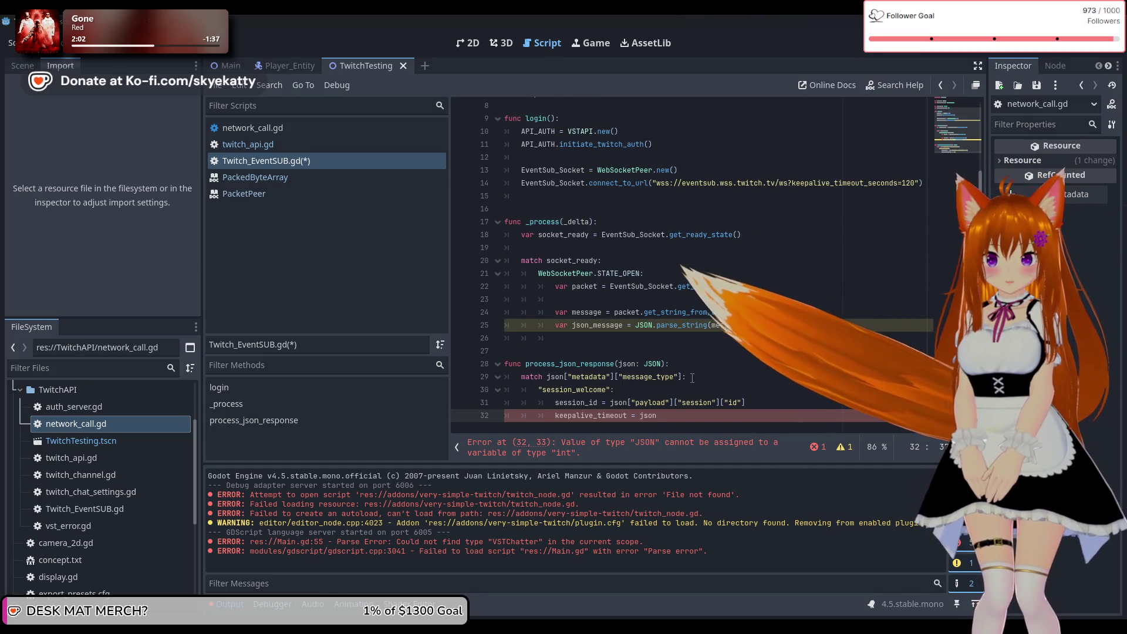
{"action": "type", "text": "["}
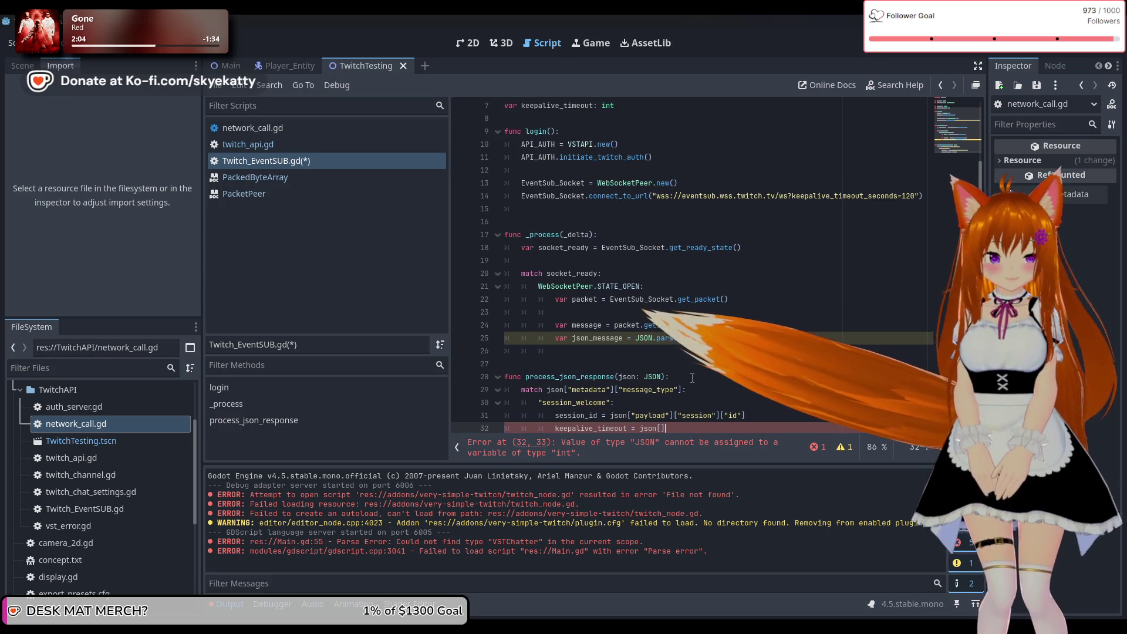
{"action": "type", "text": "\""}
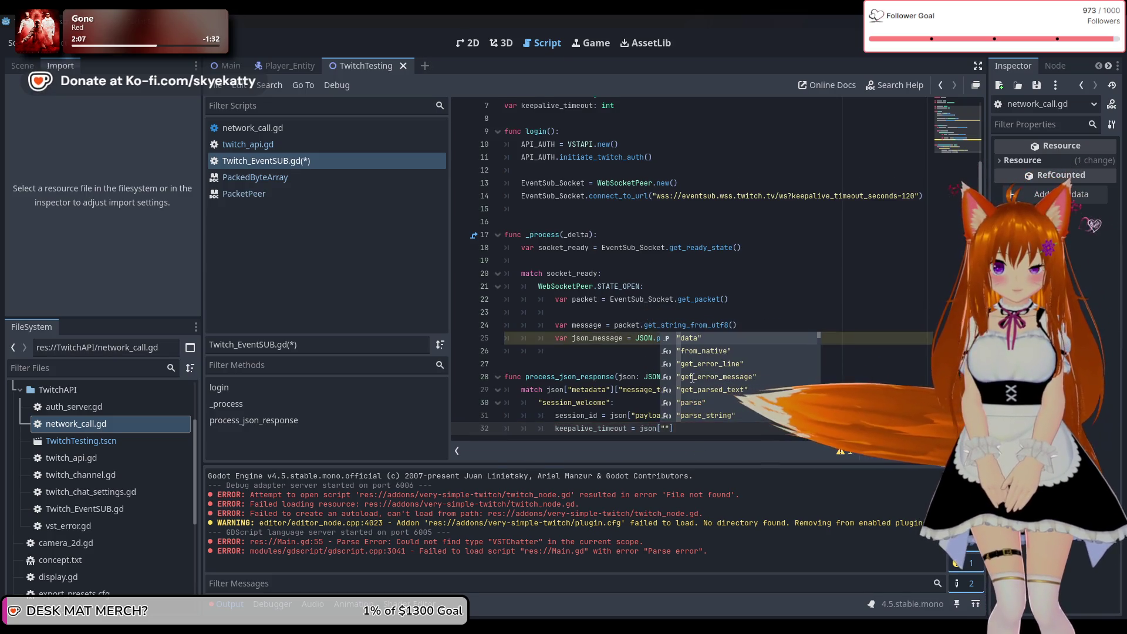
{"action": "type", "text": "payload"}
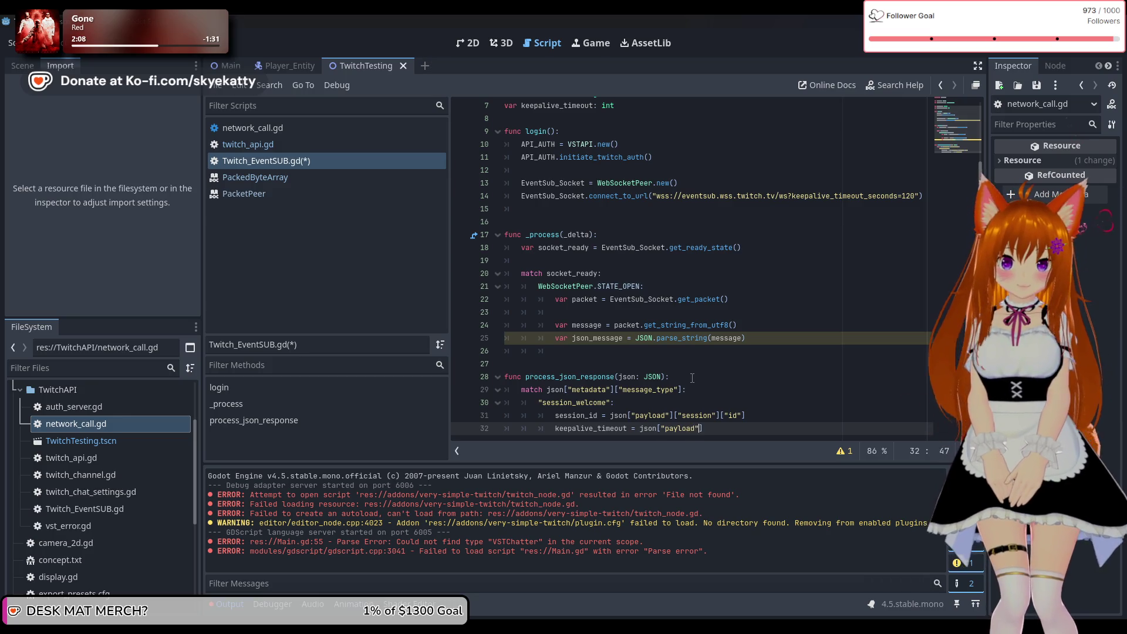
{"action": "key", "text": "Left"}
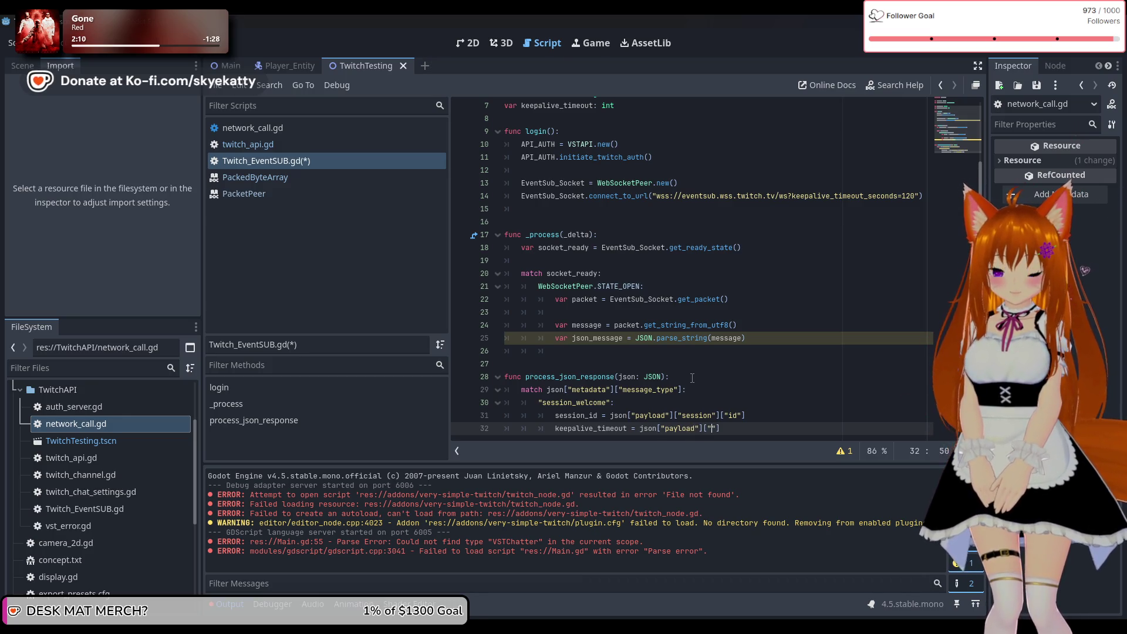
{"action": "type", "text": "session"}
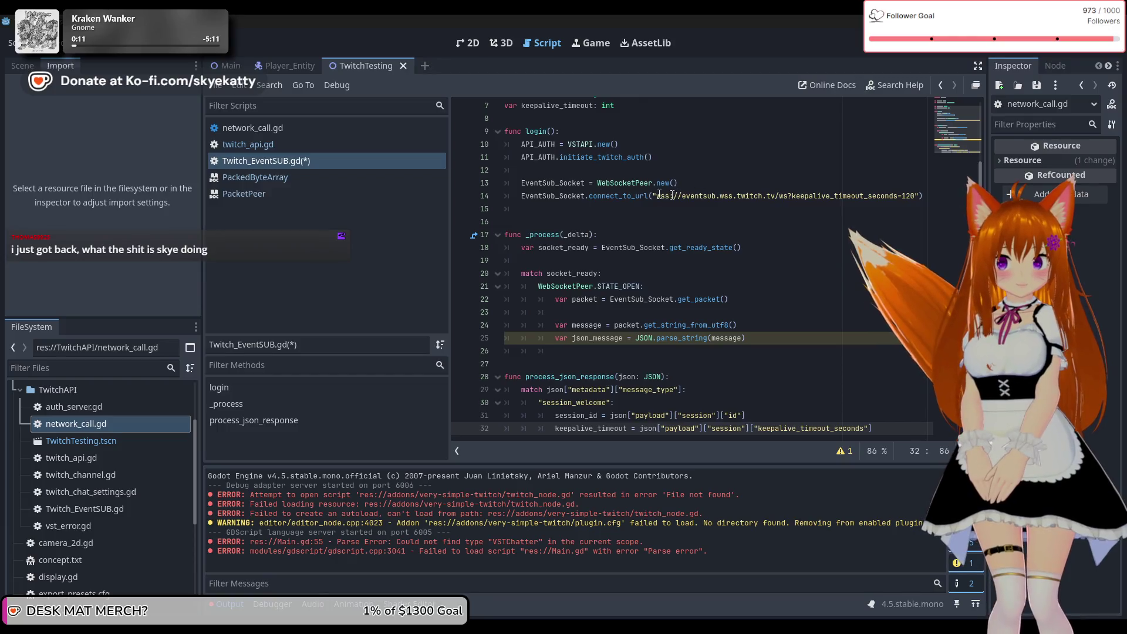
{"action": "mouse_move", "coordinate": [645, 194]}
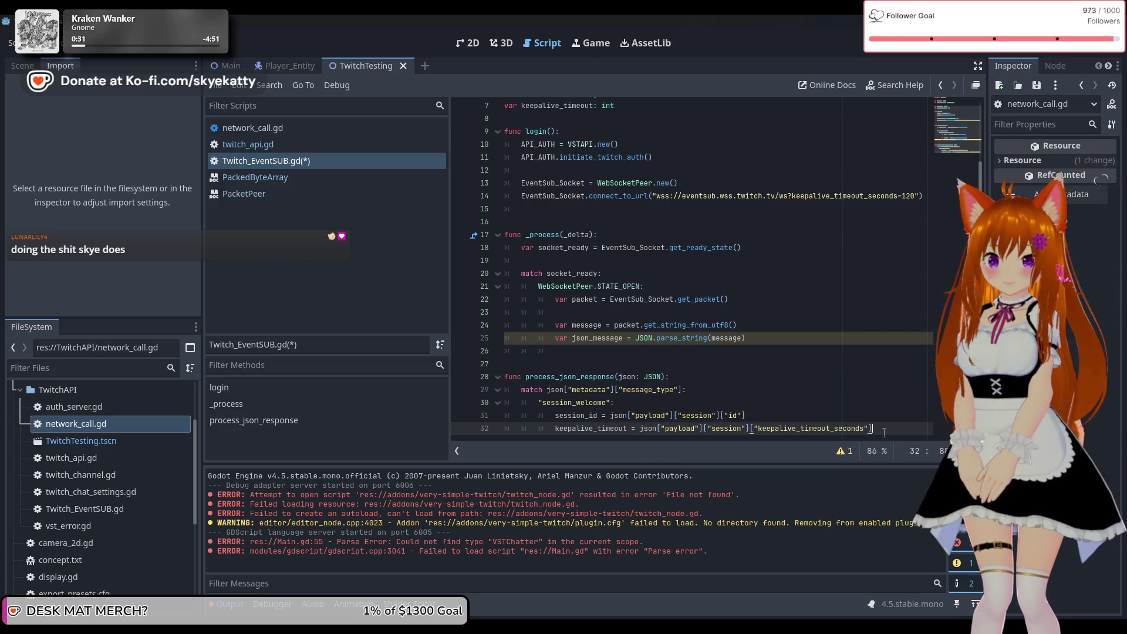
Step: Add the comment #TODO SUBSCRIBE TO A EVENT SUB on line 33, then continue on line 34
{"action": "key", "text": "Return"}
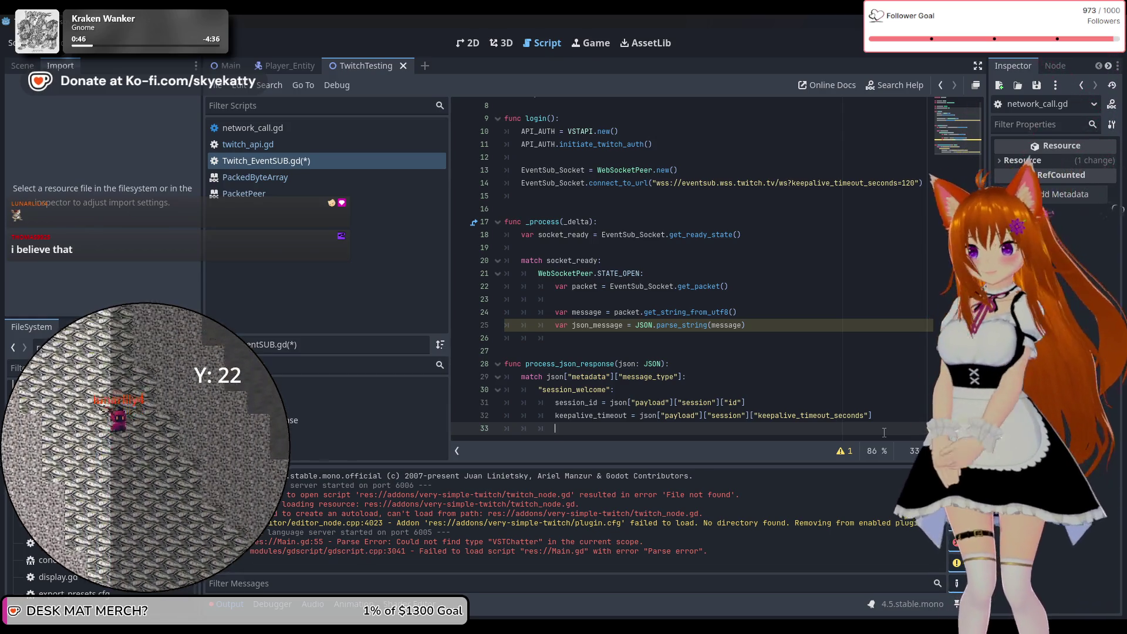
{"action": "type", "text": "#TODO "}
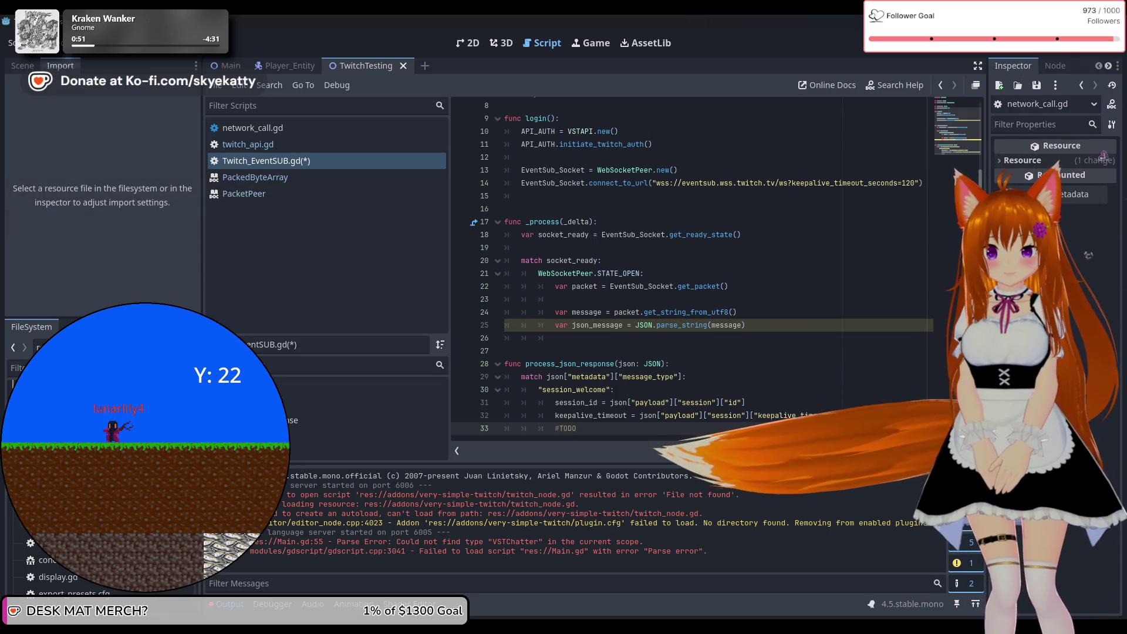
{"action": "type", "text": "CONNE"}
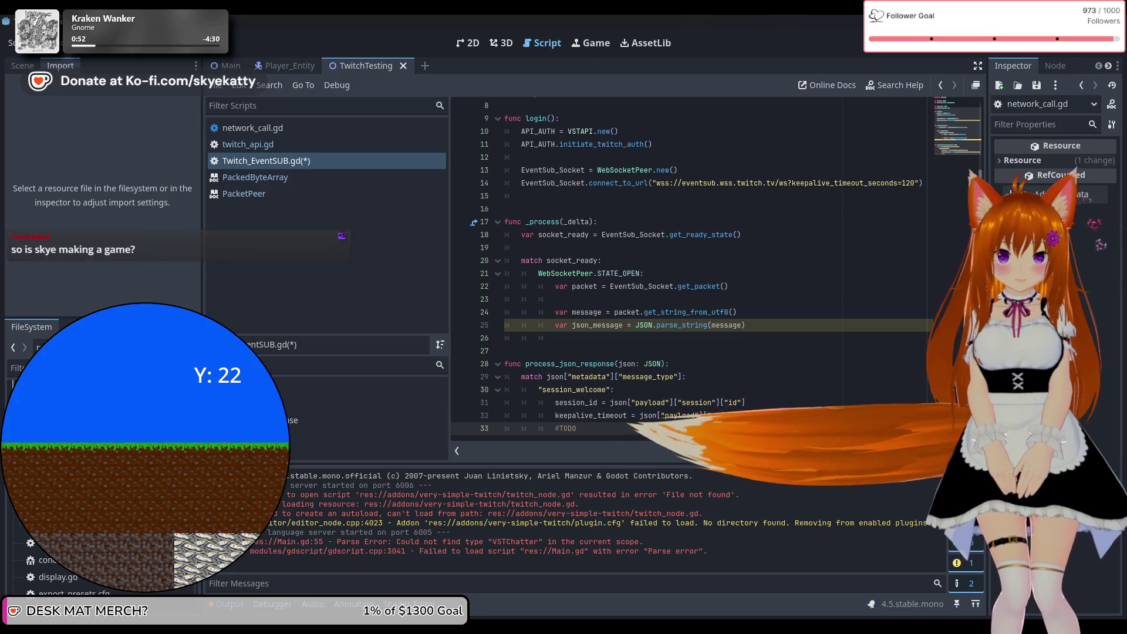
{"action": "type", "text": "CT T"}
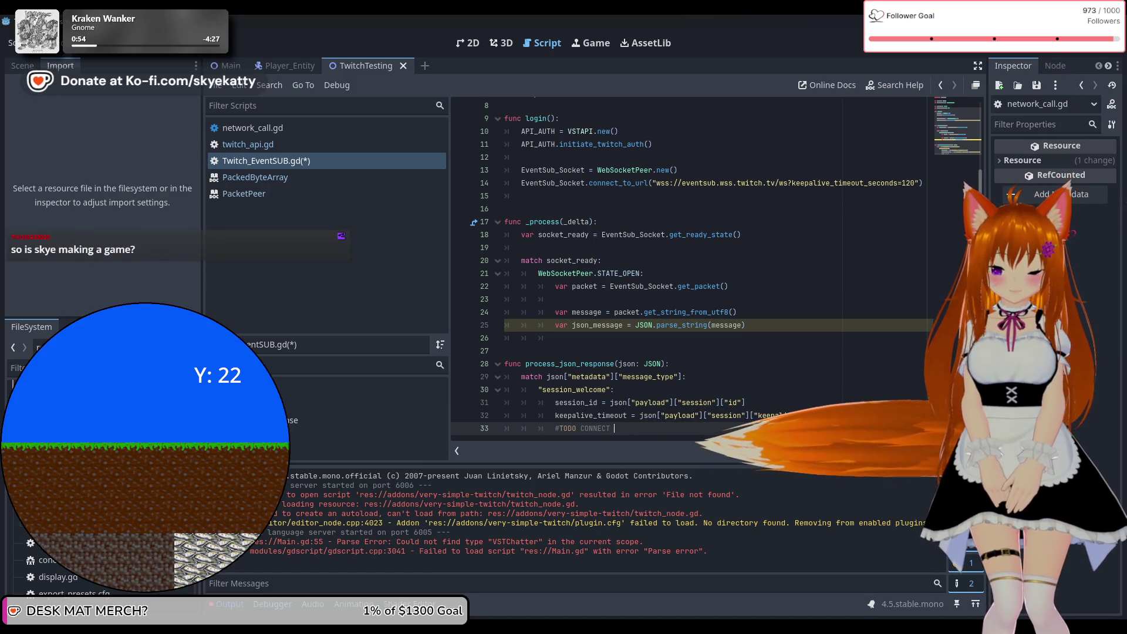
{"action": "key", "text": "BackSpace"}
{"action": "key", "text": "BackSpace"}
{"action": "key", "text": "BackSpace"}
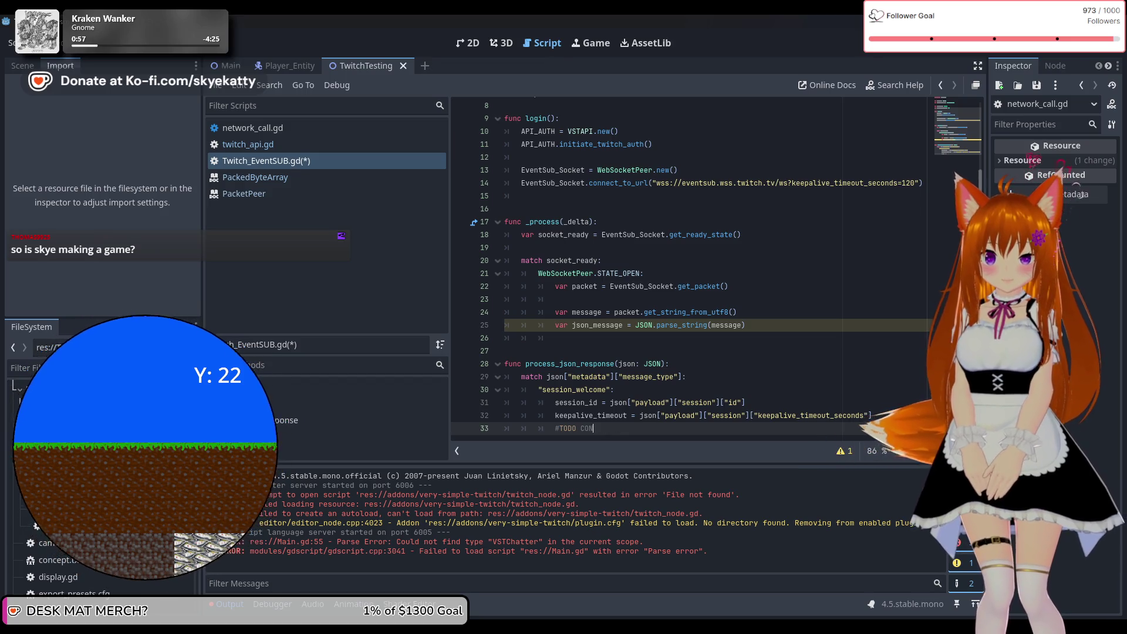
{"action": "type", "text": "SUBSCRIBE TO A SUB"}
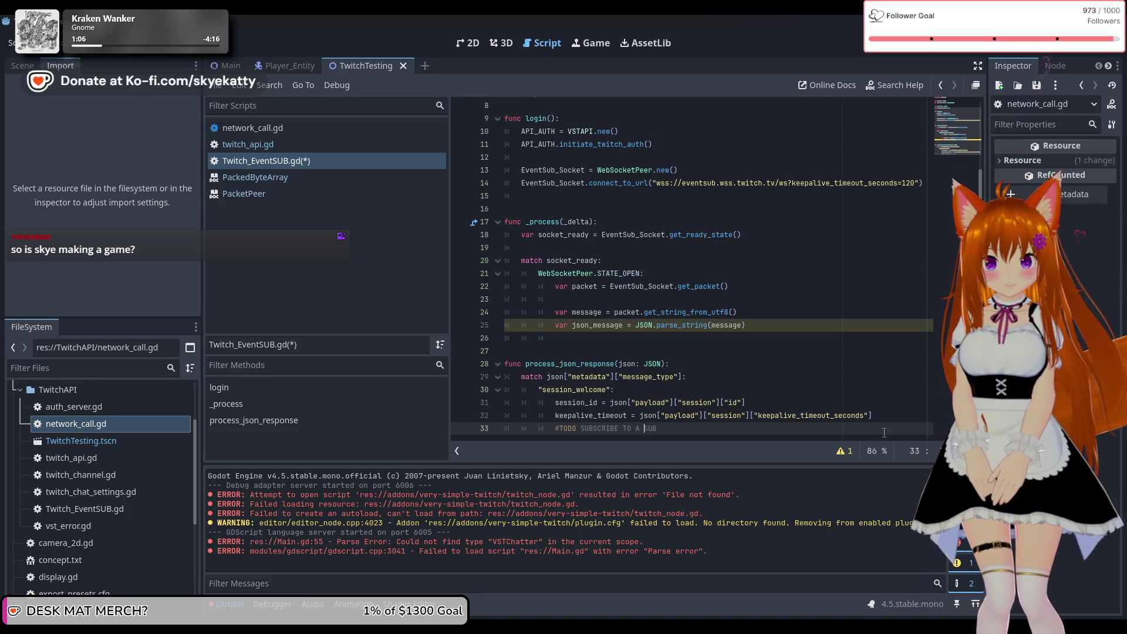
{"action": "type", "text": "EVENT"}
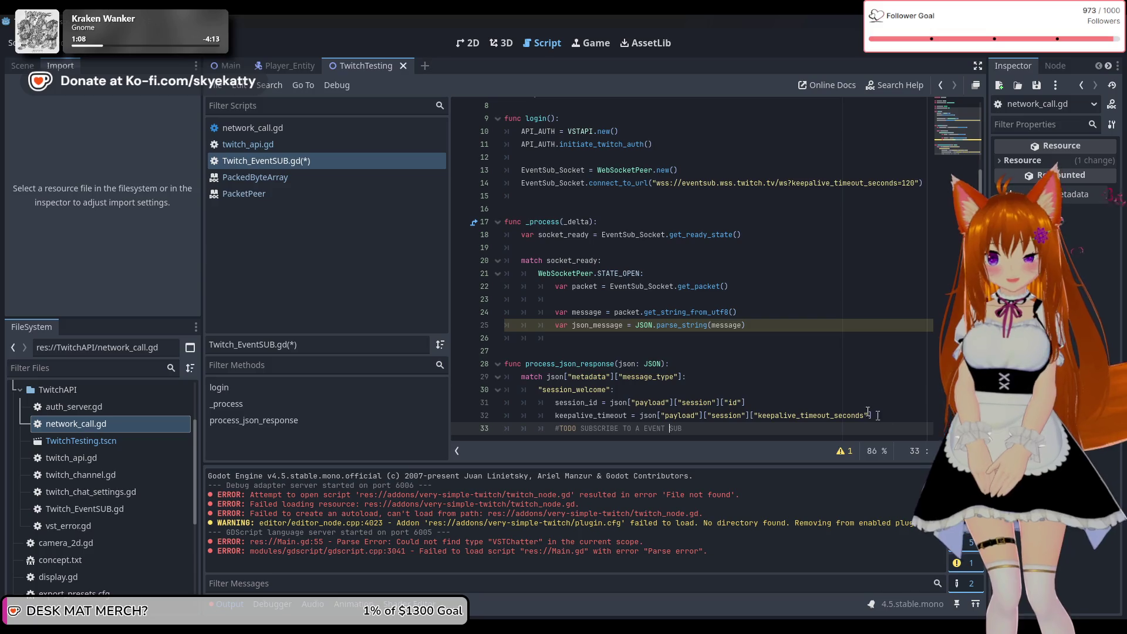
{"action": "key", "text": "Return"}
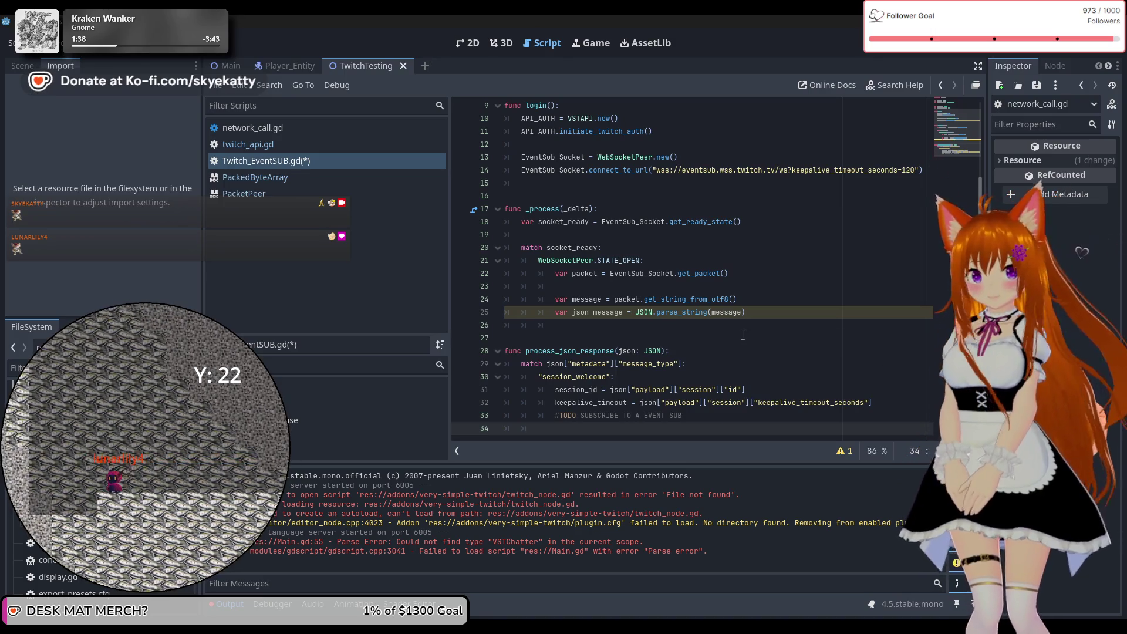
{"action": "left_click", "coordinate": [742, 335]}
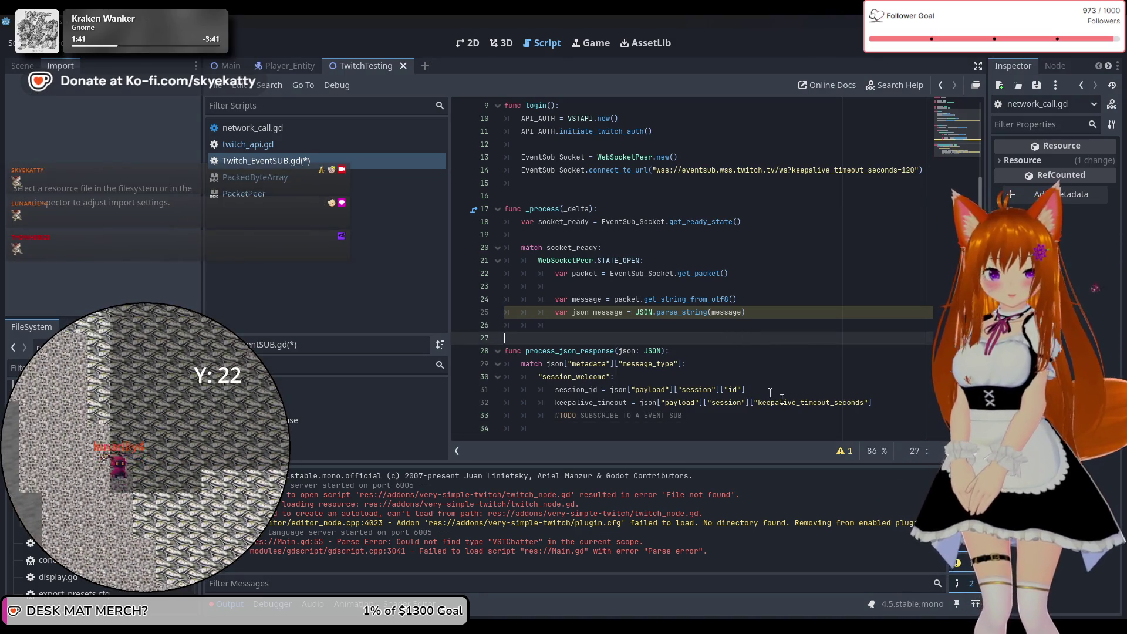
{"action": "left_click", "coordinate": [731, 430]}
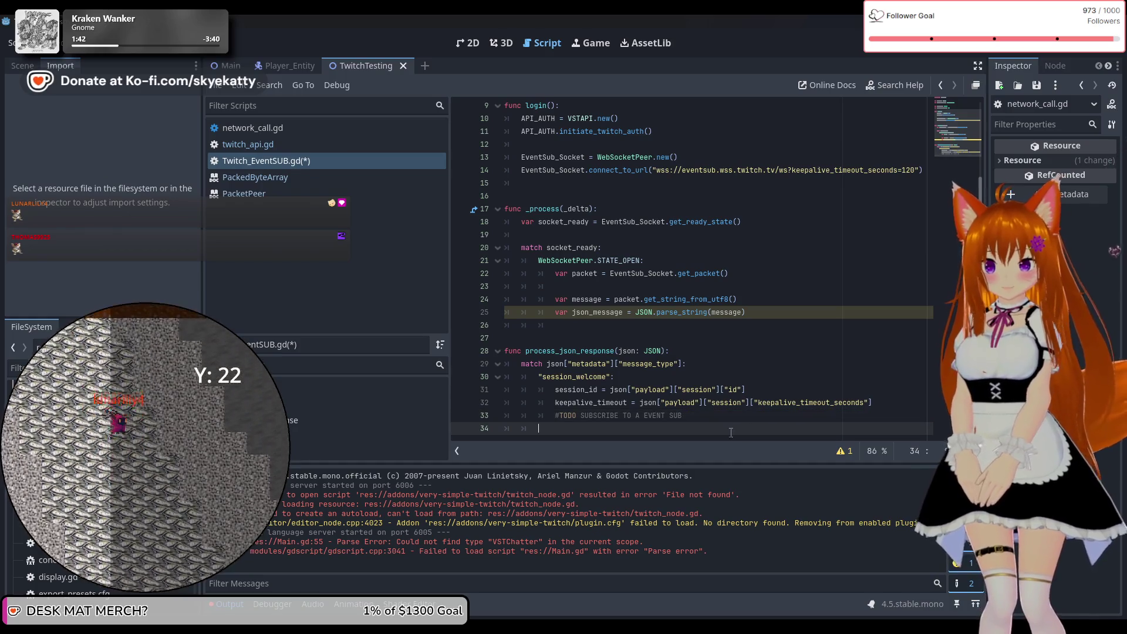
Step: Type a pair of double quotes on line 34 to begin the next match pattern
{"action": "type", "text": "\"\""}
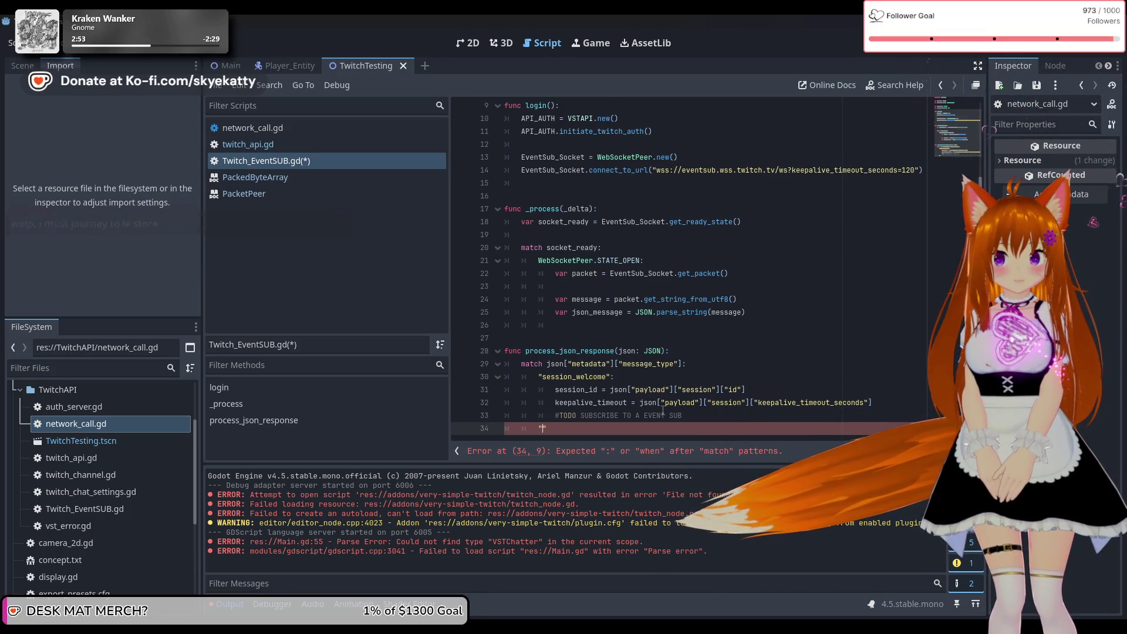
Step: Complete line 34 as the "session_reconnect": case and start its body on line 35
{"action": "key", "text": "BackSpace"}
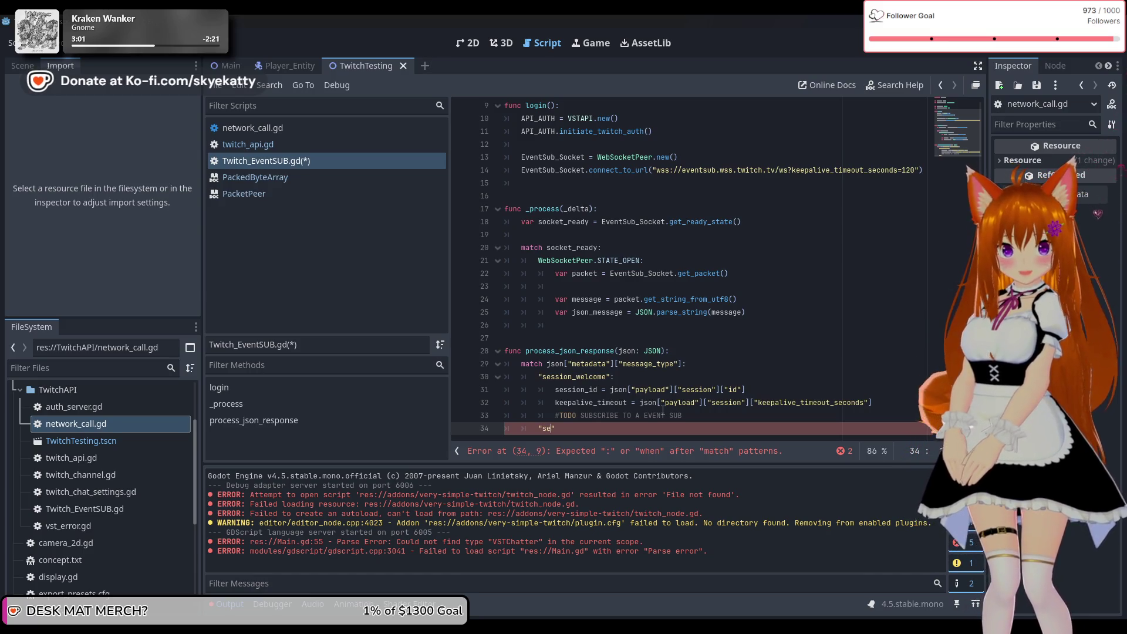
{"action": "type", "text": "n_re"}
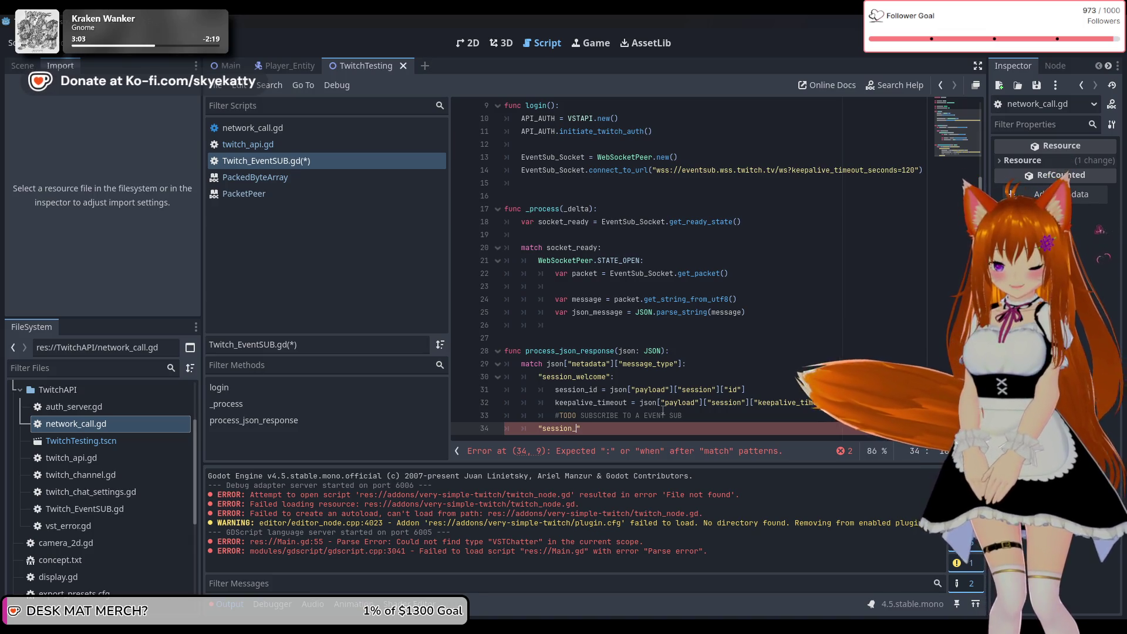
{"action": "type", "text": "con"}
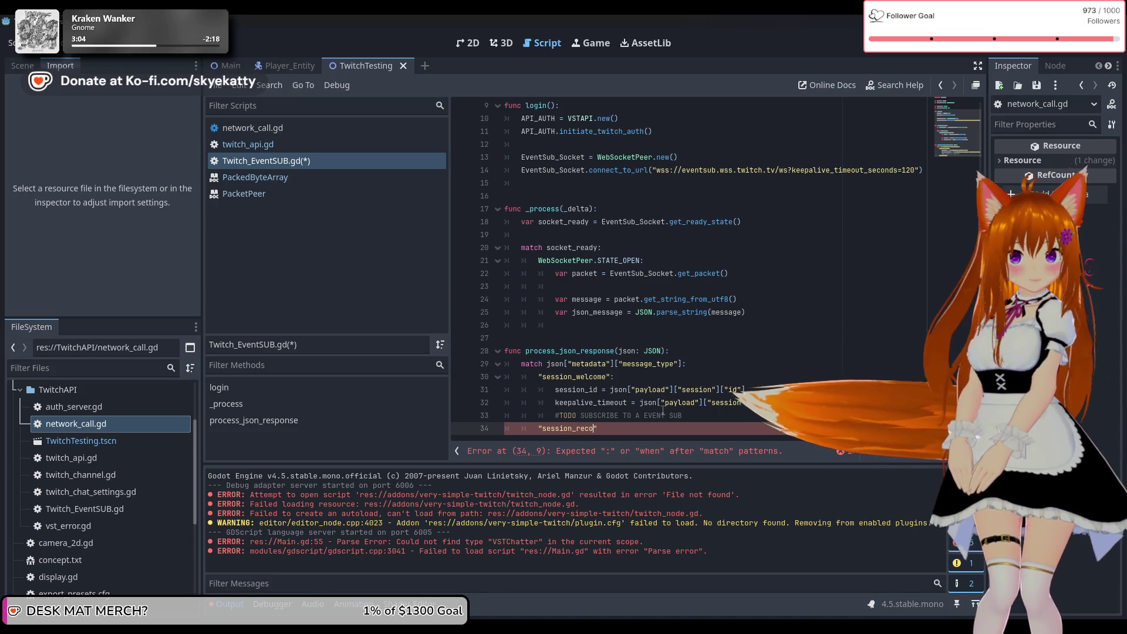
{"action": "type", "text": "nect\""}
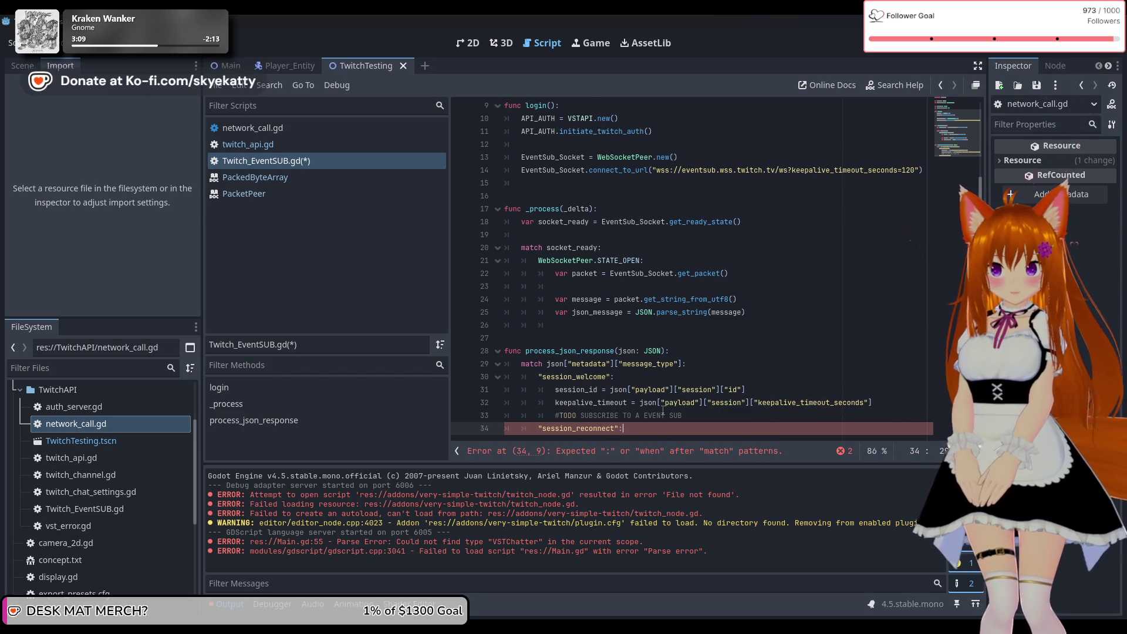
{"action": "type", "text": ":"}
{"action": "key", "text": "Return"}
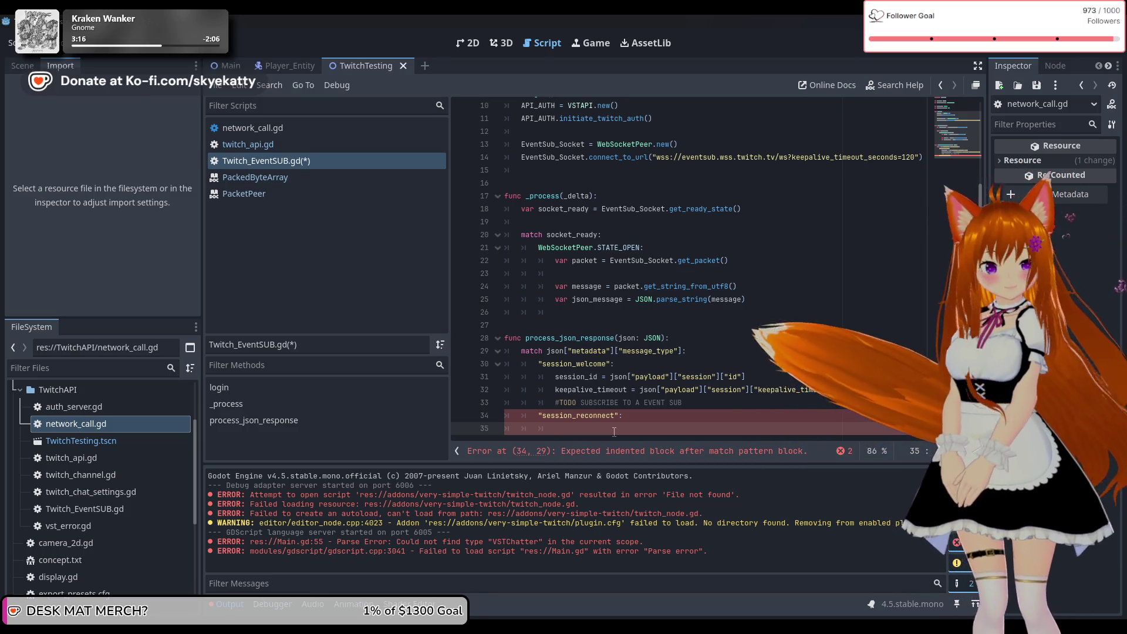
{"action": "scroll", "coordinate": [609, 391], "scroll_direction": "up", "scroll_amount": 3}
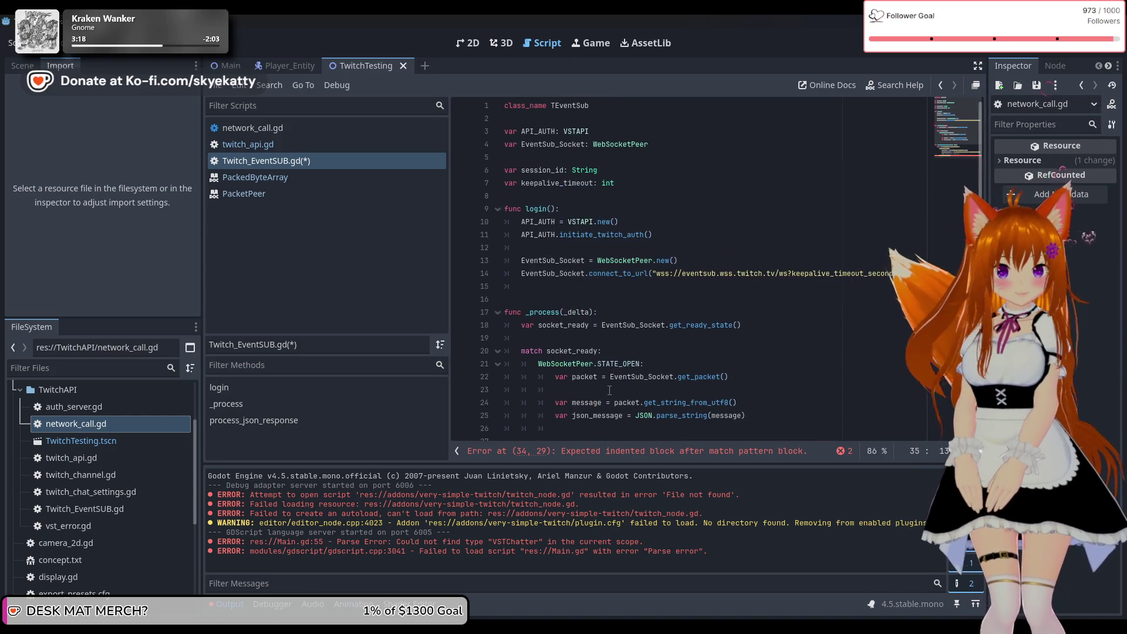
{"action": "scroll", "coordinate": [610, 391], "scroll_direction": "down", "scroll_amount": 3}
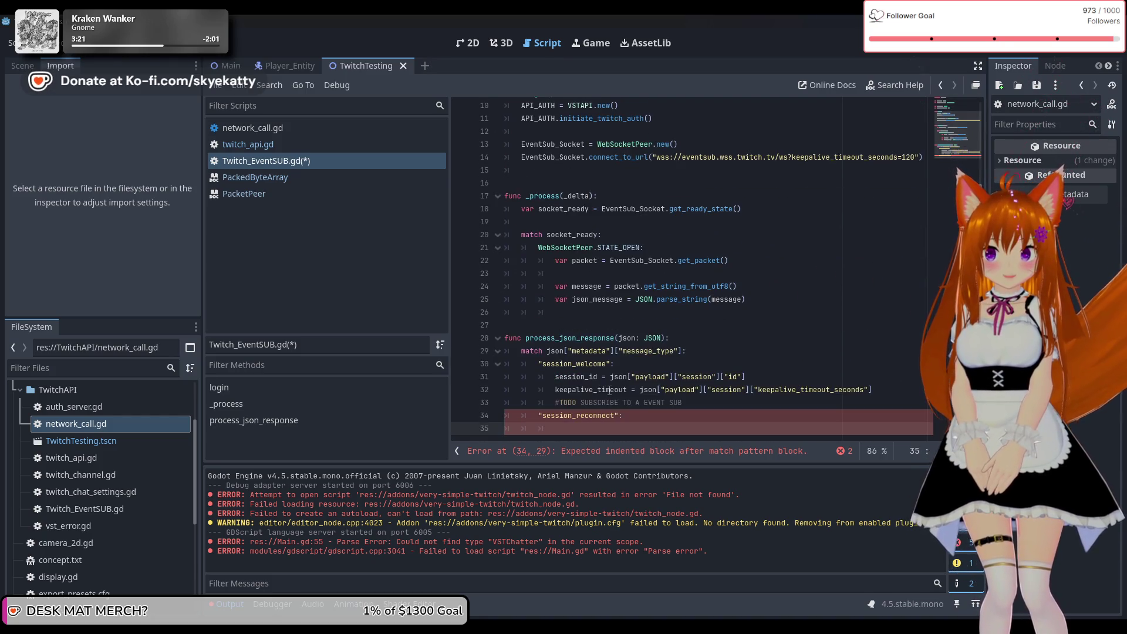
{"action": "scroll", "coordinate": [609, 390], "scroll_direction": "up", "scroll_amount": 3}
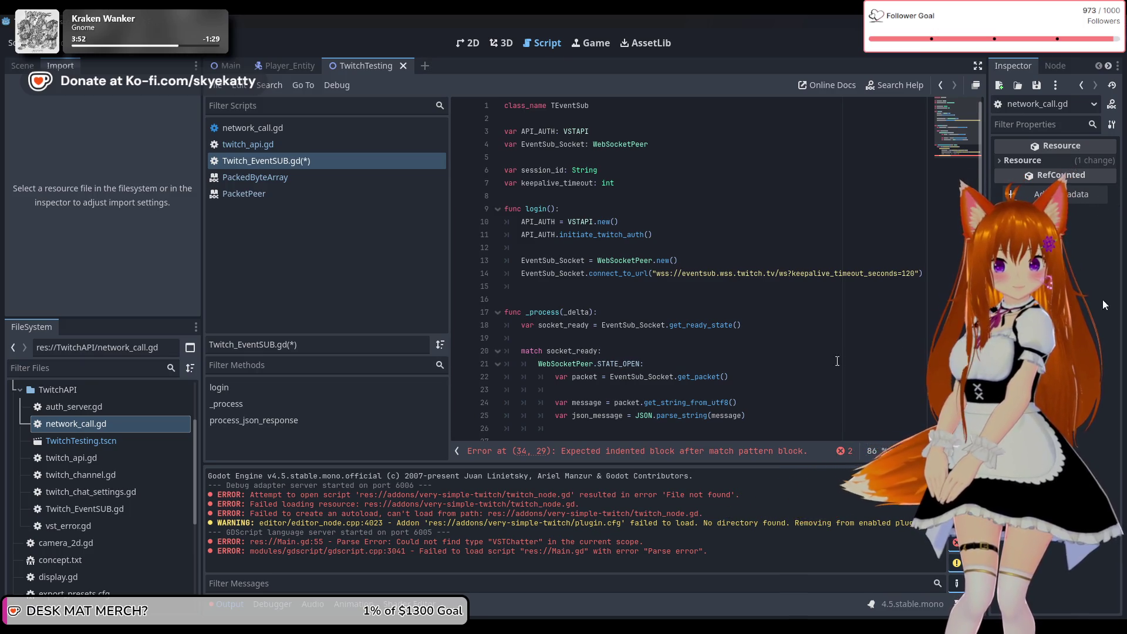
{"action": "scroll", "coordinate": [779, 359], "scroll_direction": "down", "scroll_amount": 3}
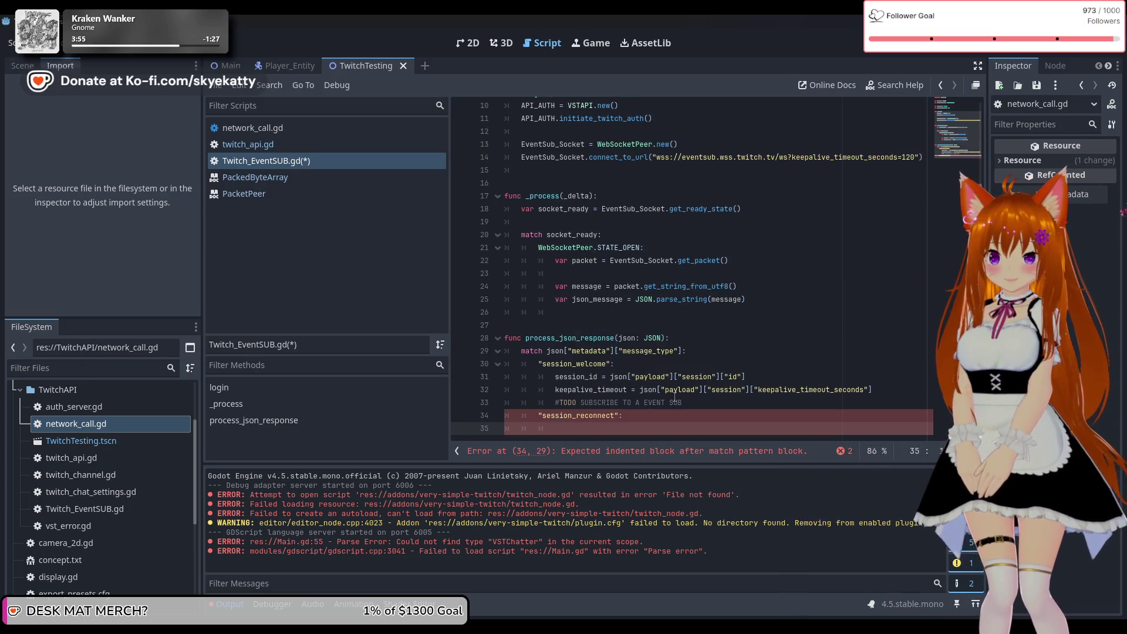
Step: Add EventSub_Socket.close() as the session_reconnect case body on line 35, followed by an empty line
{"action": "type", "text": "Even"}
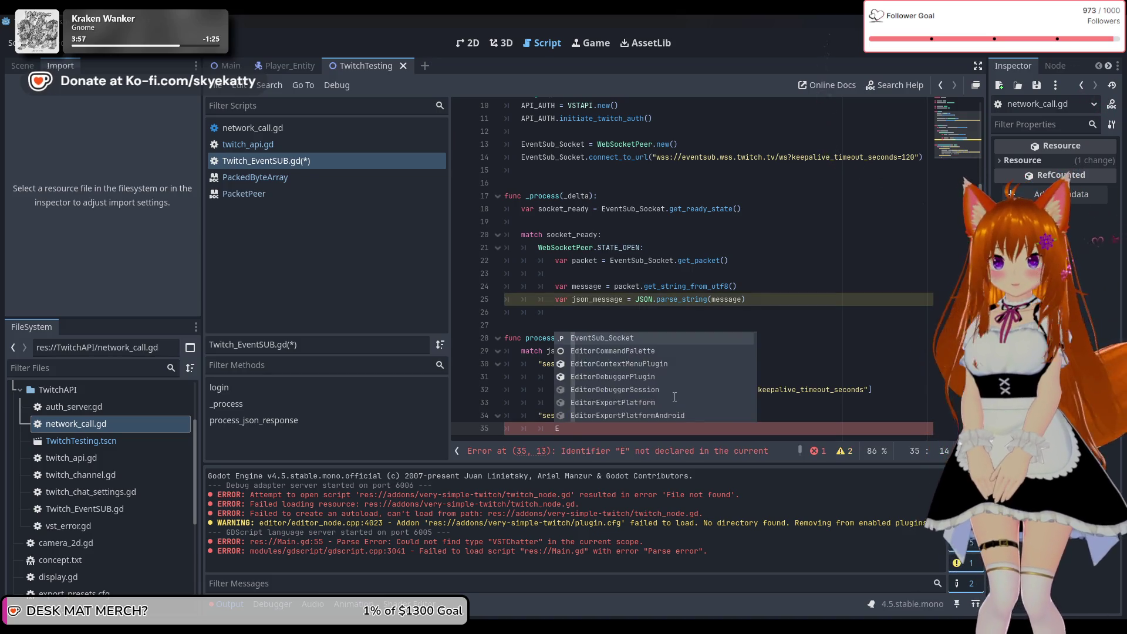
{"action": "key", "text": "Return"}
{"action": "type", "text": ".c"}
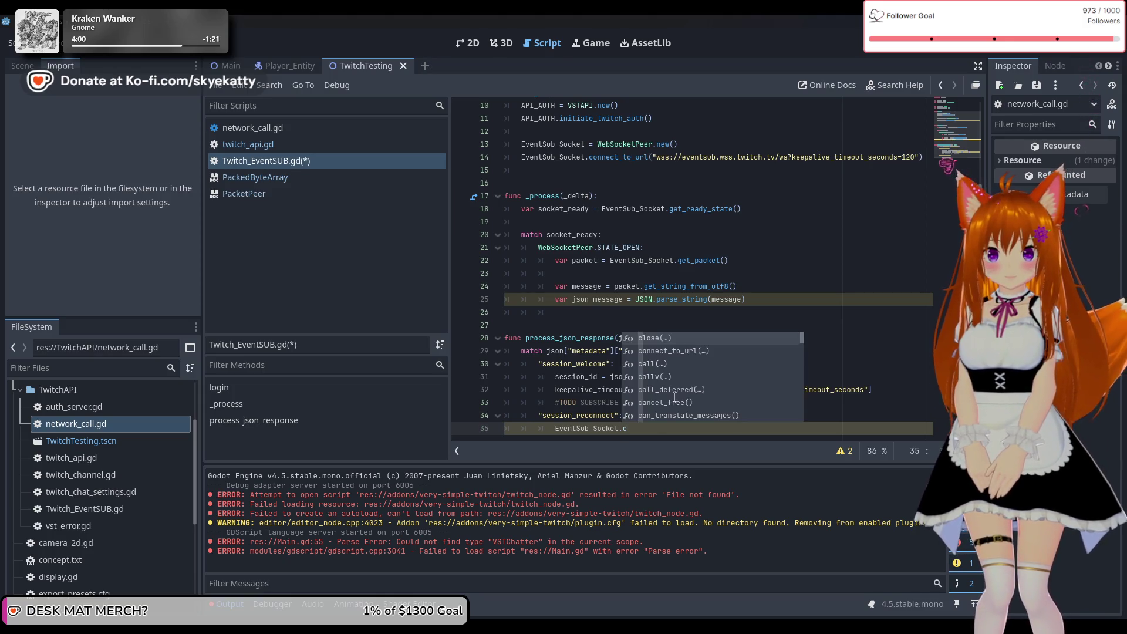
{"action": "key", "text": "Return"}
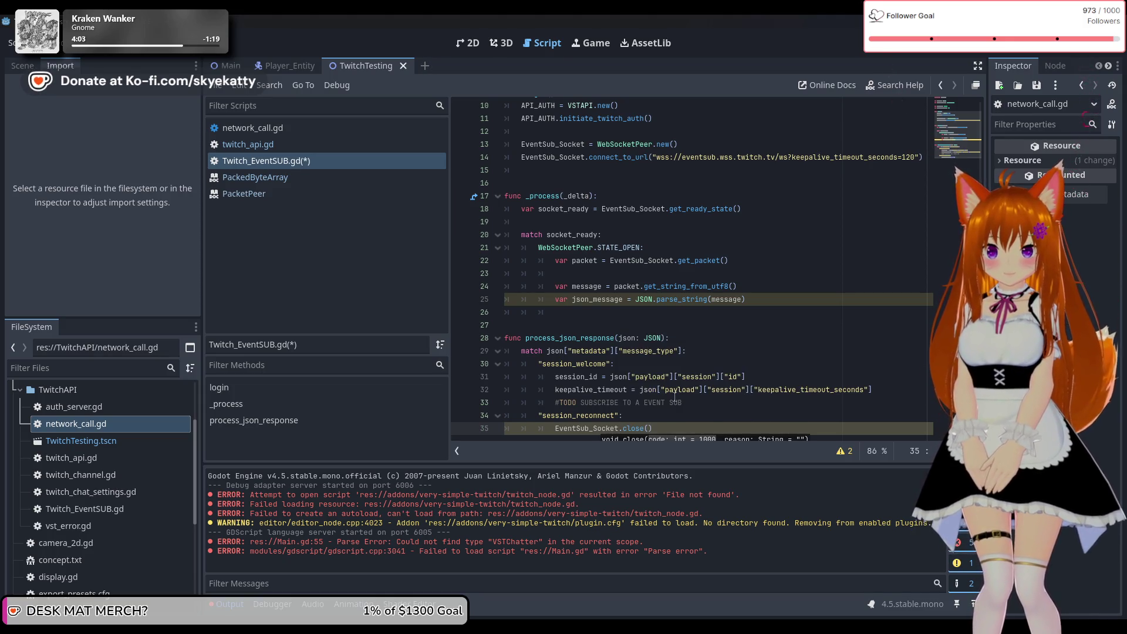
{"action": "key", "text": "Right"}
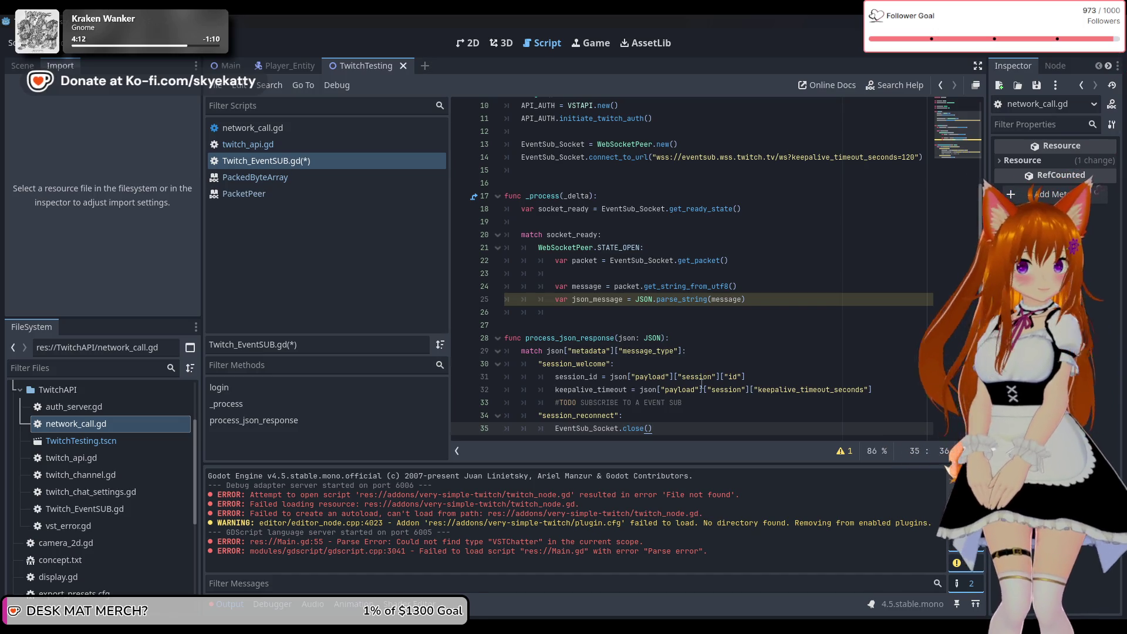
{"action": "key", "text": "Return"}
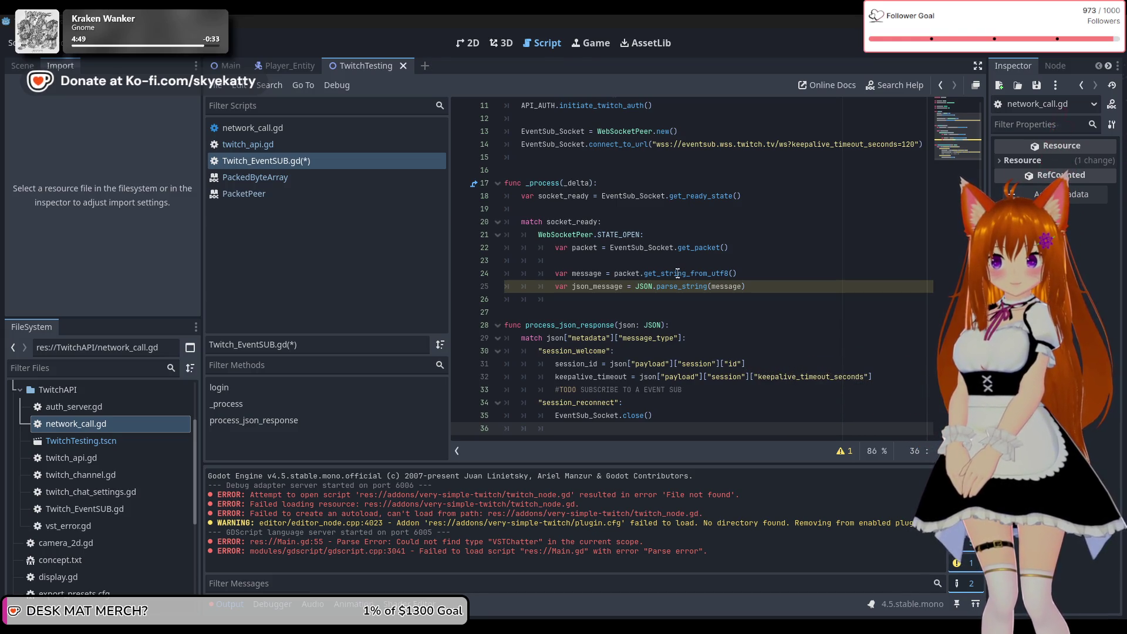
Step: Insert an empty indented line directly under "session_reconnect":, above the EventSub_Socket.close() call
{"action": "mouse_move", "coordinate": [676, 274]}
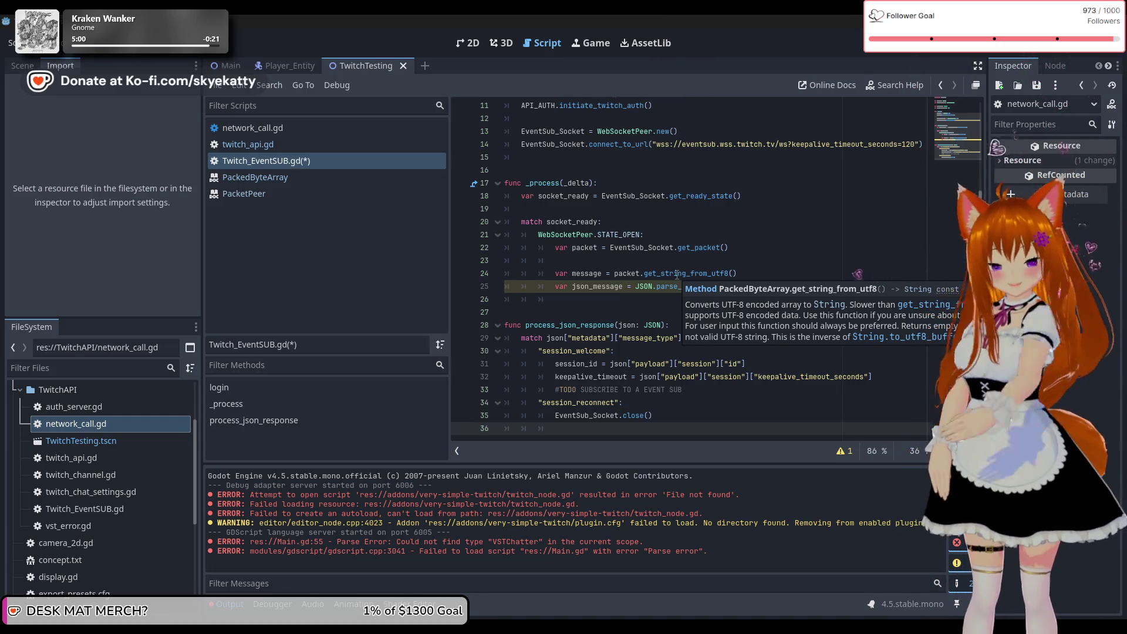
{"action": "scroll", "coordinate": [746, 286], "scroll_direction": "up", "scroll_amount": 4}
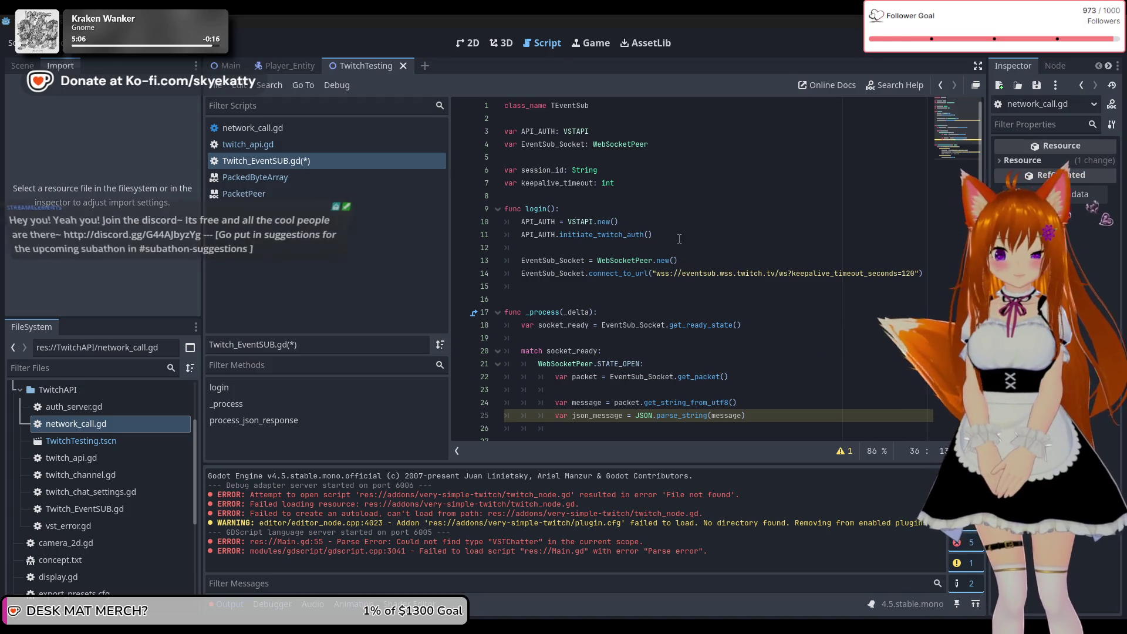
{"action": "scroll", "coordinate": [679, 239], "scroll_direction": "down", "scroll_amount": 4}
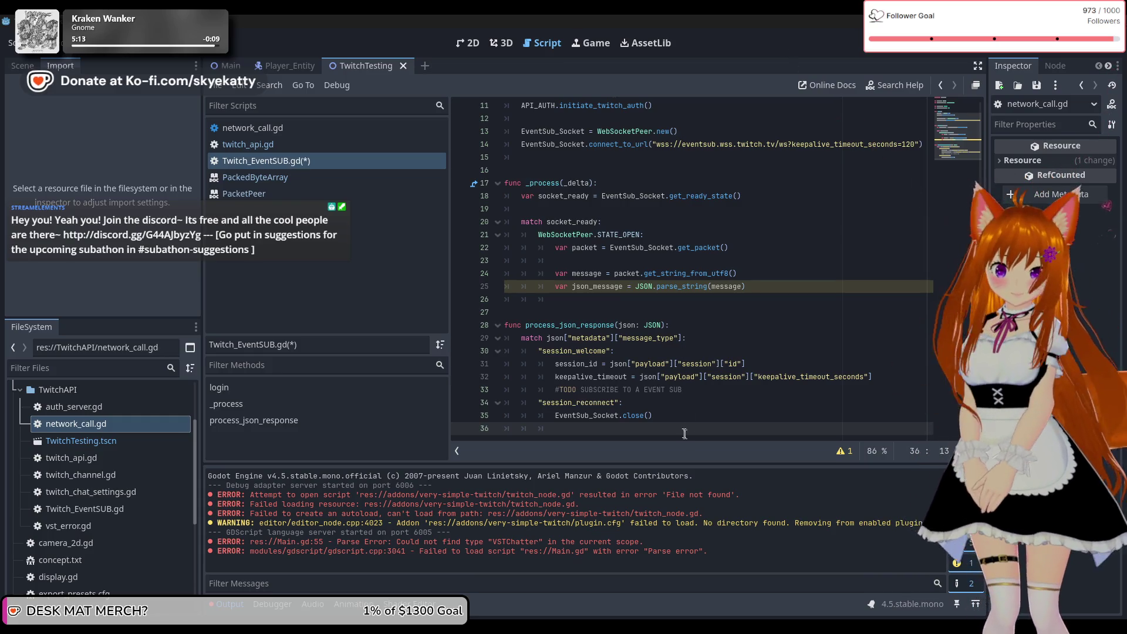
{"action": "left_click", "coordinate": [675, 403]}
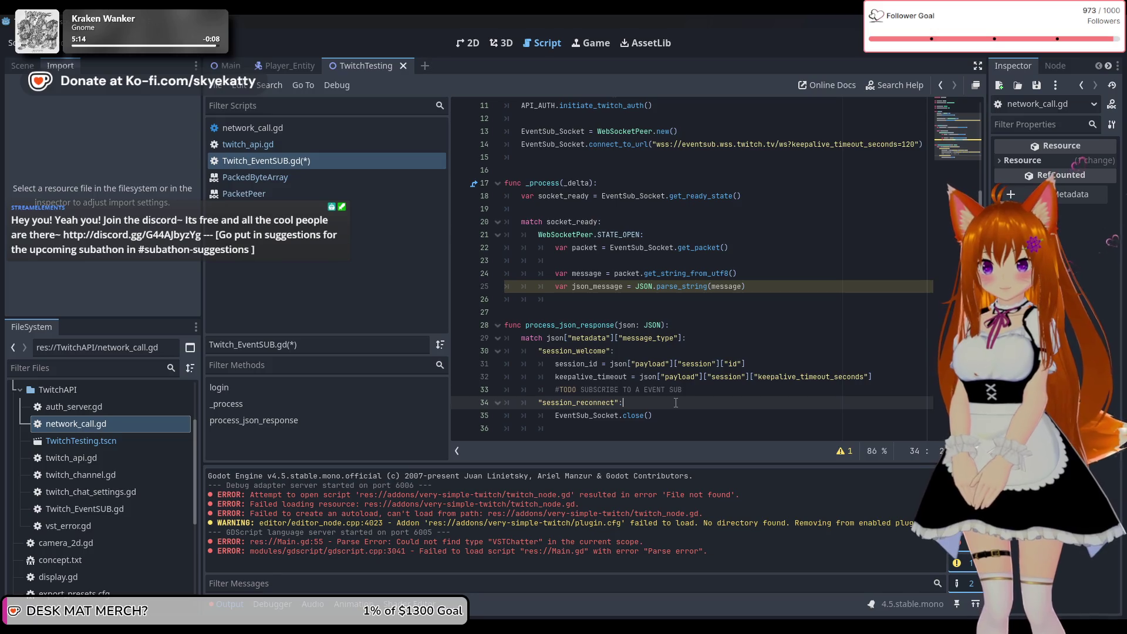
{"action": "key", "text": "Return"}
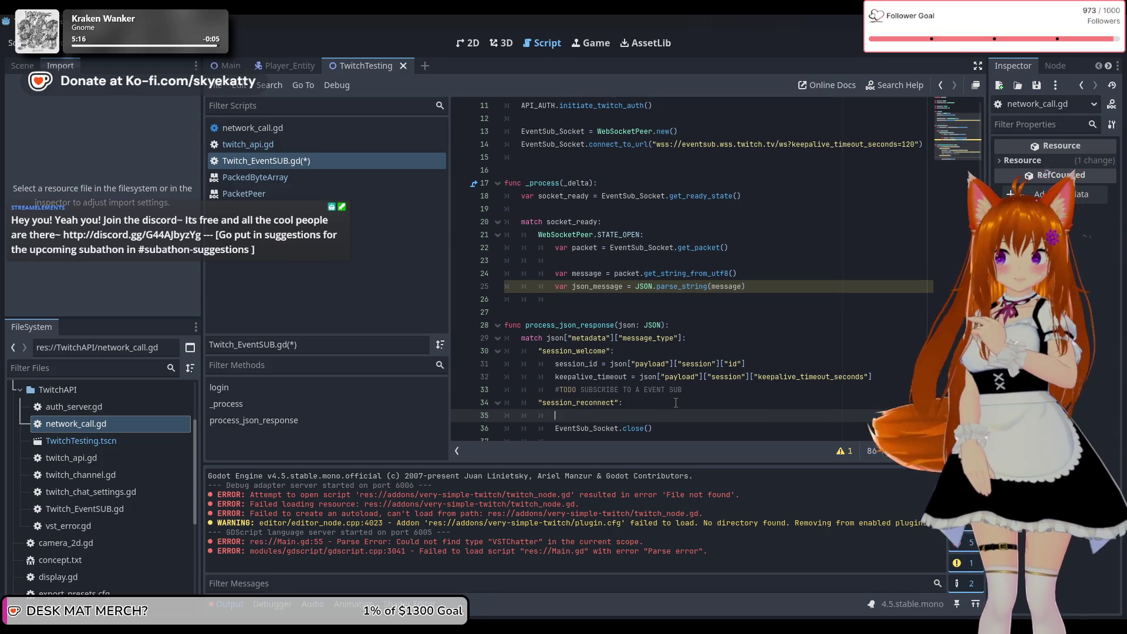
{"action": "scroll", "coordinate": [673, 387], "scroll_direction": "up", "scroll_amount": 1}
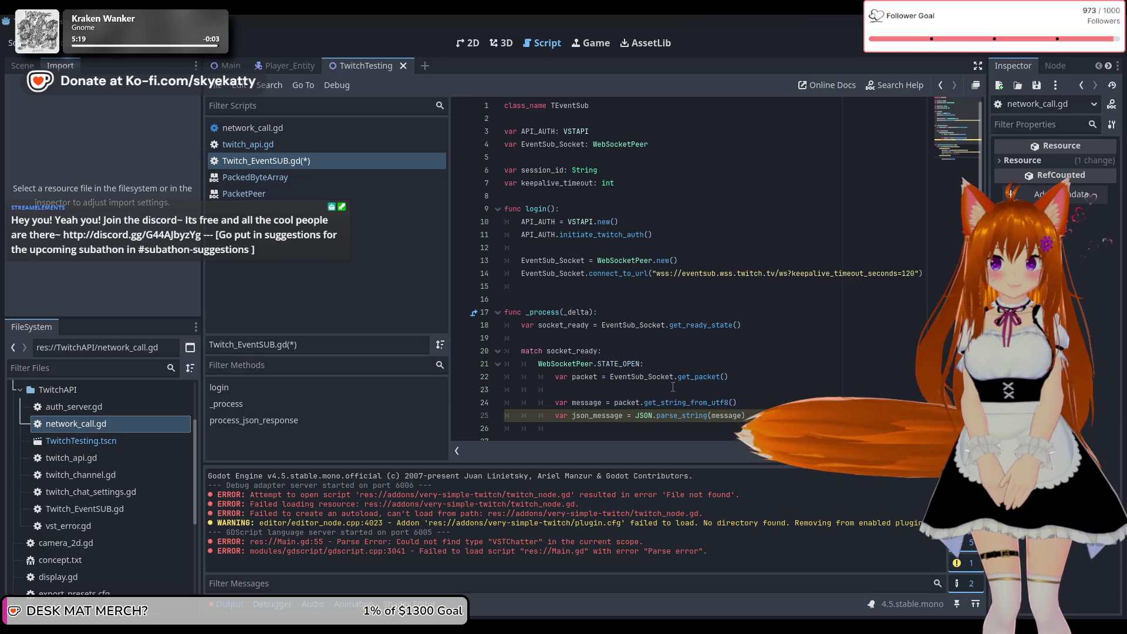
{"action": "left_click", "coordinate": [661, 183]}
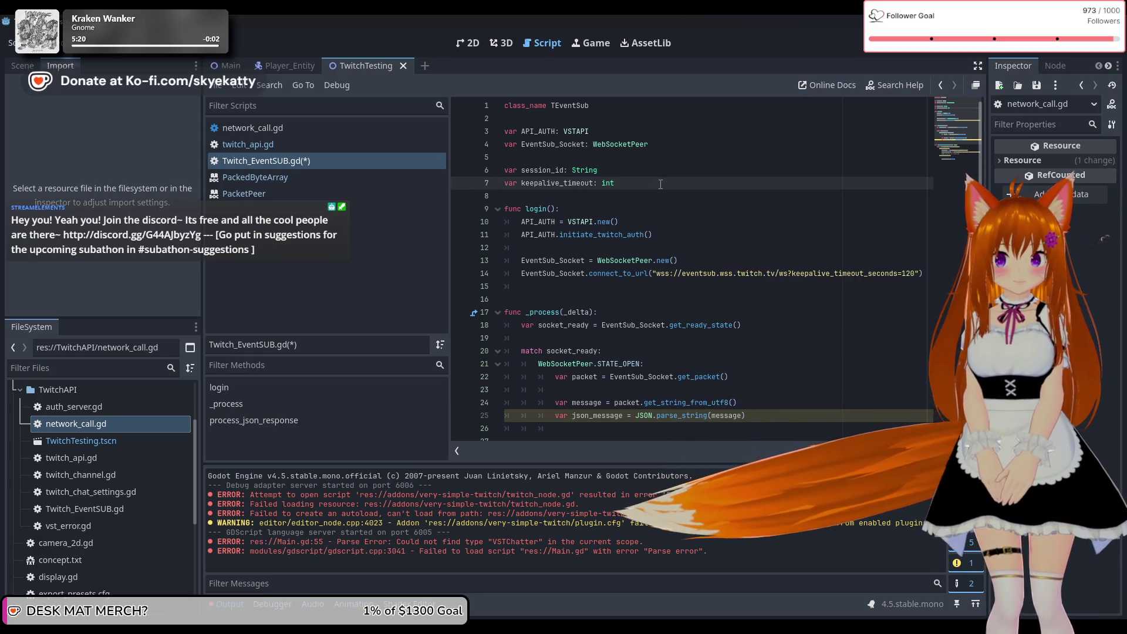
Step: Declare var reconnecting = false below the keepalive_timeout variable
{"action": "key", "text": "Return"}
{"action": "key", "text": "Return"}
{"action": "type", "text": "var reconnecting = fal"}
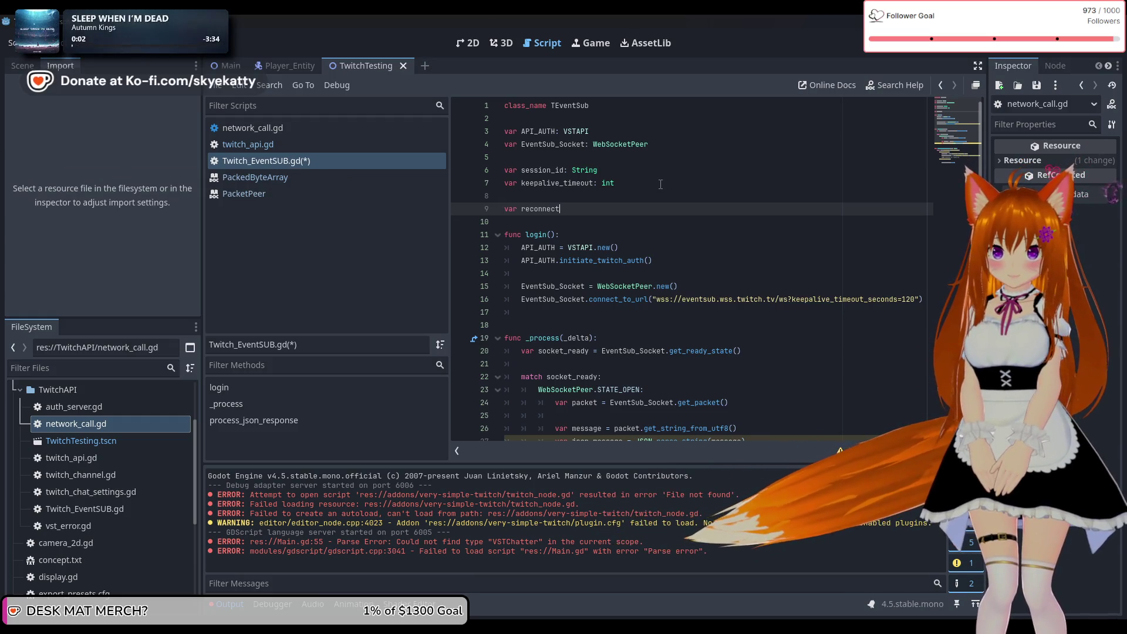
{"action": "key", "text": "Return"}
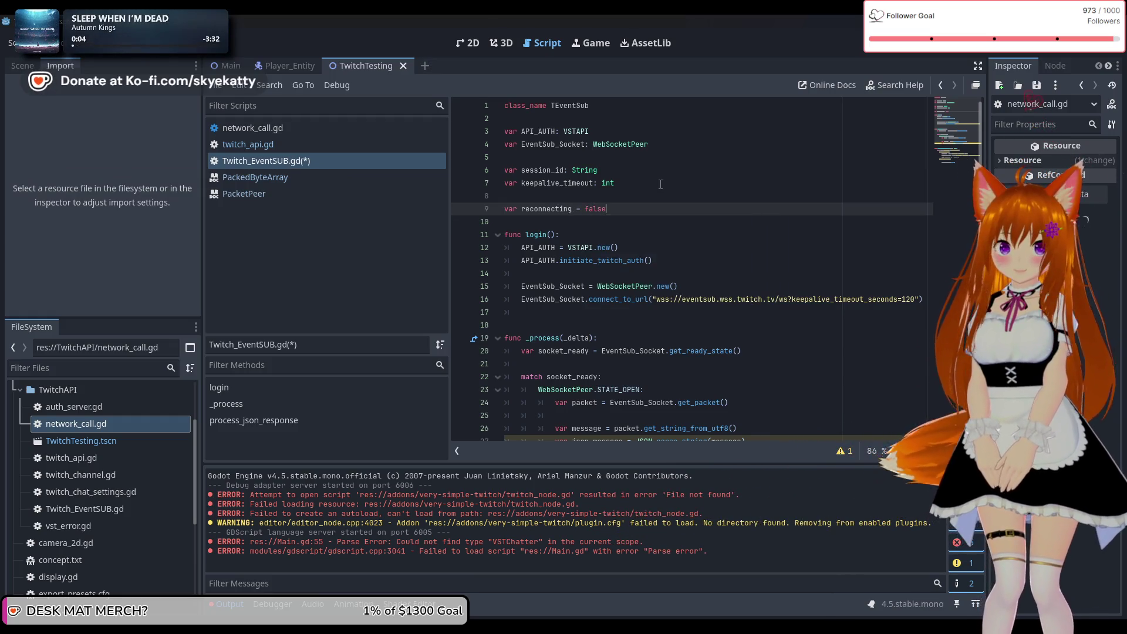
{"action": "left_click", "coordinate": [660, 184]}
Step: Set reconnecting = true on the empty line in the session_reconnect branch, before the socket close
{"action": "scroll", "coordinate": [690, 278], "scroll_direction": "down", "scroll_amount": 4}
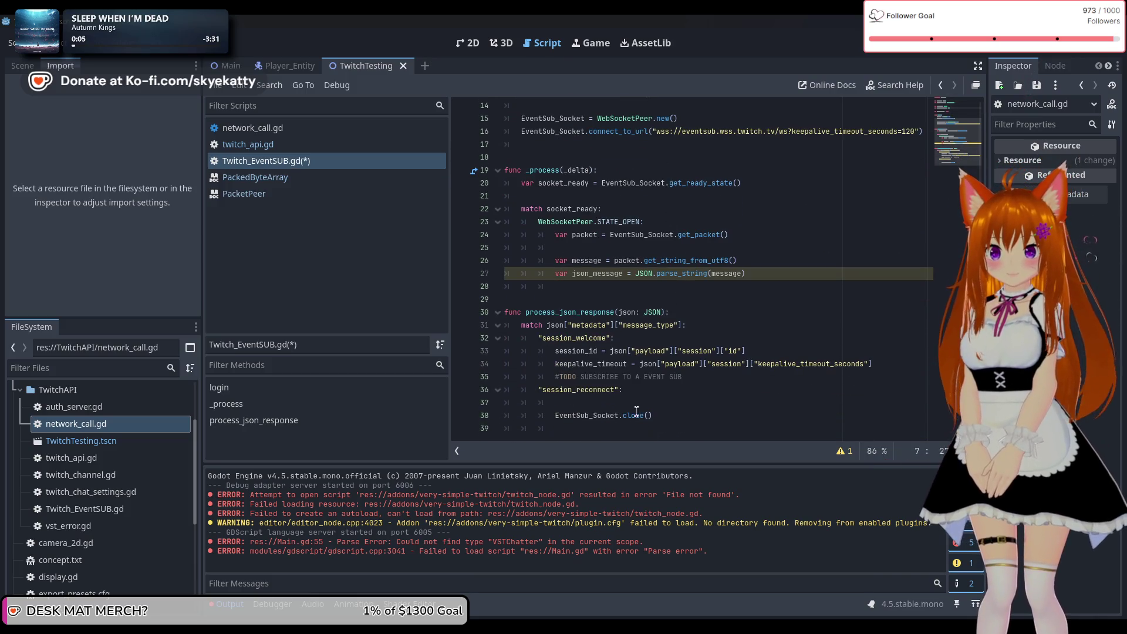
{"action": "left_click", "coordinate": [628, 399]}
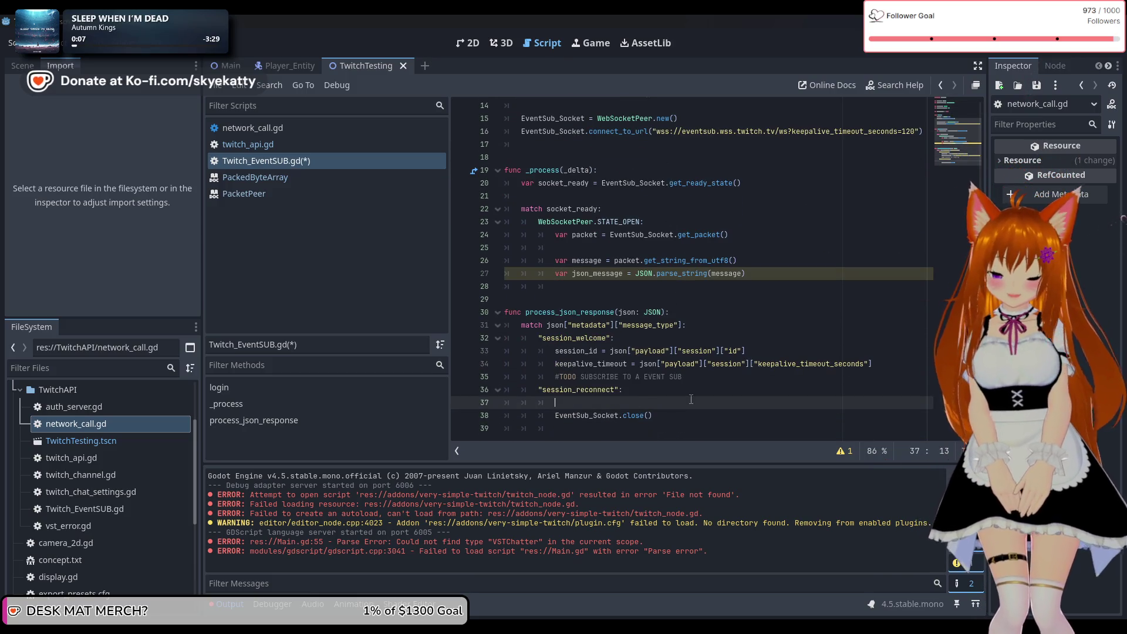
{"action": "type", "text": "reconnecting = "}
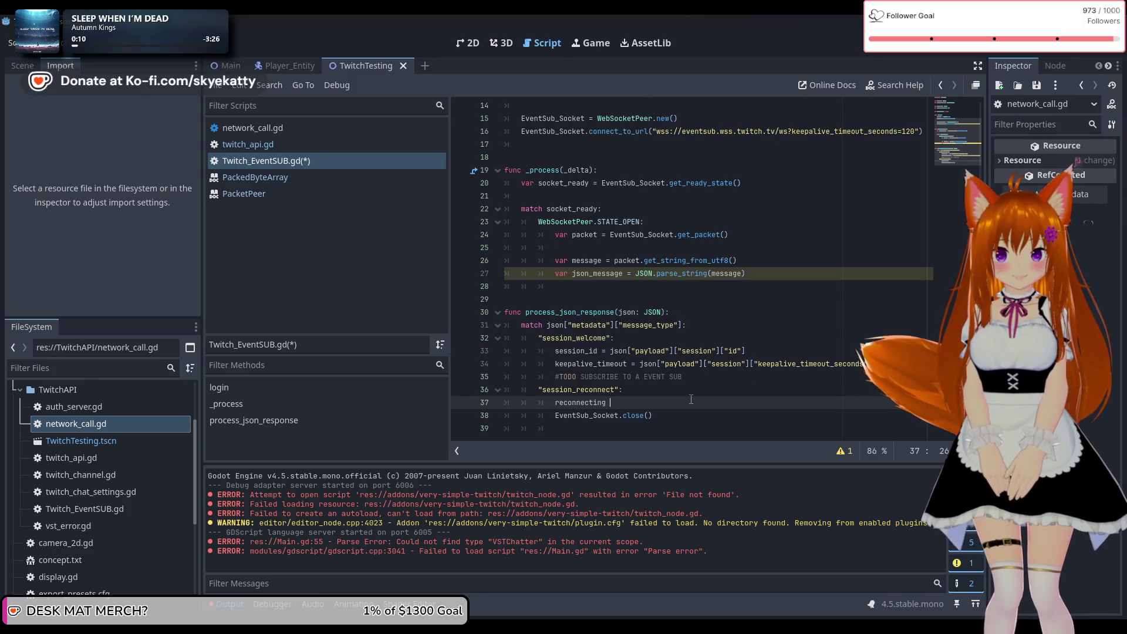
{"action": "type", "text": "true"}
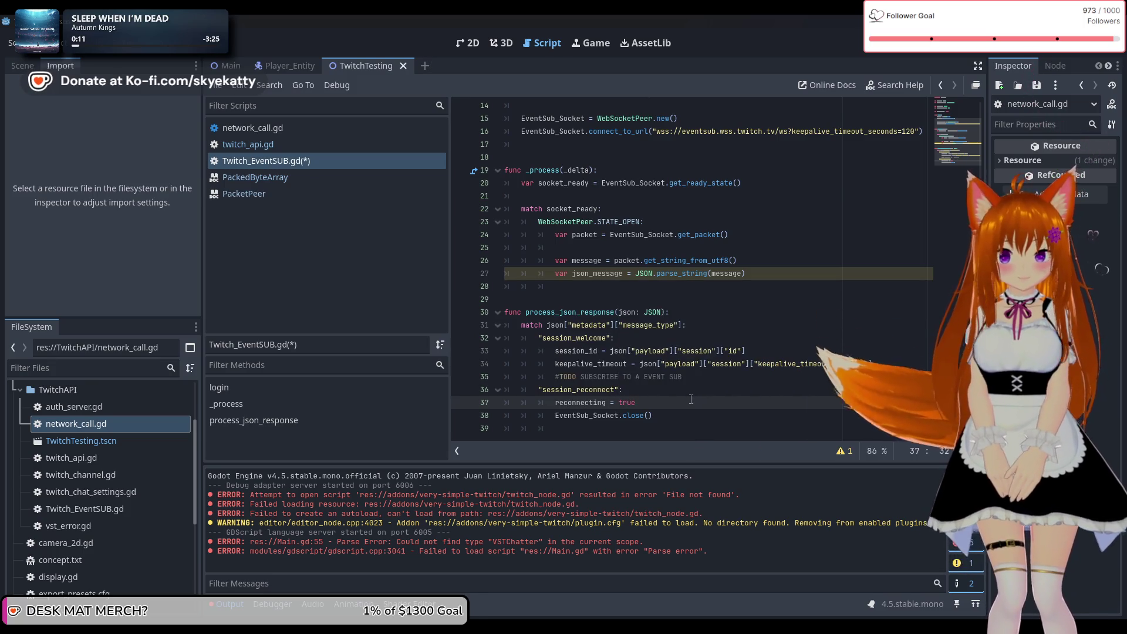
{"action": "left_click", "coordinate": [688, 413]}
{"action": "left_click", "coordinate": [675, 407]}
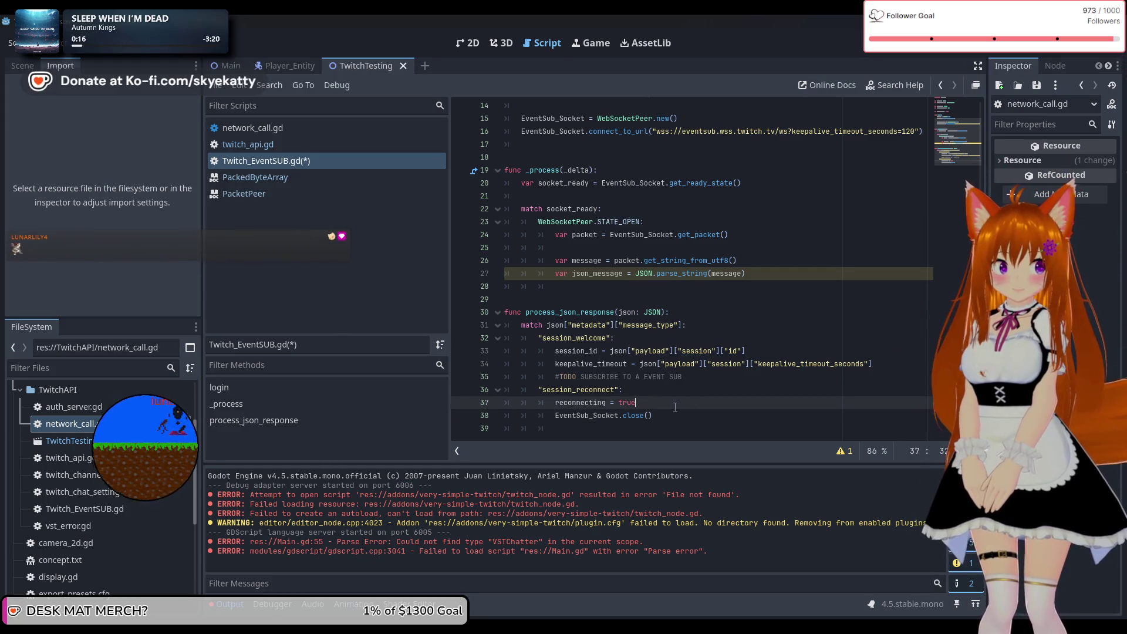
{"action": "scroll", "coordinate": [676, 363], "scroll_direction": "up", "scroll_amount": 5}
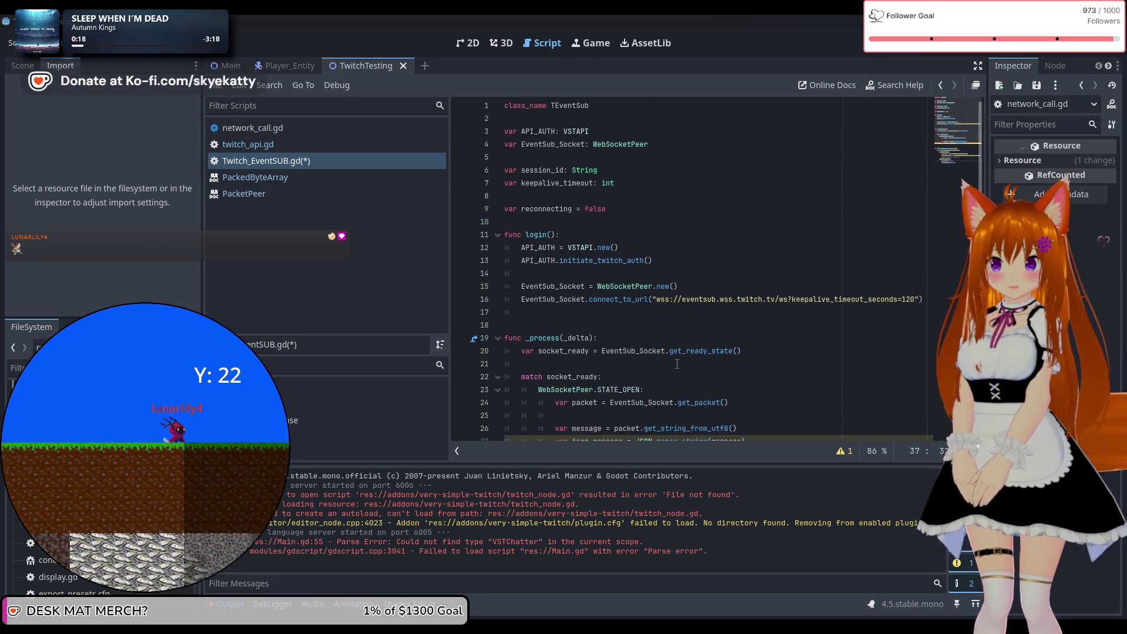
Step: Declare var EventSub_Reconnect_Socket: WebSocketPeer on line 5, under the EventSub_Socket declaration
{"action": "left_click", "coordinate": [674, 147]}
{"action": "key", "text": "Return"}
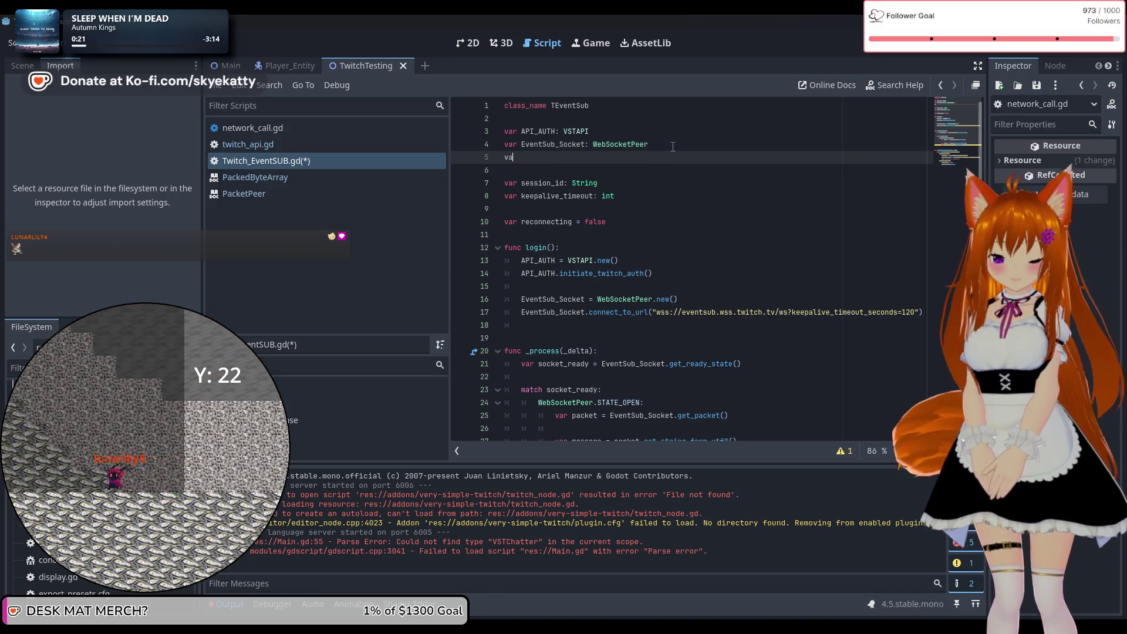
{"action": "type", "text": "r Event"}
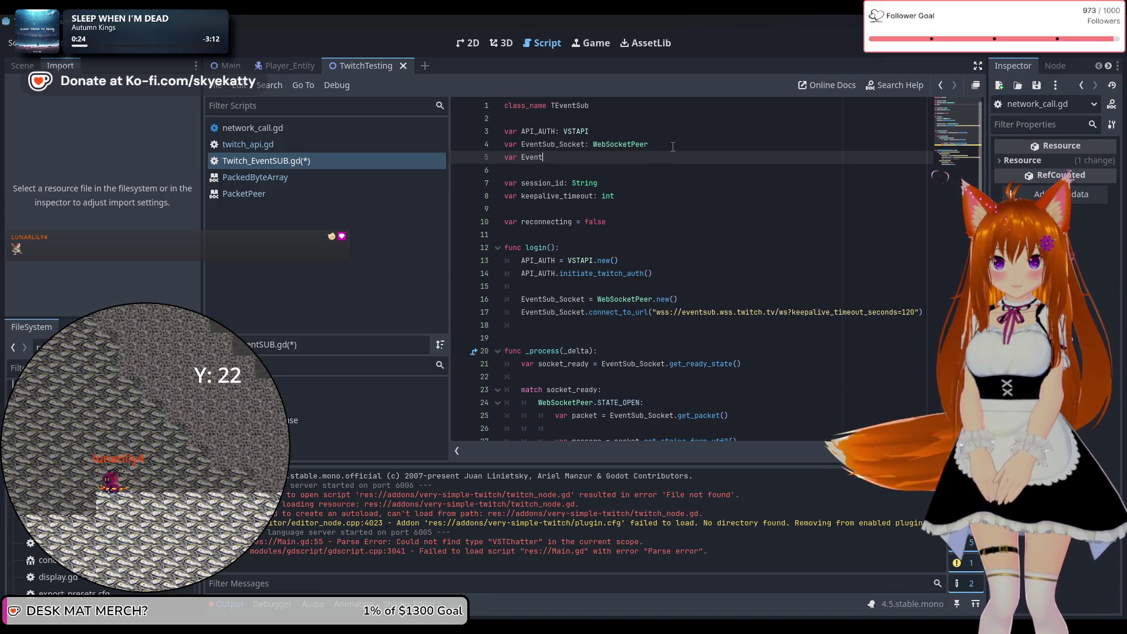
{"action": "type", "text": "Sub_"}
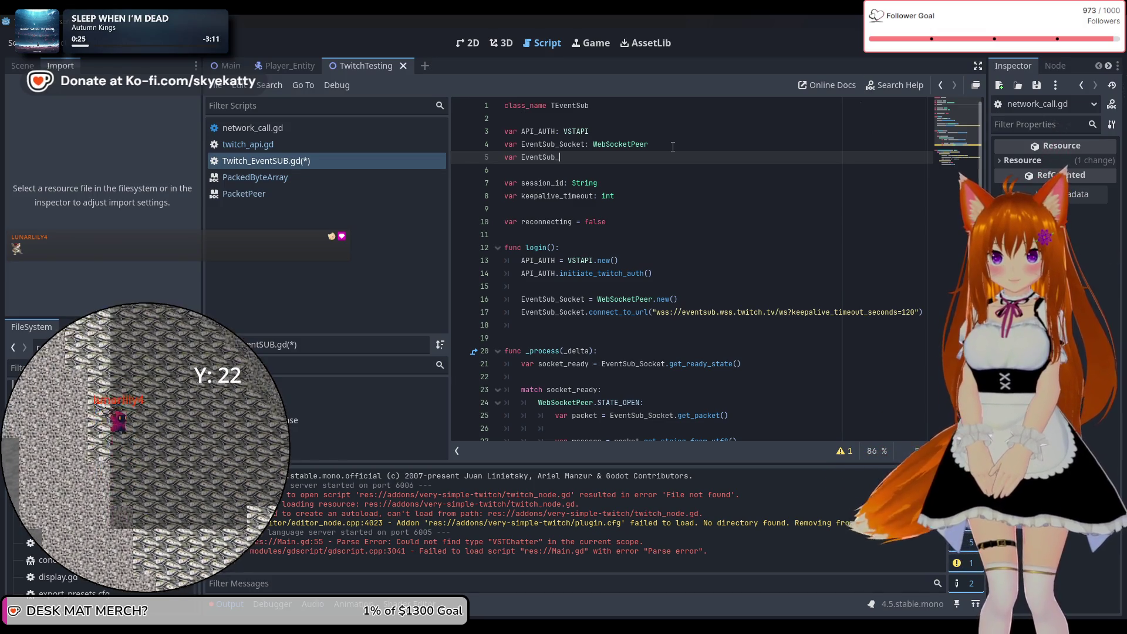
{"action": "type", "text": "Reconnect"}
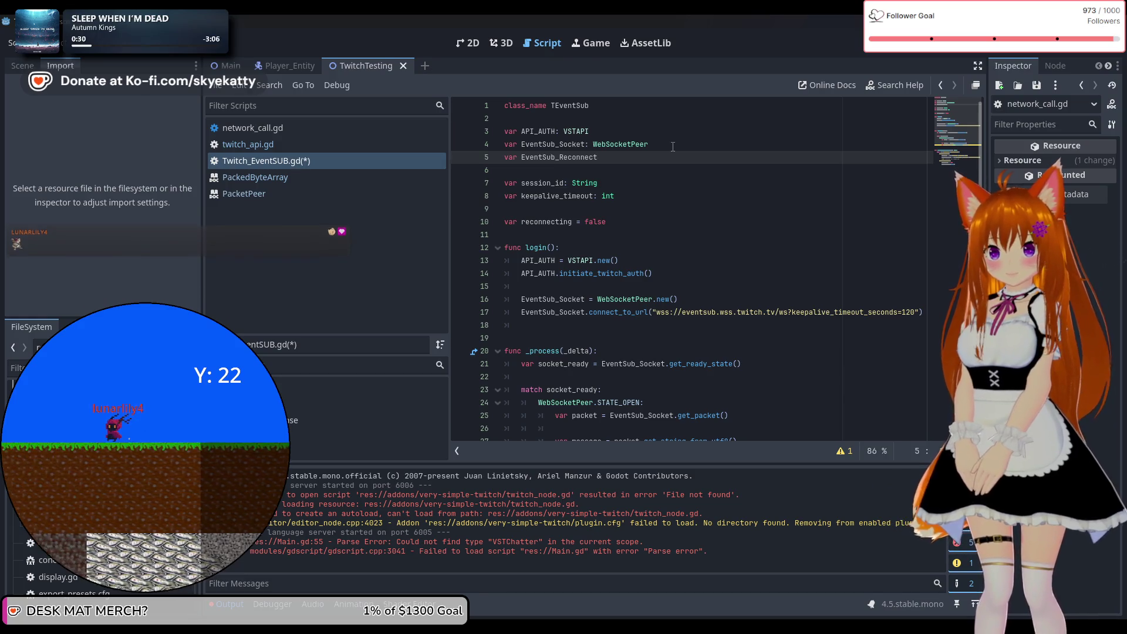
{"action": "type", "text": "_Socke"}
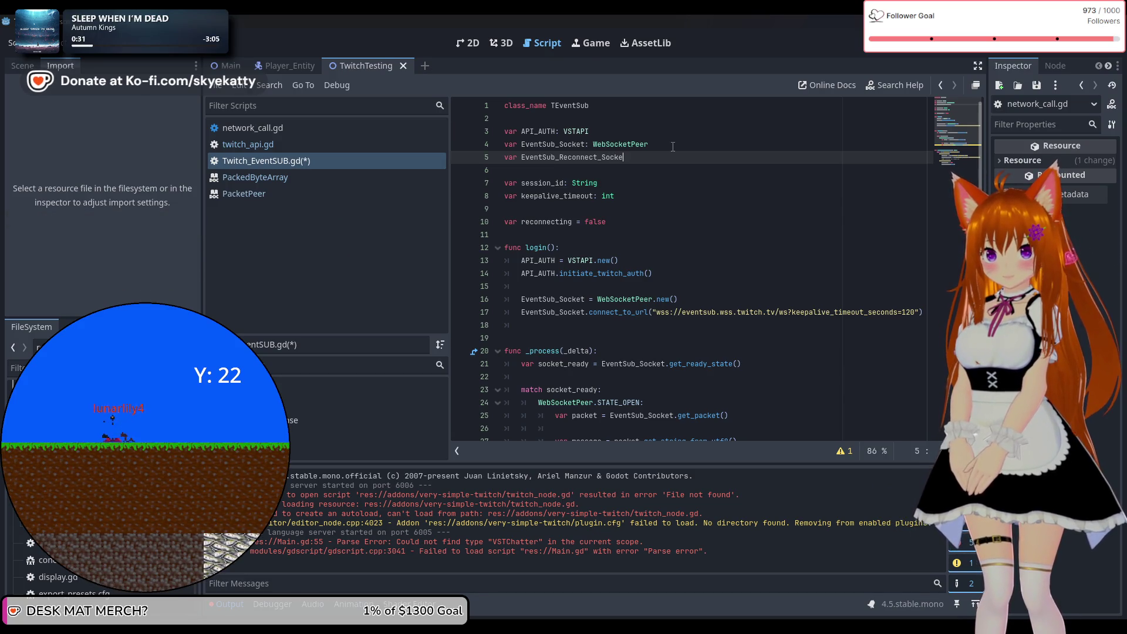
{"action": "key", "text": "BackSpace"}
{"action": "key", "text": "BackSpace"}
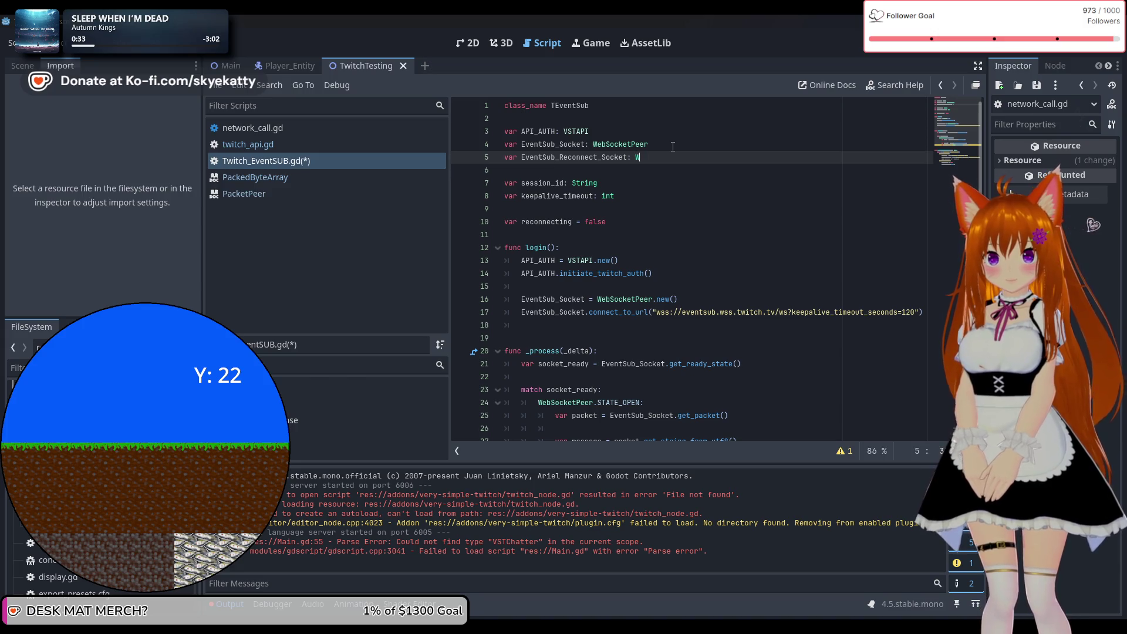
{"action": "type", "text": "eb"}
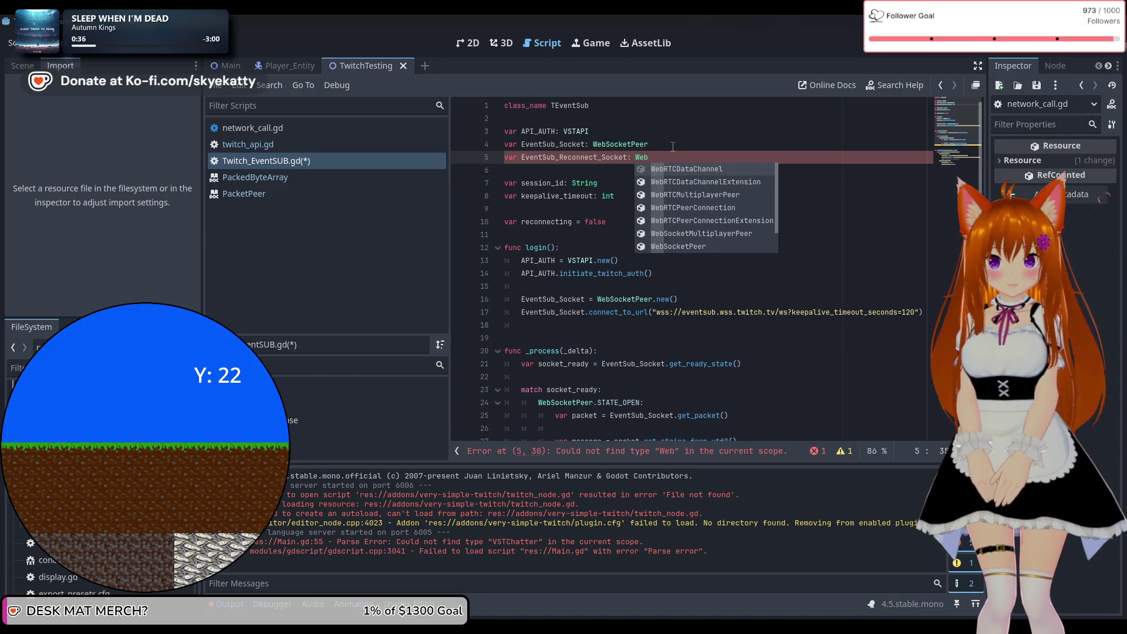
{"action": "type", "text": "Socke"}
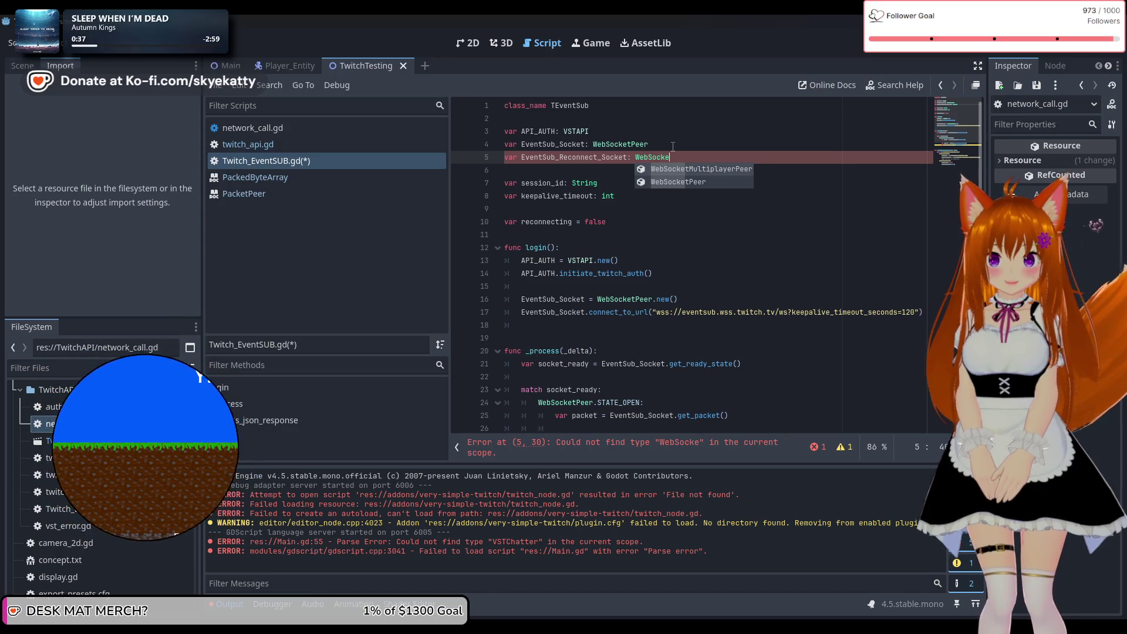
{"action": "key", "text": "Down"}
{"action": "key", "text": "Return"}
{"action": "left_click", "coordinate": [677, 146]}
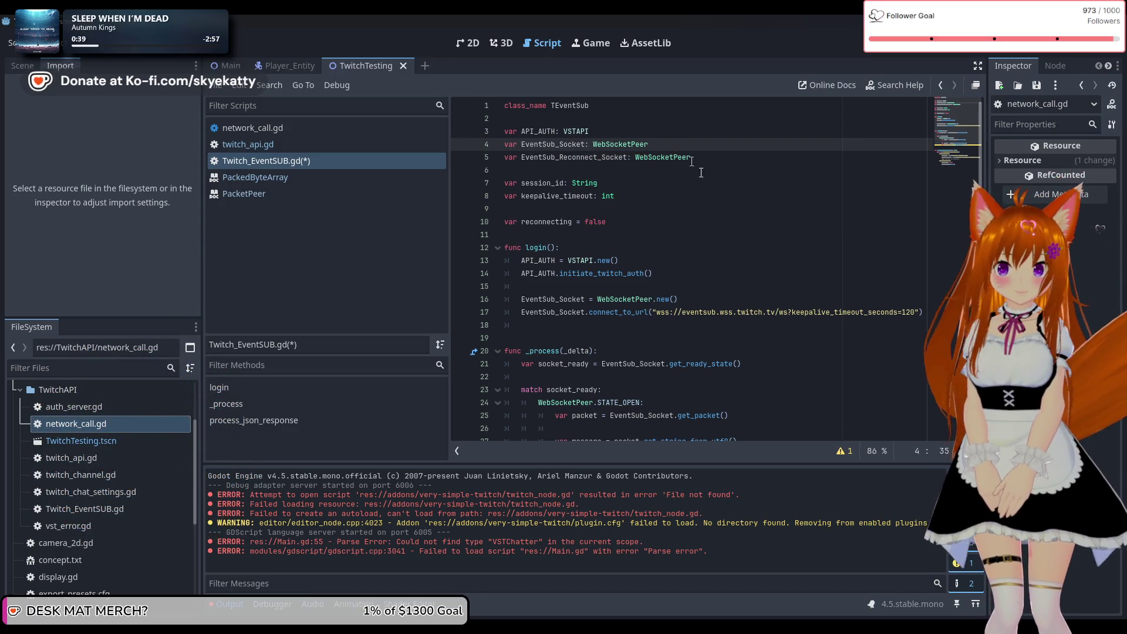
{"action": "scroll", "coordinate": [675, 235], "scroll_direction": "down", "scroll_amount": 4}
{"action": "left_click", "coordinate": [636, 299]}
{"action": "scroll", "coordinate": [629, 341], "scroll_direction": "down", "scroll_amount": 1}
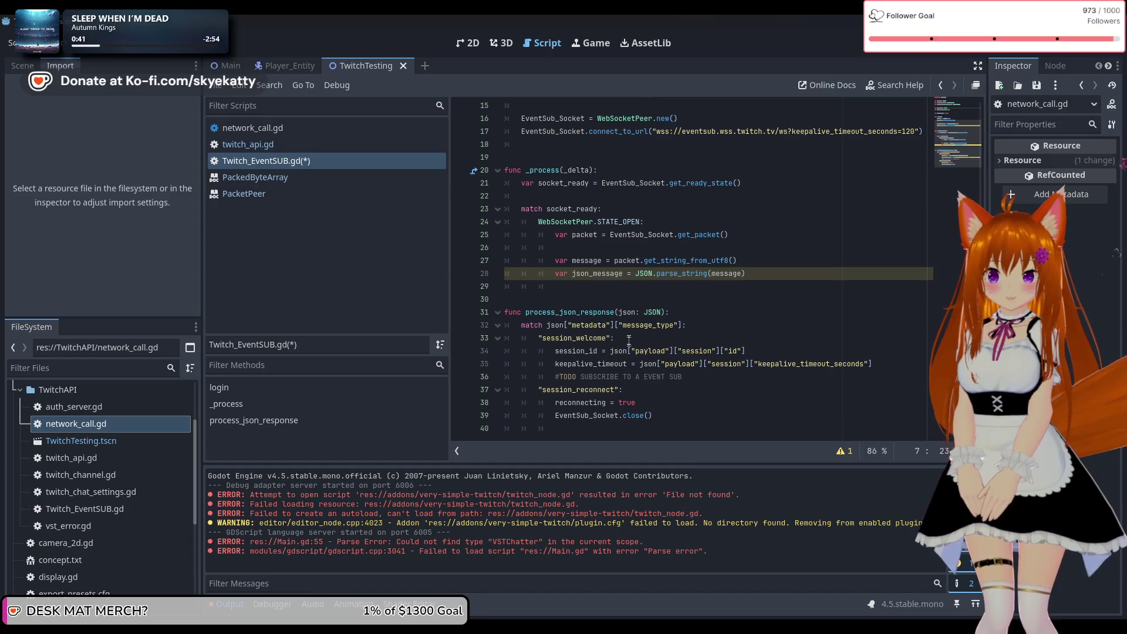
Step: Replace the EventSub_Socket.close() call on line 39 with the name EventSub_Reconnect_Socket
{"action": "left_click_drag", "start_coordinate": [665, 417], "coordinate": [556, 417]}
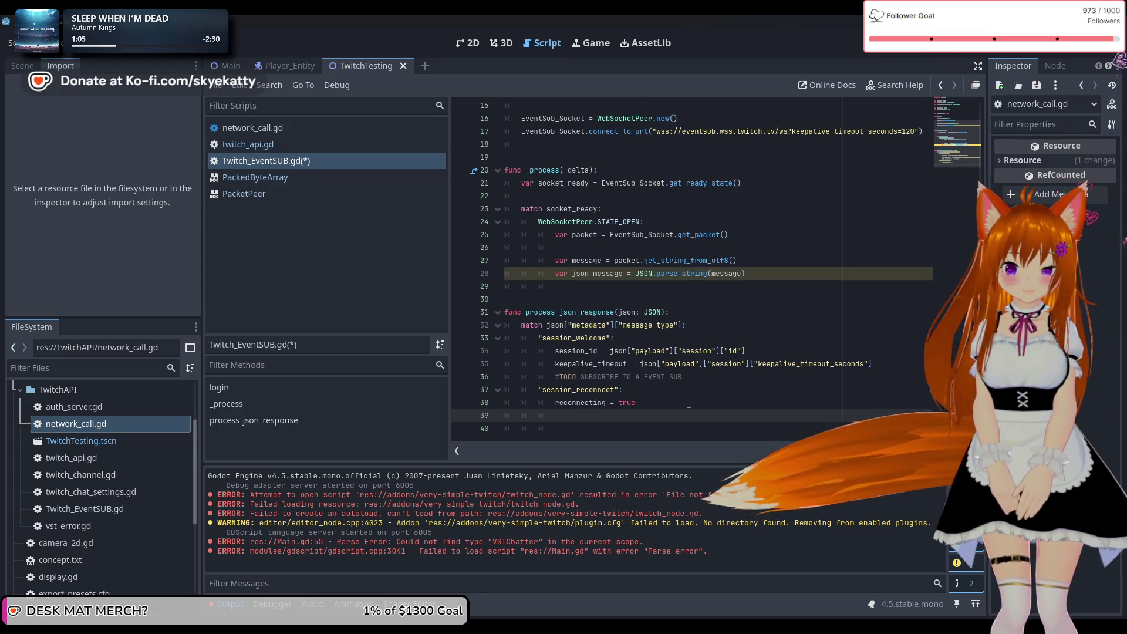
{"action": "type", "text": "E"}
{"action": "key", "text": "ctrl+space"}
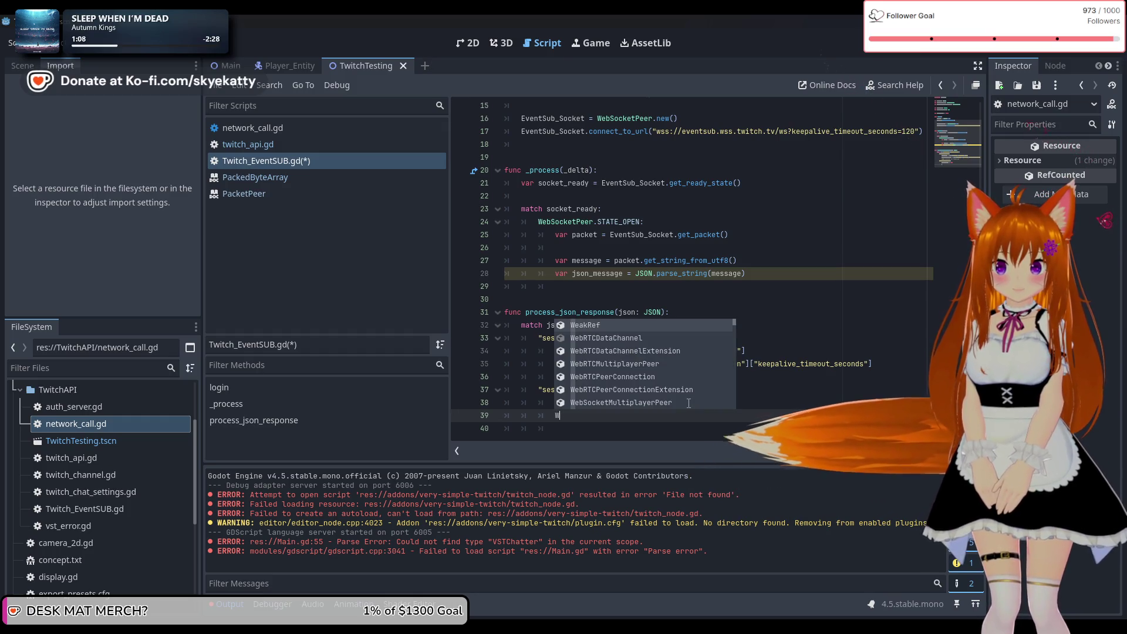
{"action": "key", "text": "Escape"}
{"action": "type", "text": "RE"}
{"action": "key", "text": "BackSpace"}
{"action": "type", "text": "e"}
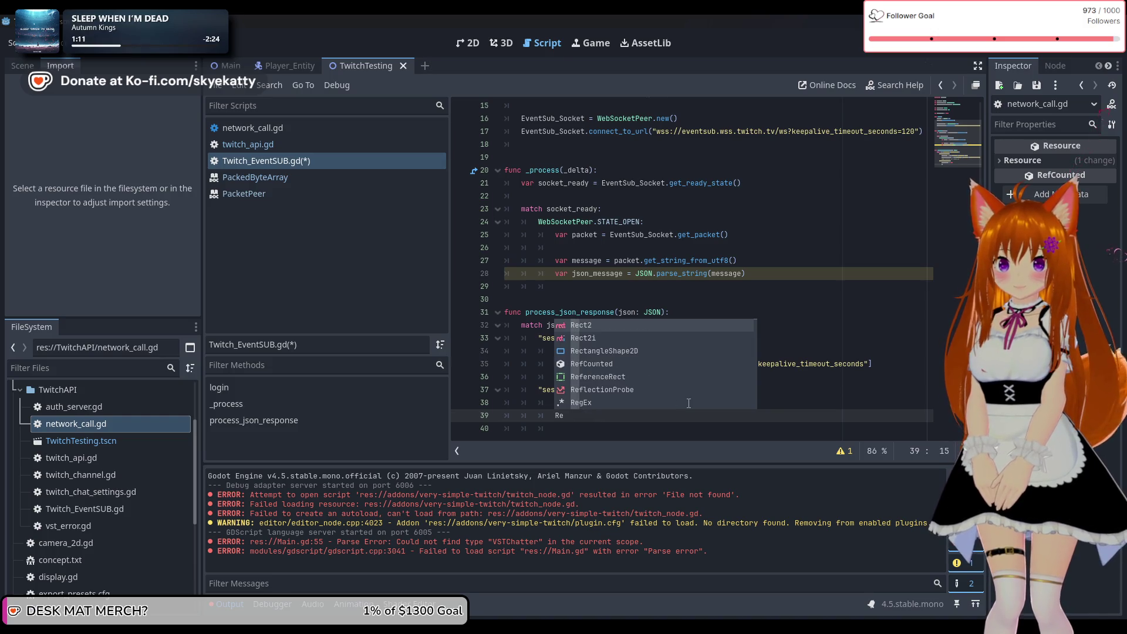
{"action": "key", "text": "BackSpace"}
{"action": "key", "text": "BackSpace"}
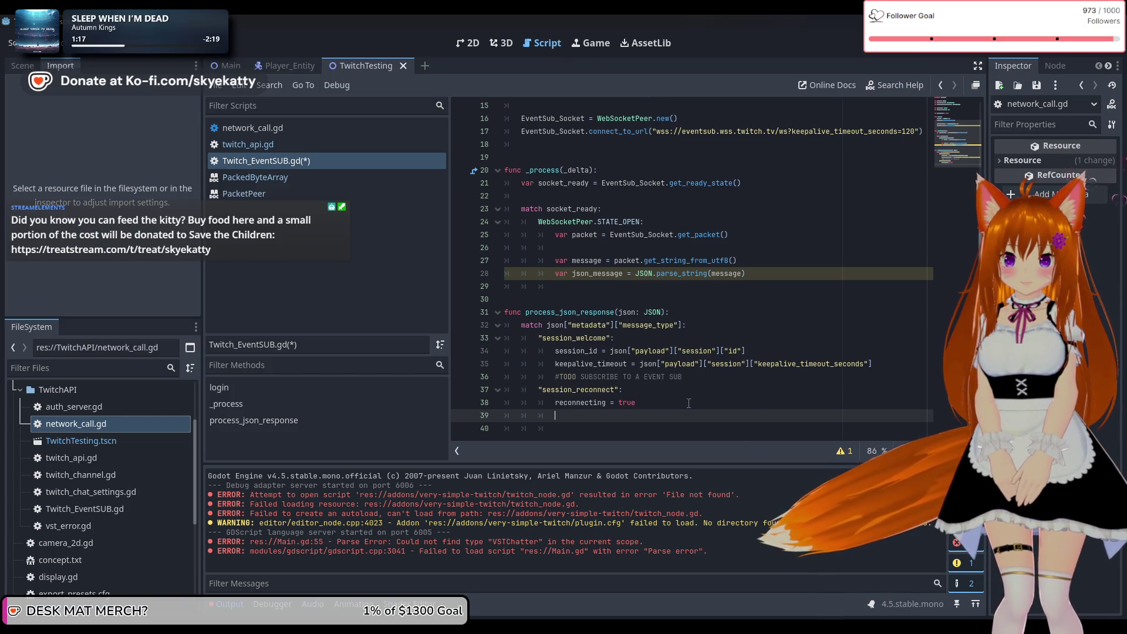
{"action": "scroll", "coordinate": [688, 402], "scroll_direction": "up", "scroll_amount": 5}
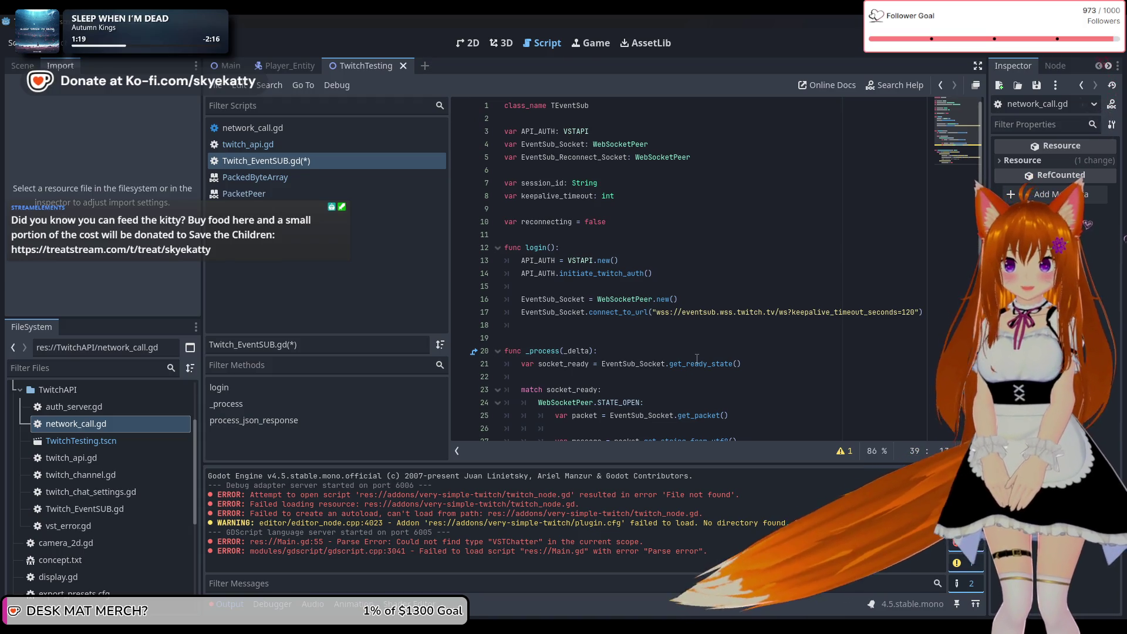
{"action": "type", "text": "Event"}
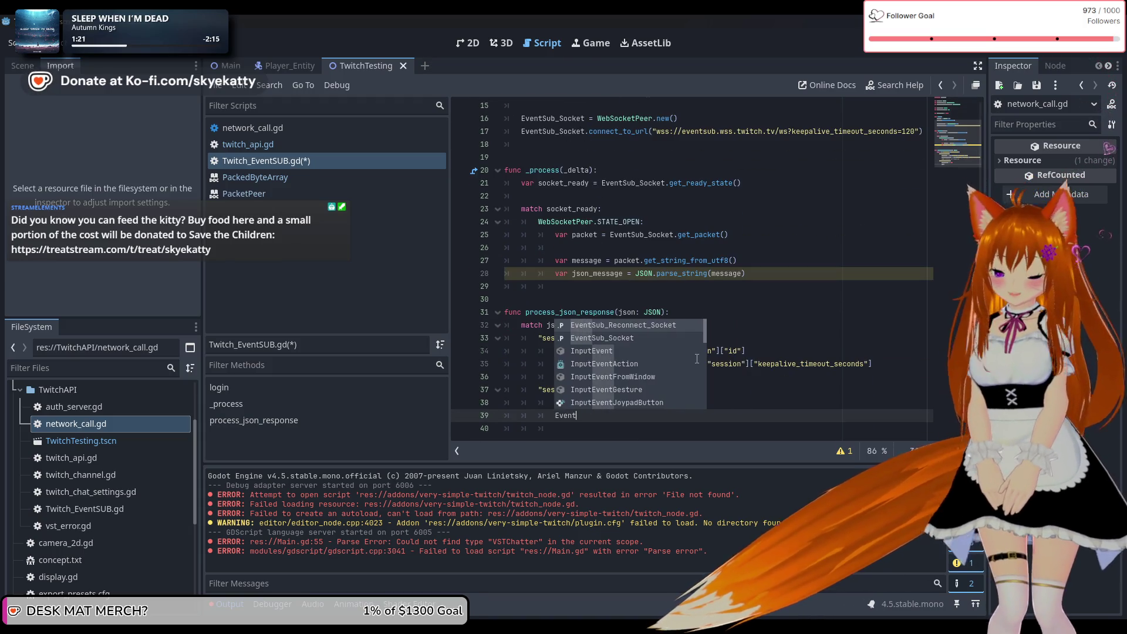
{"action": "key", "text": "Return"}
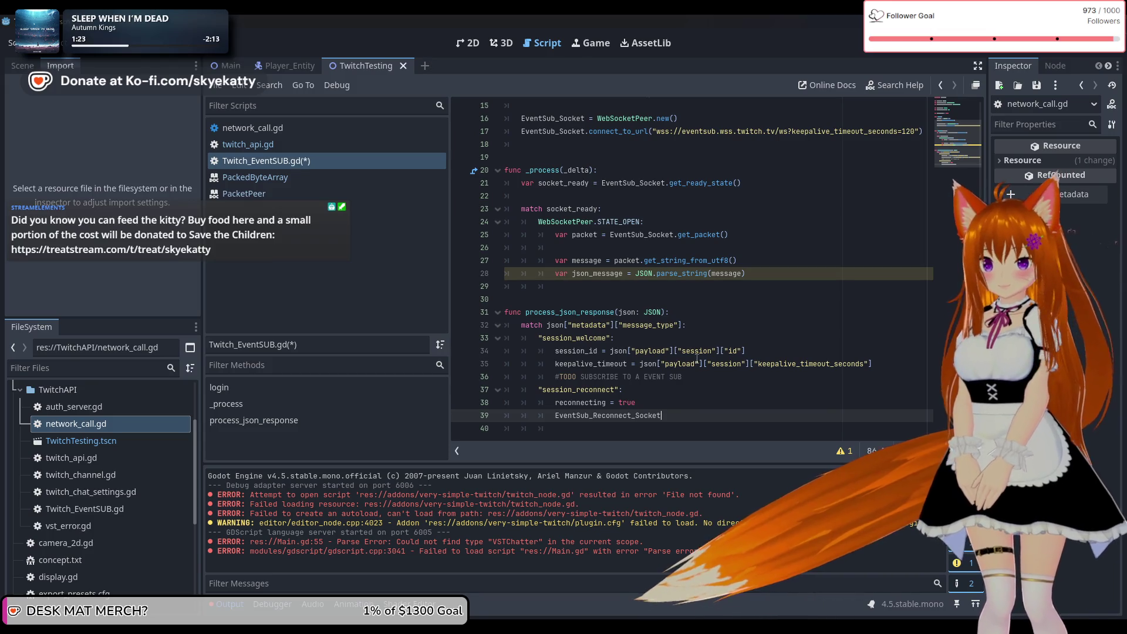
Step: Assign it WebSocketPeer.new(), then begin line 40 with EventSub_Reconnect_Socket
{"action": "type", "text": " = Wbe"}
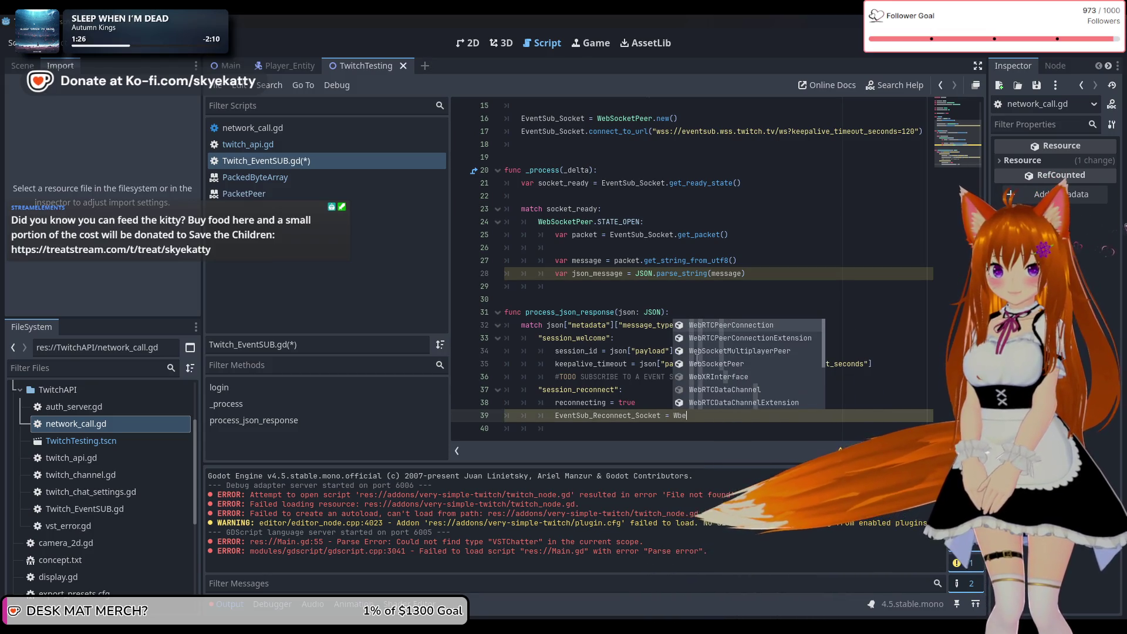
{"action": "key", "text": "BackSpace"}
{"action": "key", "text": "BackSpace"}
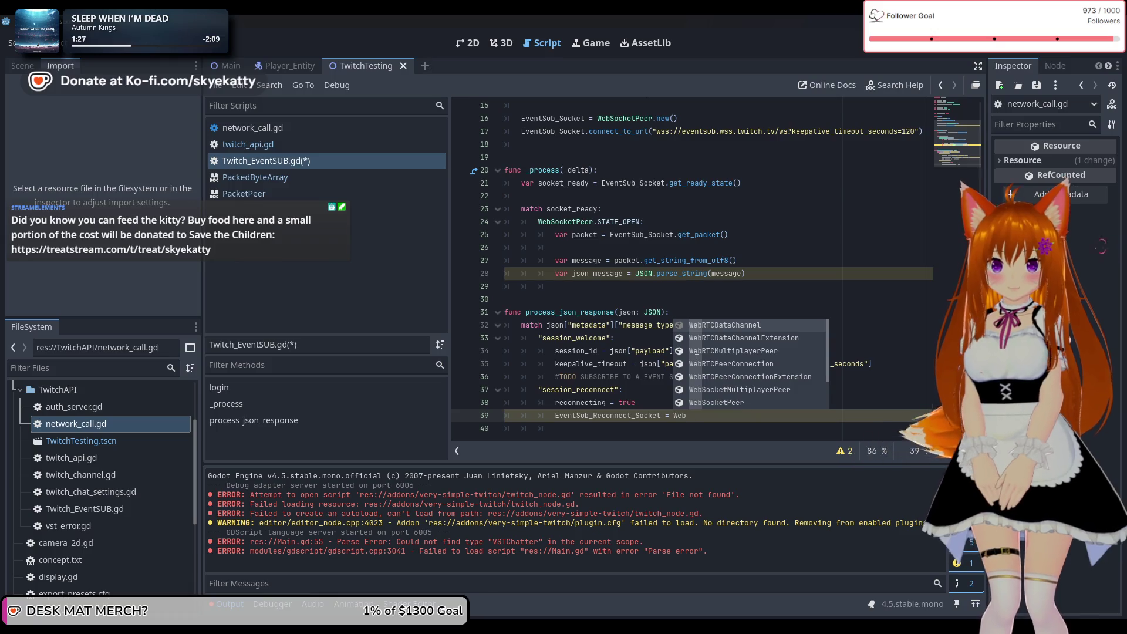
{"action": "type", "text": "ebSocket"}
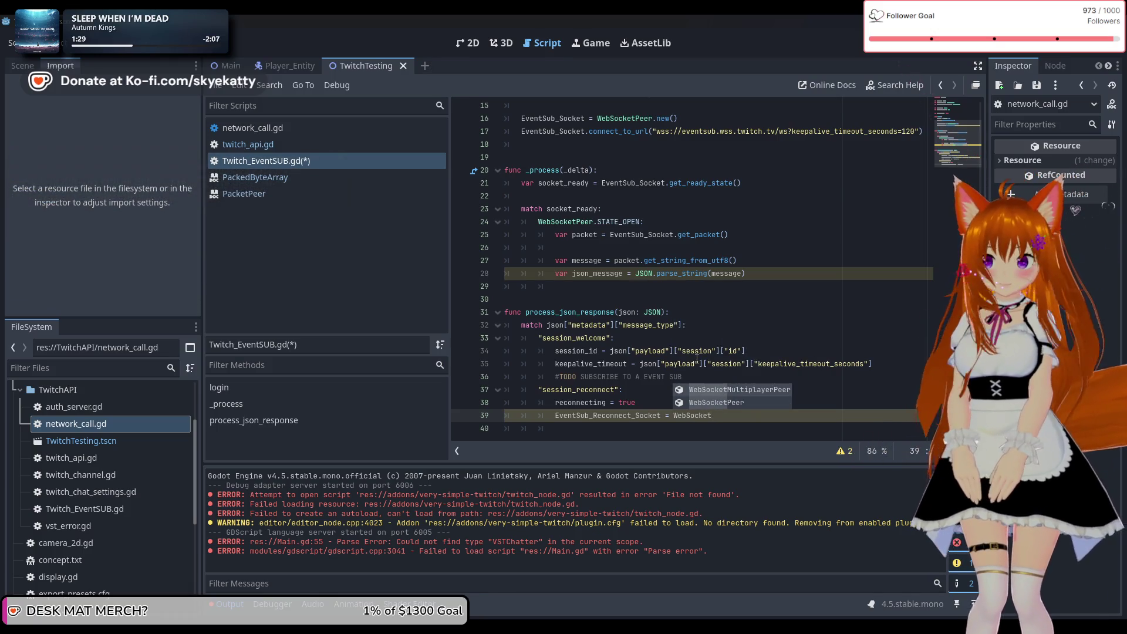
{"action": "key", "text": "Down"}
{"action": "key", "text": "Return"}
{"action": "type", "text": ".n"}
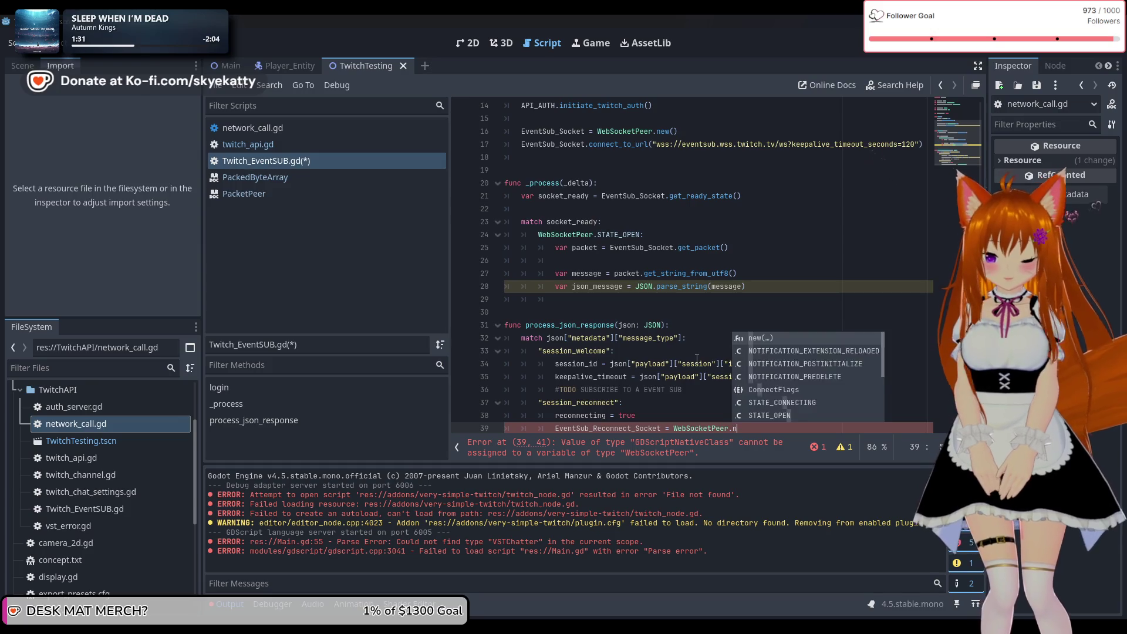
{"action": "type", "text": "ew()"}
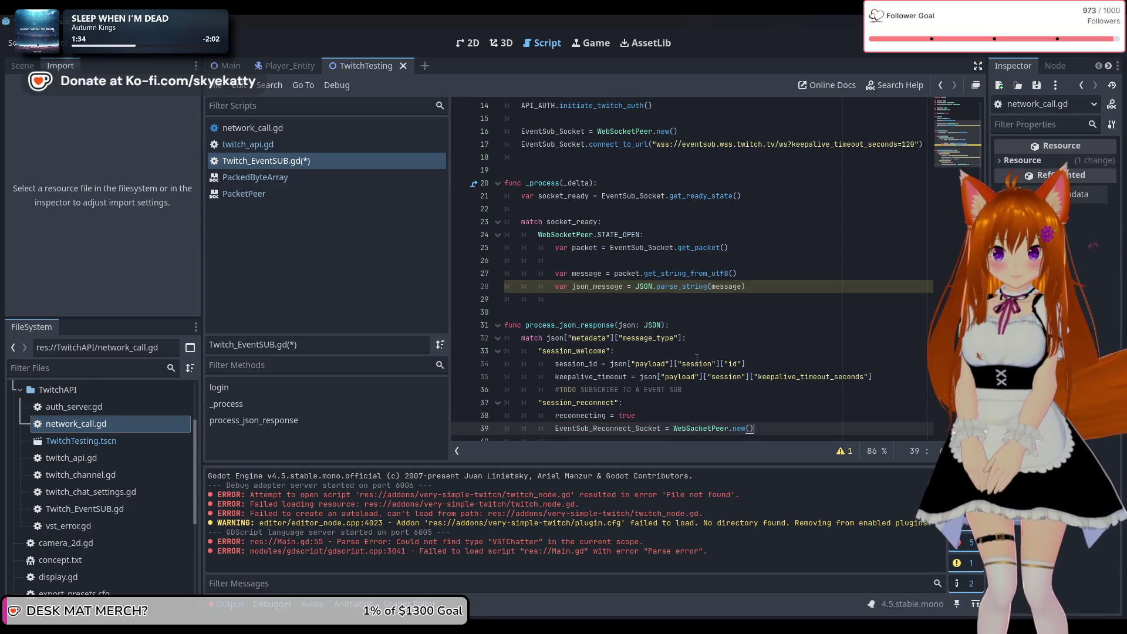
{"action": "key", "text": "Return"}
{"action": "type", "text": "E"}
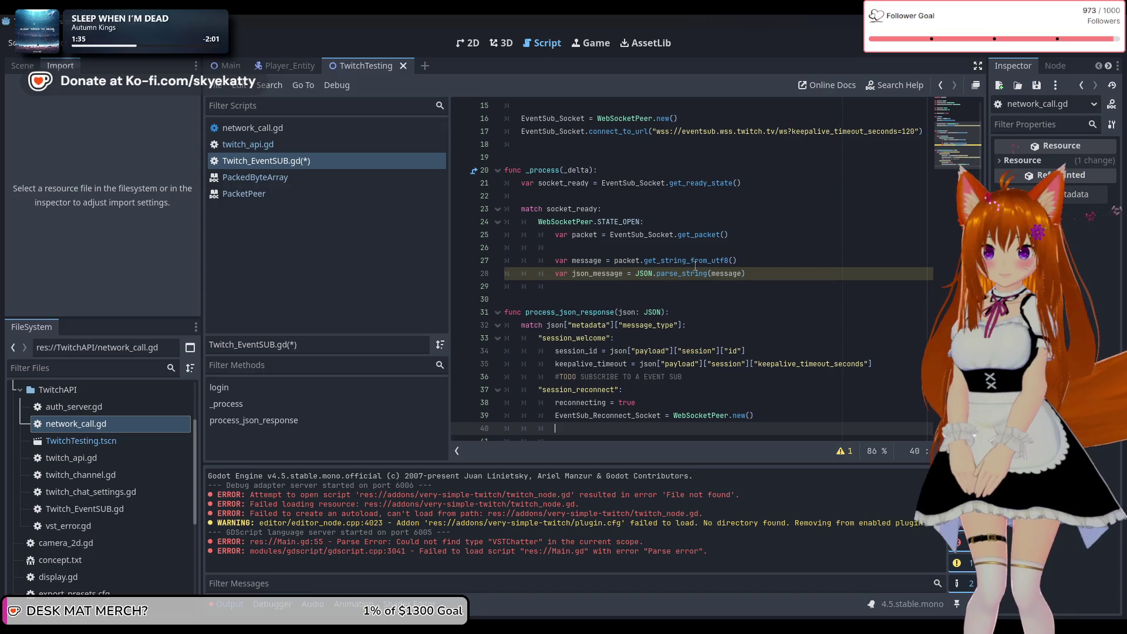
{"action": "key", "text": "Return"}
Step: Call EventSub_Reconnect_Socket.connect_to_url() with json["payload"]["session"]["reconnect_url"] on line 40
{"action": "type", "text": ".connect"}
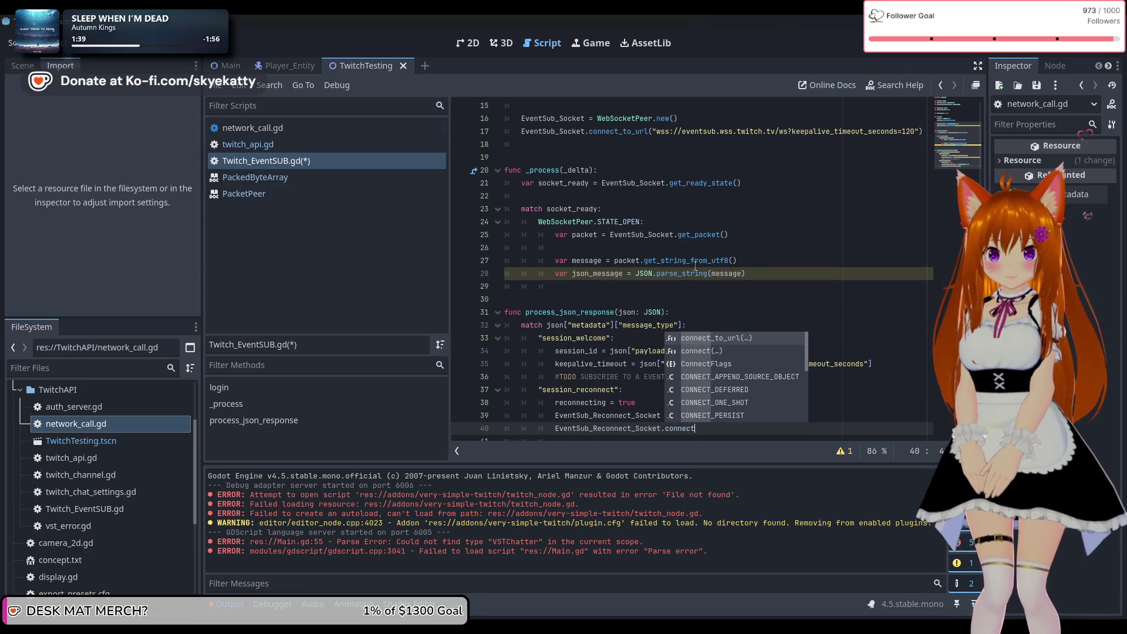
{"action": "key", "text": "Return"}
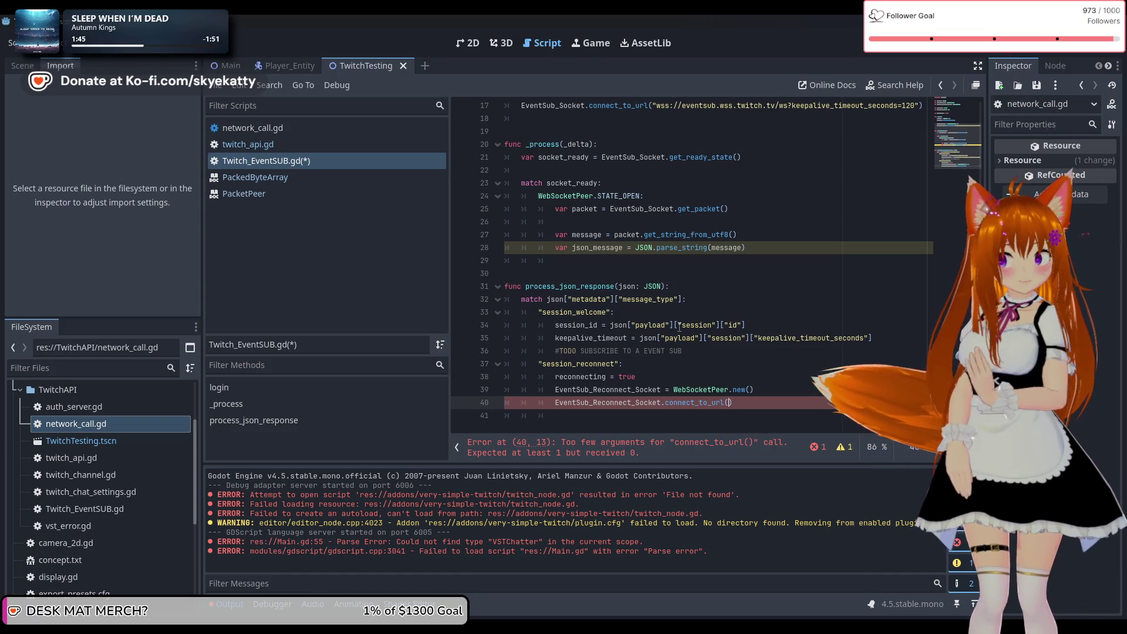
{"action": "type", "text": "jso"}
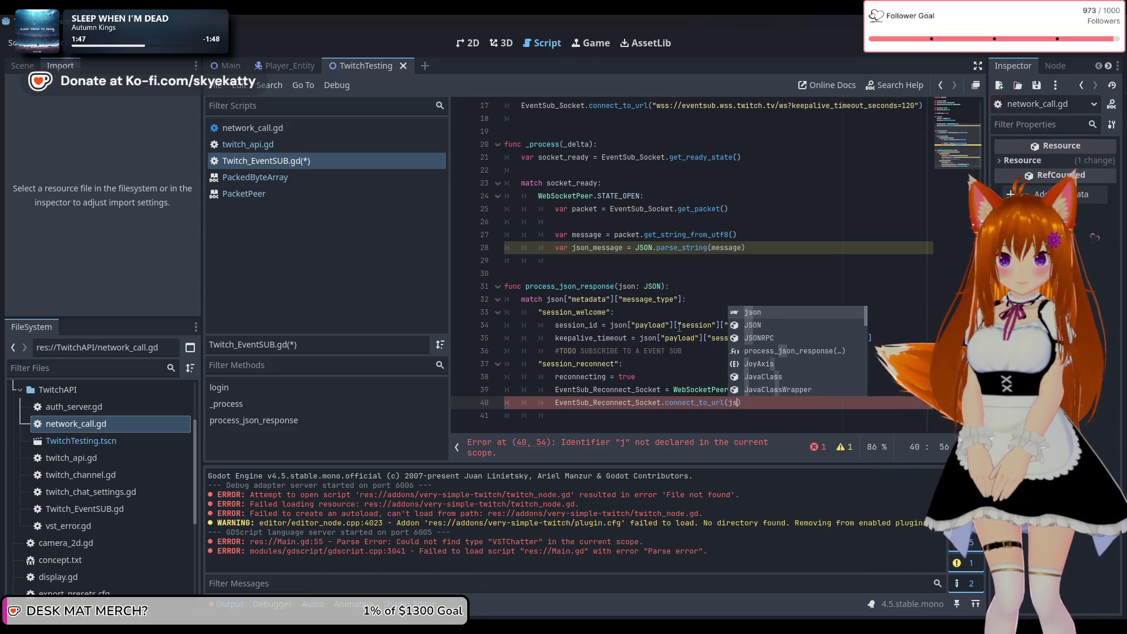
{"action": "type", "text": "n"}
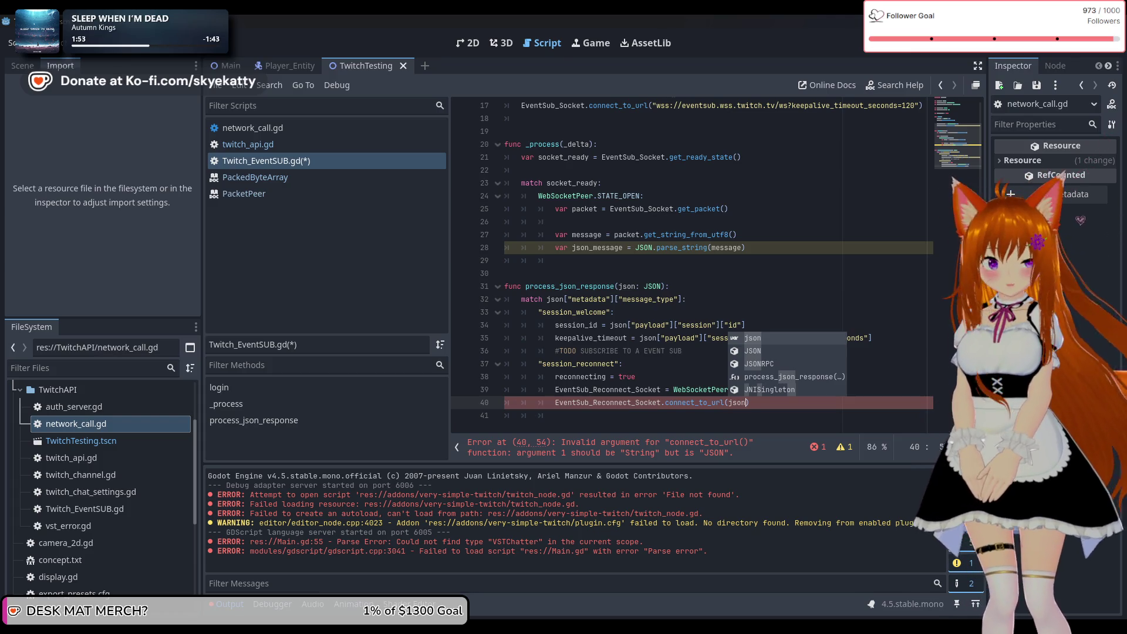
{"action": "type", "text": "["}
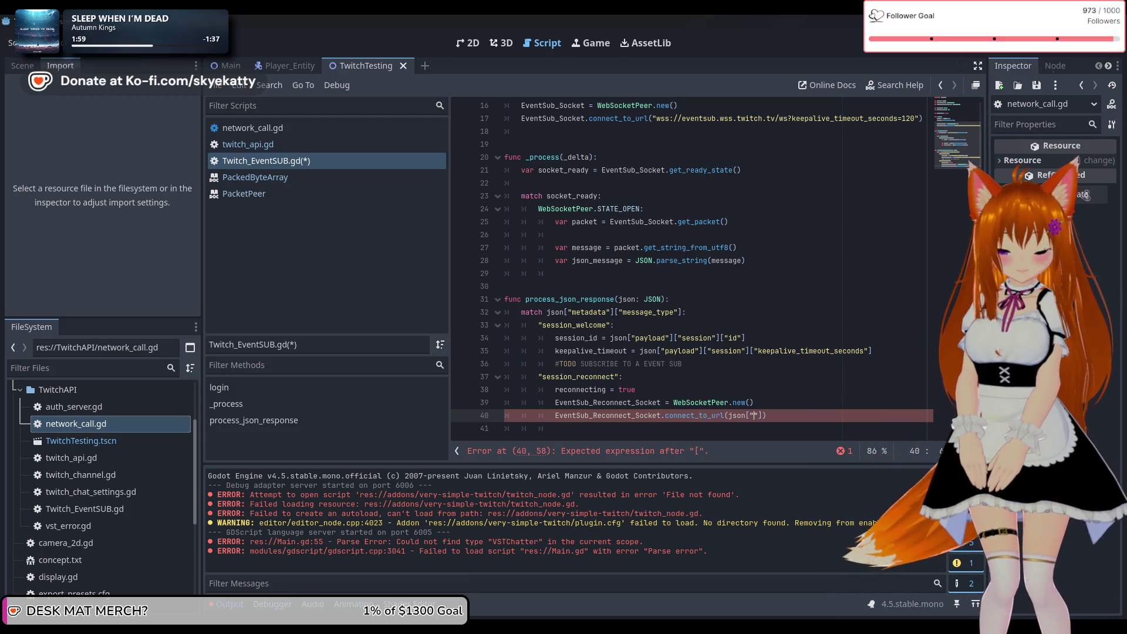
{"action": "type", "text": "\"payload\"][\"session\"]["}
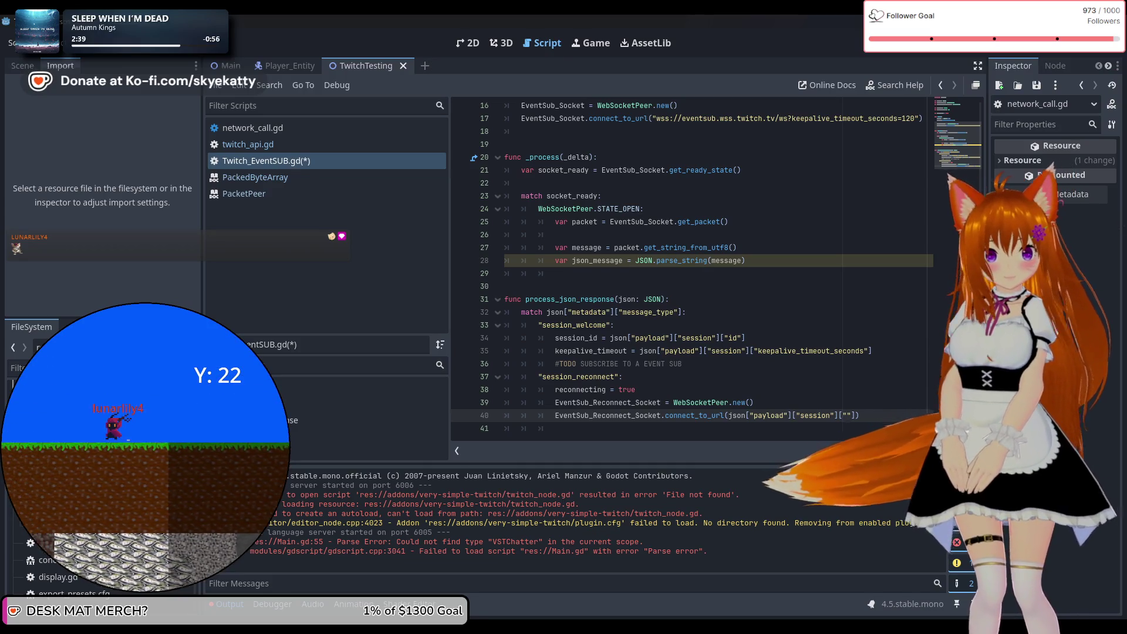
{"action": "type", "text": "reconnec"}
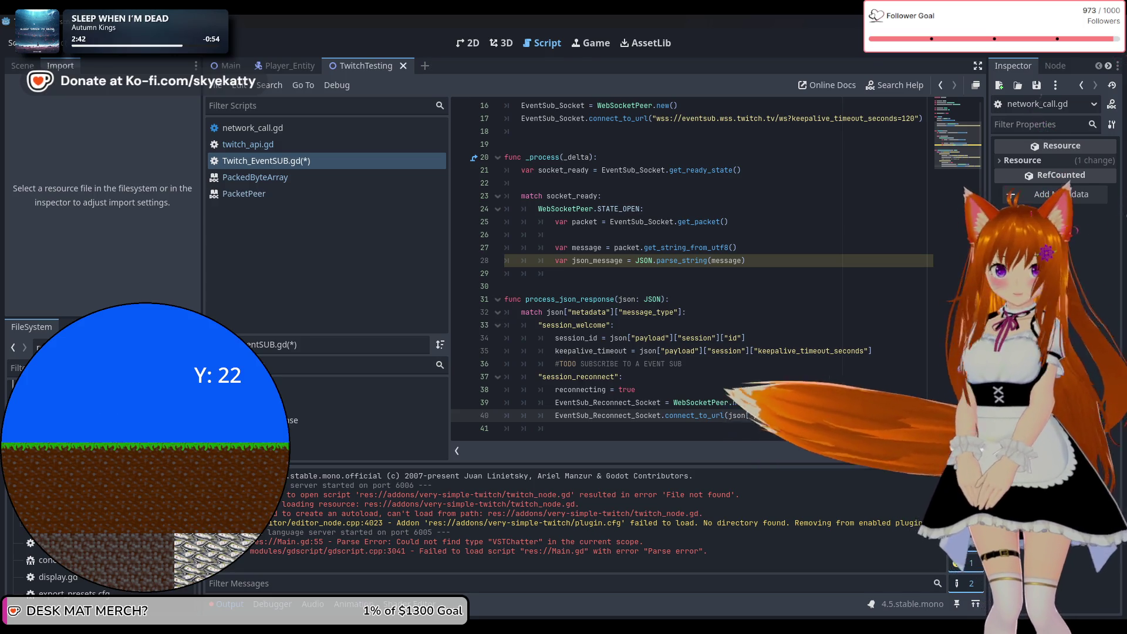
{"action": "left_click", "coordinate": [712, 302]}
Step: Insert line 32 above the match statement, starting the condition if json["metadata"] with a quoted key
{"action": "key", "text": "Return"}
{"action": "type", "text": "if json"}
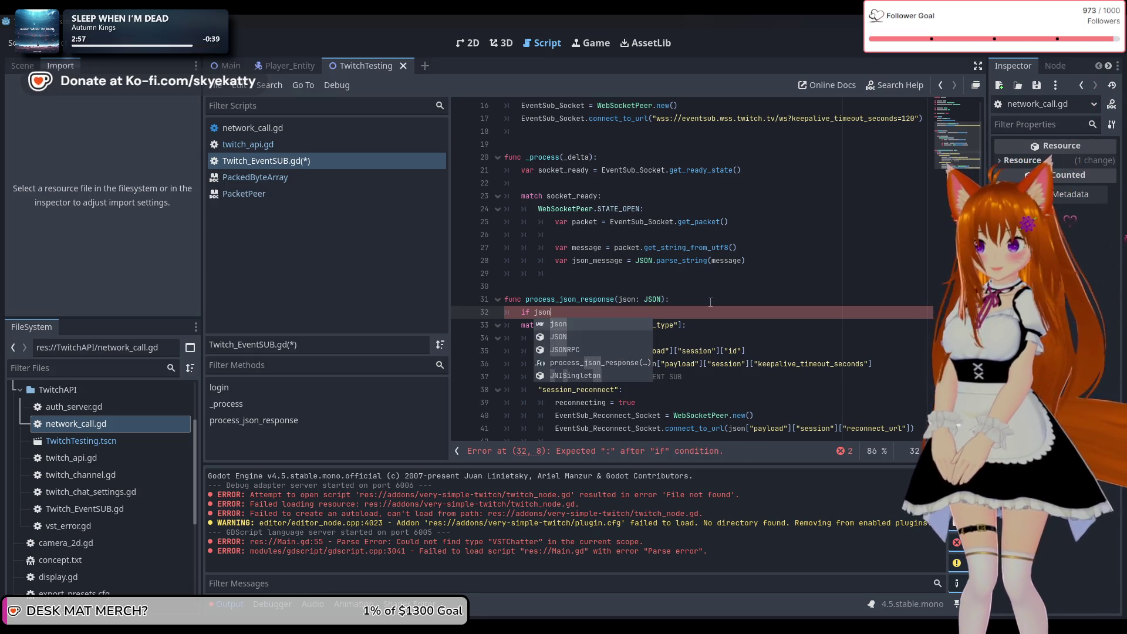
{"action": "type", "text": "[met"}
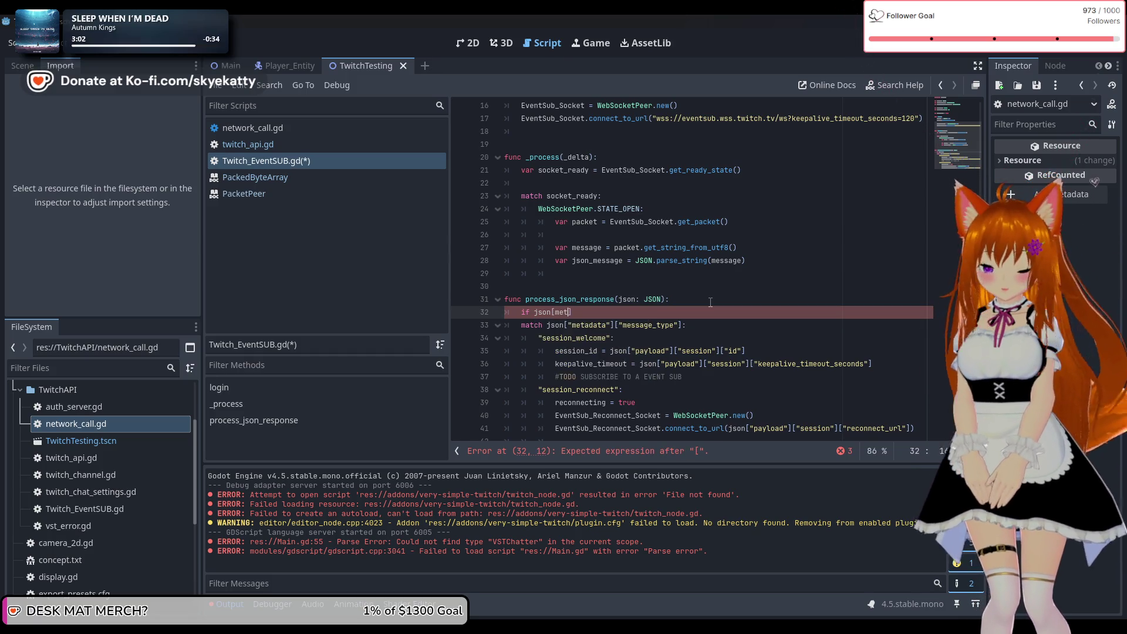
{"action": "type", "text": "adata"}
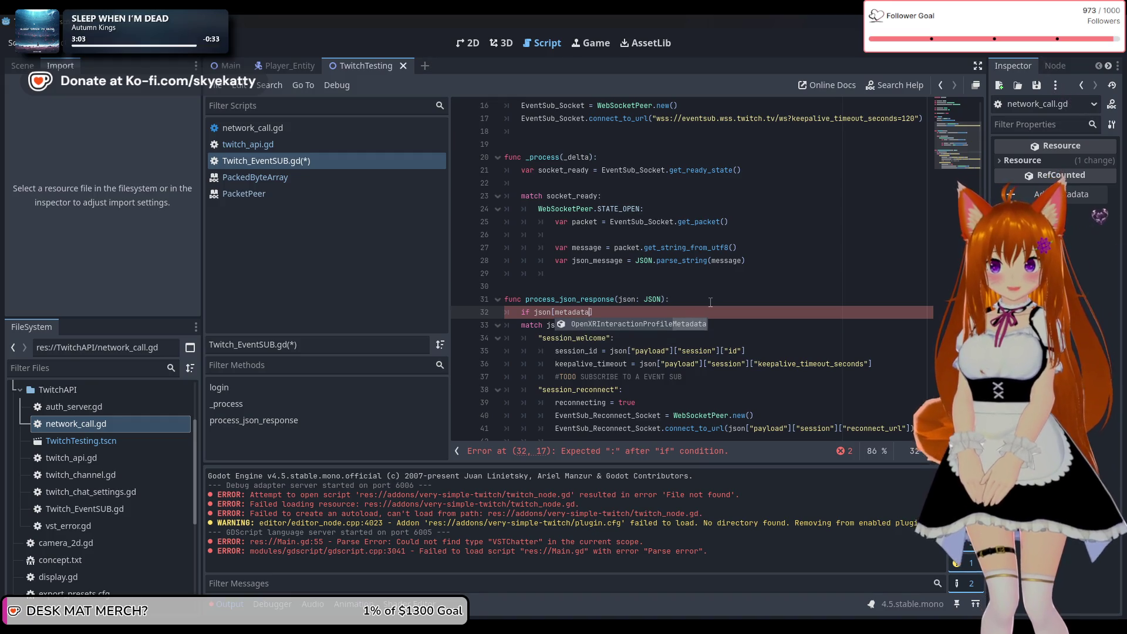
{"action": "key", "text": "BackSpace"}
{"action": "key", "text": "BackSpace"}
{"action": "key", "text": "BackSpace"}
{"action": "type", "text": "\""}
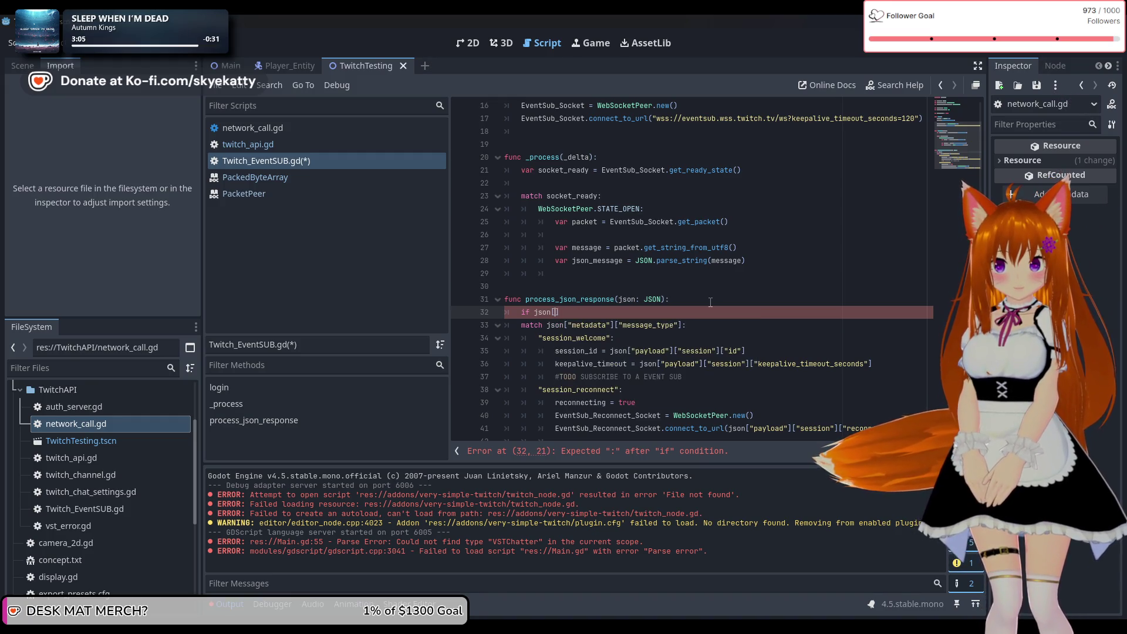
{"action": "type", "text": "meta"}
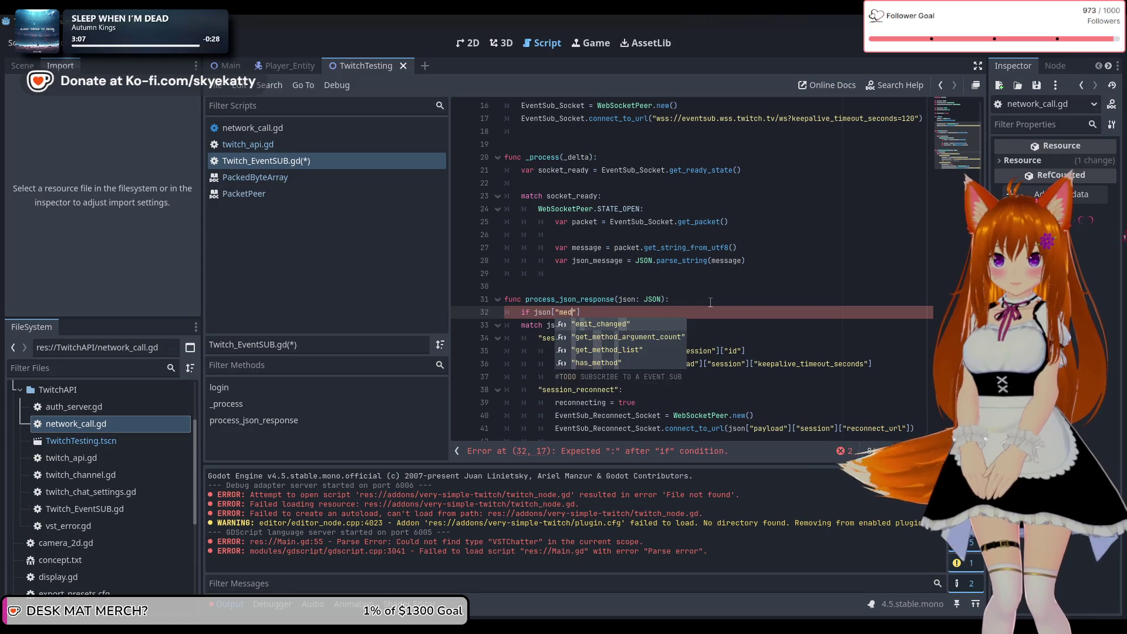
{"action": "type", "text": "data\""}
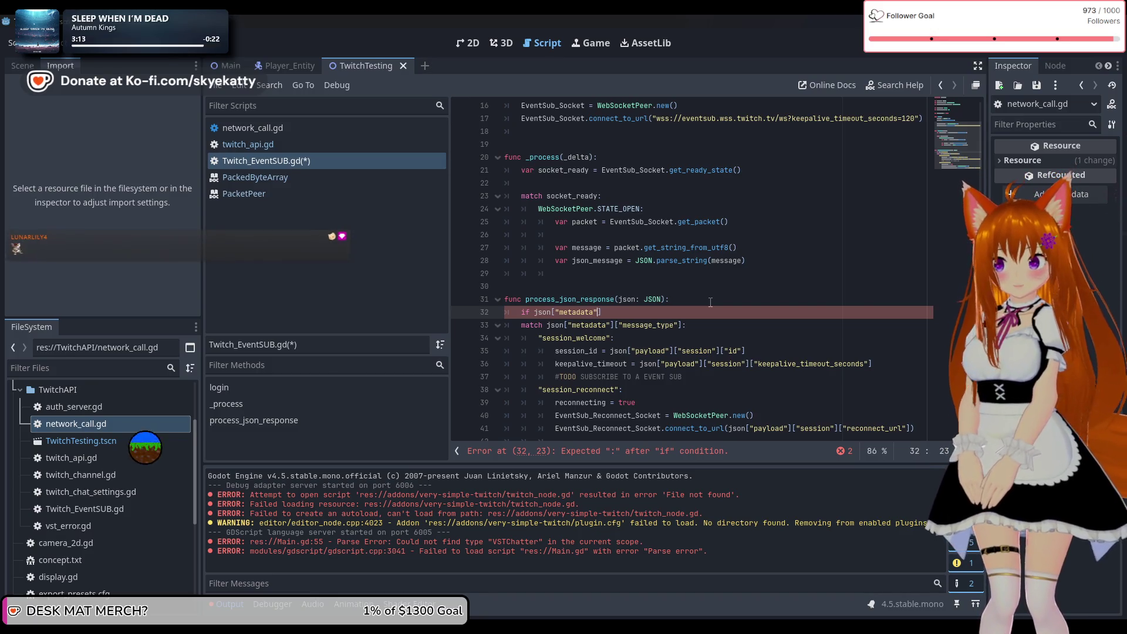
{"action": "type", "text": "]"}
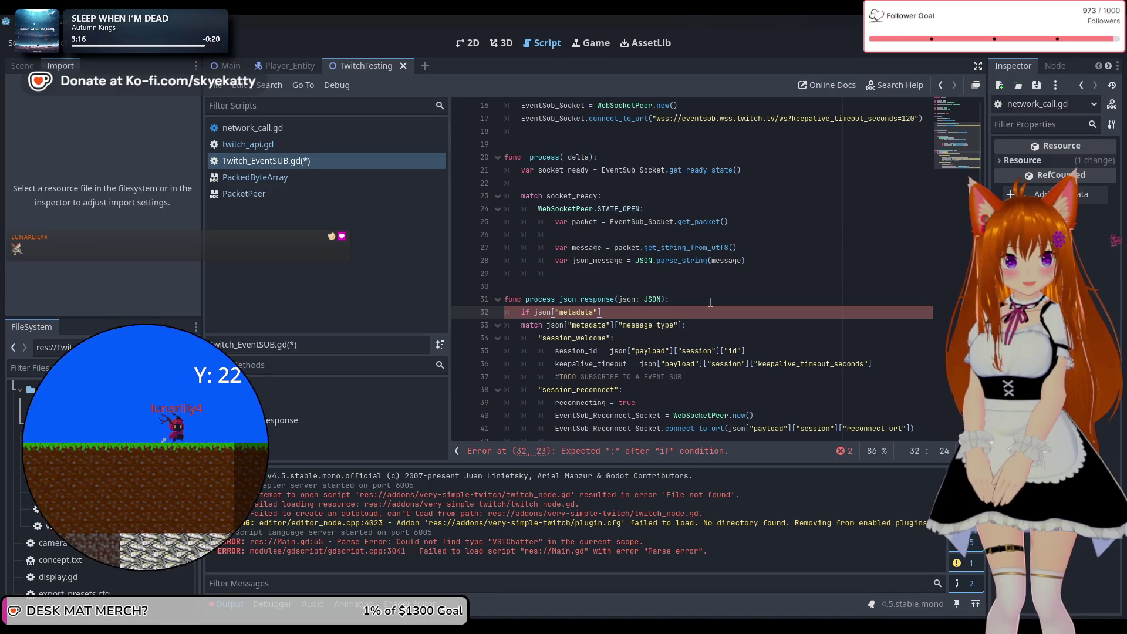
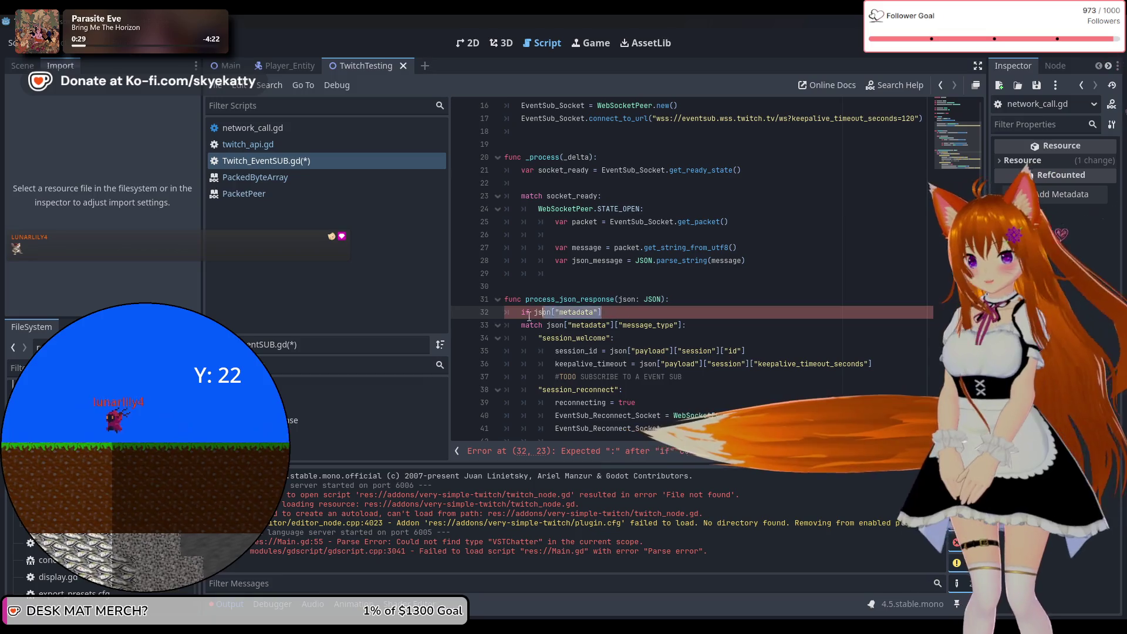
Step: Delete the unfinished if json["metadata"] line from process_json_response
{"action": "triple_click", "coordinate": [628, 311]}
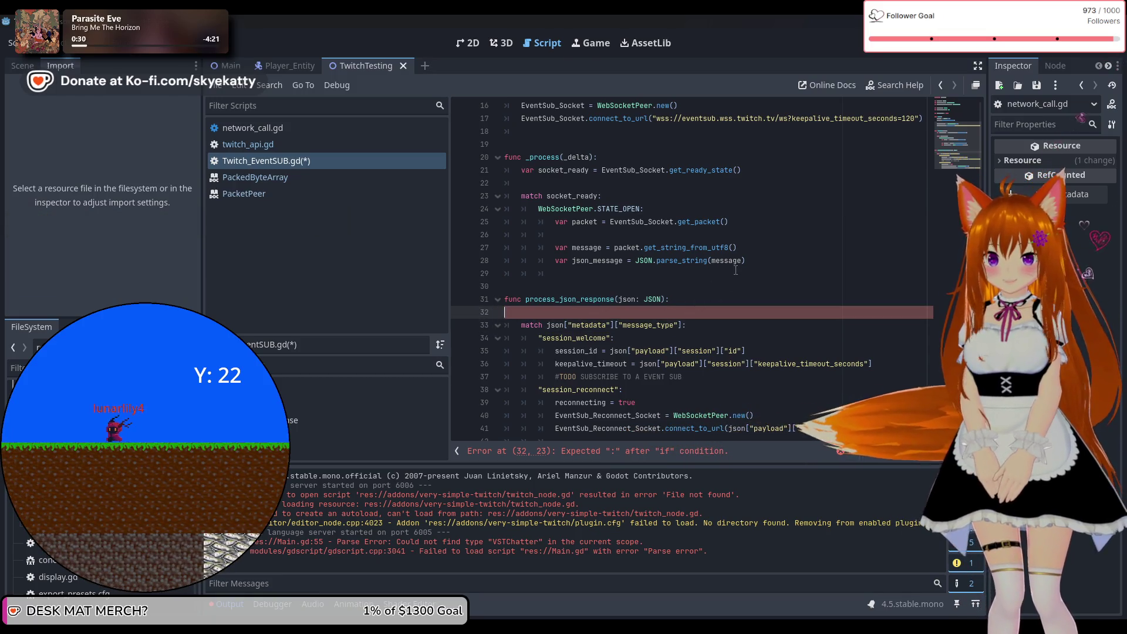
{"action": "key", "text": "BackSpace"}
{"action": "key", "text": "BackSpace"}
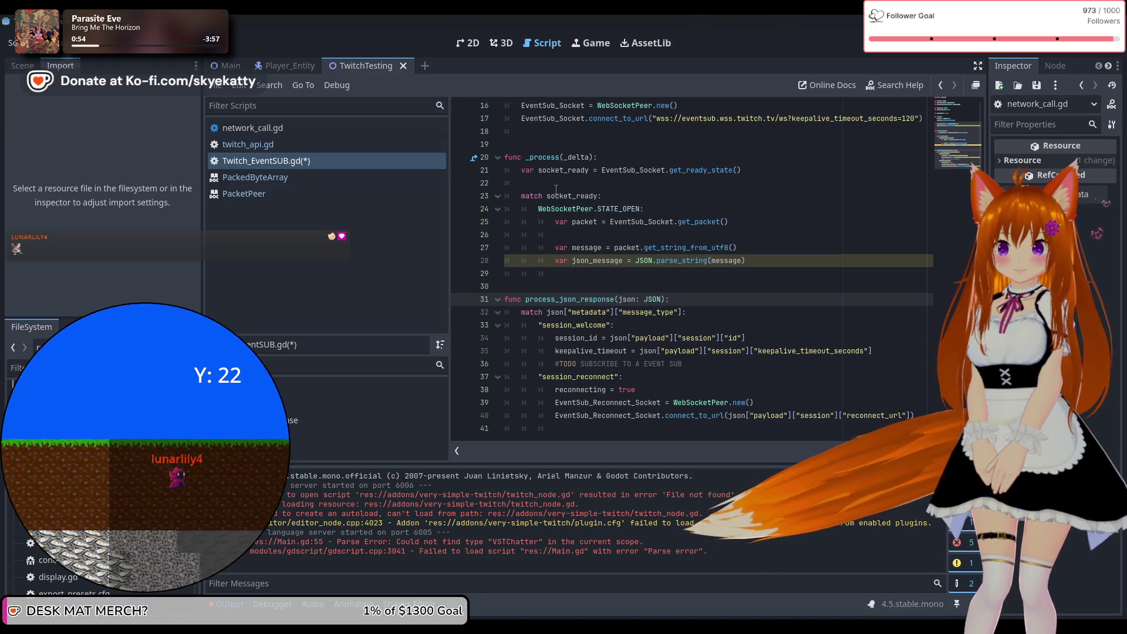
{"action": "left_click", "coordinate": [675, 183]}
Step: Add 'if not reconnecting:' on line 22 and indent the match block on lines 23–28 under it
{"action": "scroll", "coordinate": [767, 226], "scroll_direction": "up", "scroll_amount": 1}
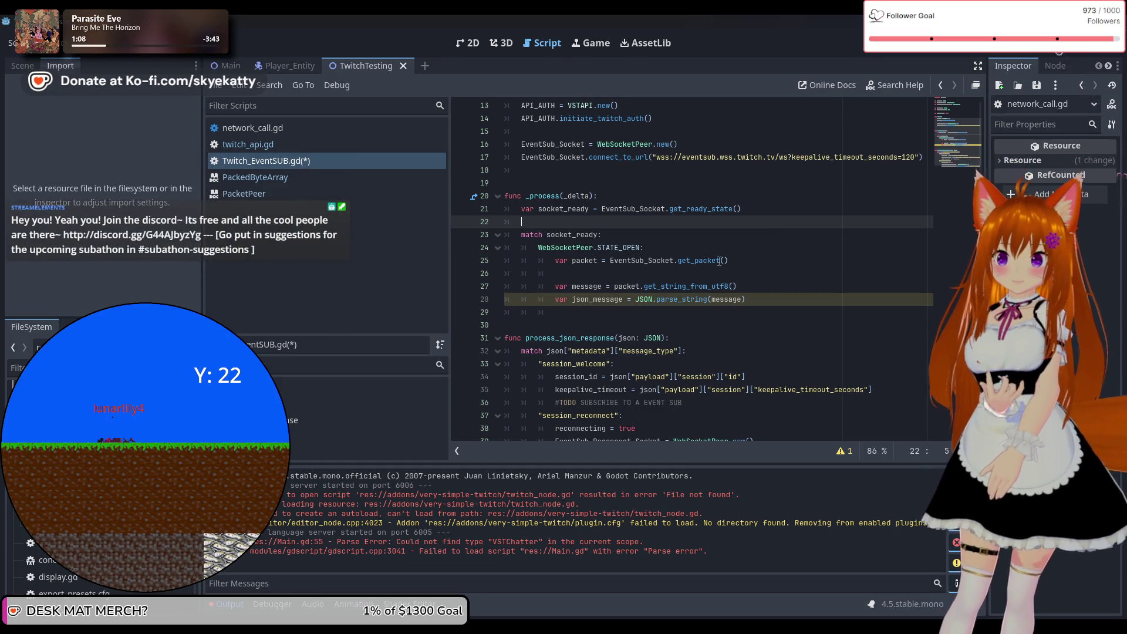
{"action": "mouse_move", "coordinate": [720, 261]}
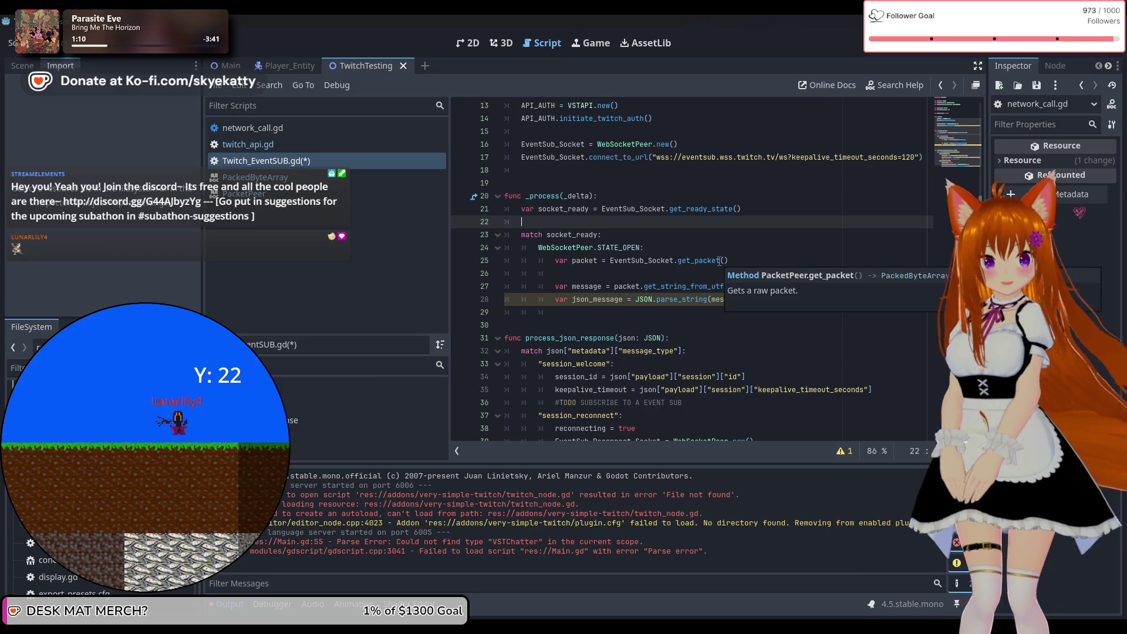
{"action": "type", "text": "if not "}
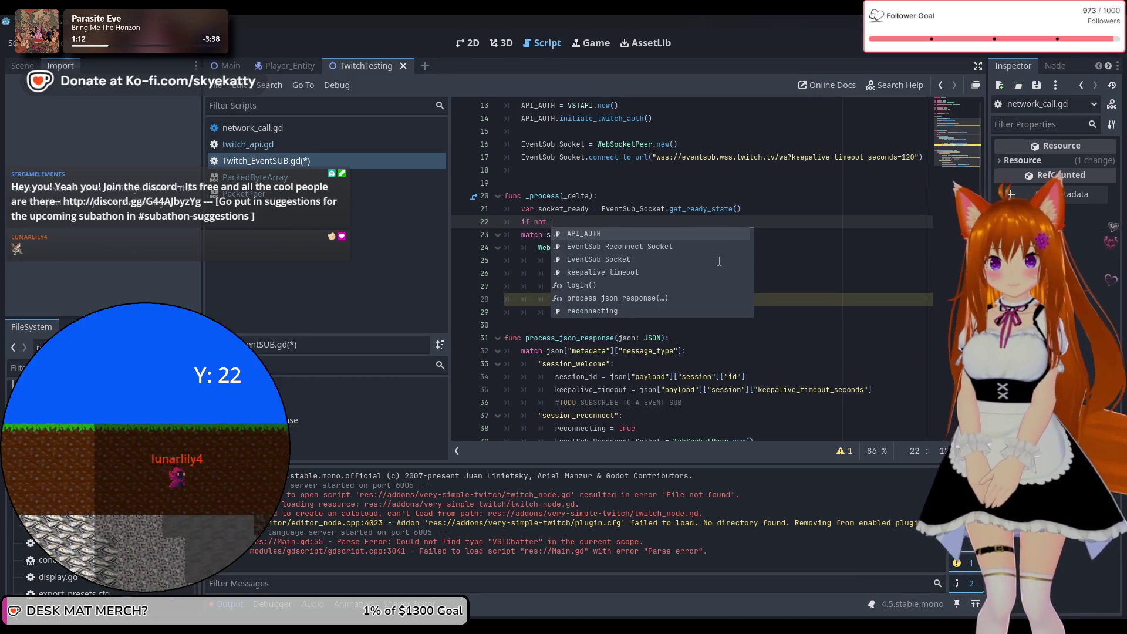
{"action": "type", "text": "reconnecting:"}
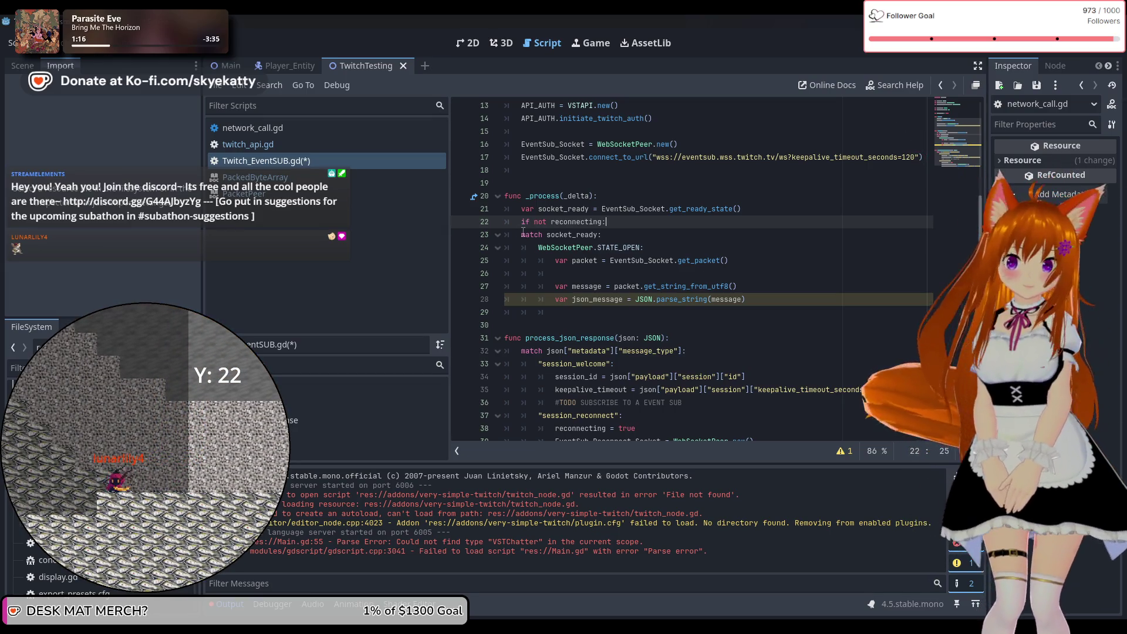
{"action": "mouse_move", "coordinate": [521, 234]}
{"action": "left_mouse_down"}
{"action": "mouse_move", "coordinate": [587, 241]}
{"action": "mouse_move", "coordinate": [751, 301]}
{"action": "mouse_move", "coordinate": [746, 288]}
{"action": "mouse_move", "coordinate": [792, 300]}
{"action": "left_mouse_up"}
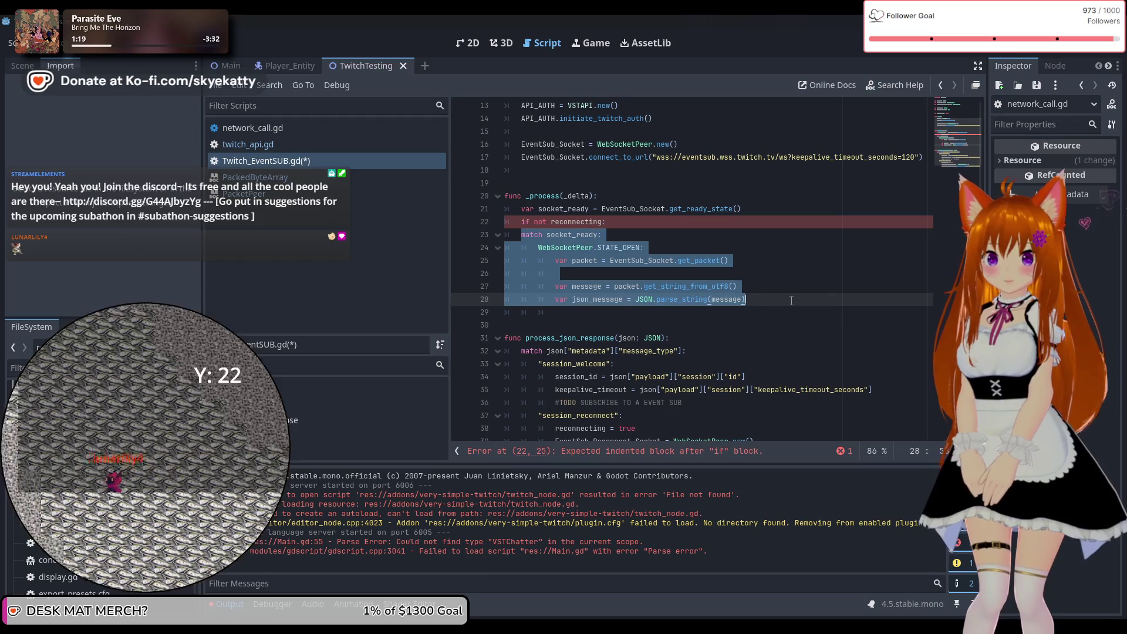
{"action": "key", "text": "Tab"}
{"action": "left_click", "coordinate": [818, 301]}
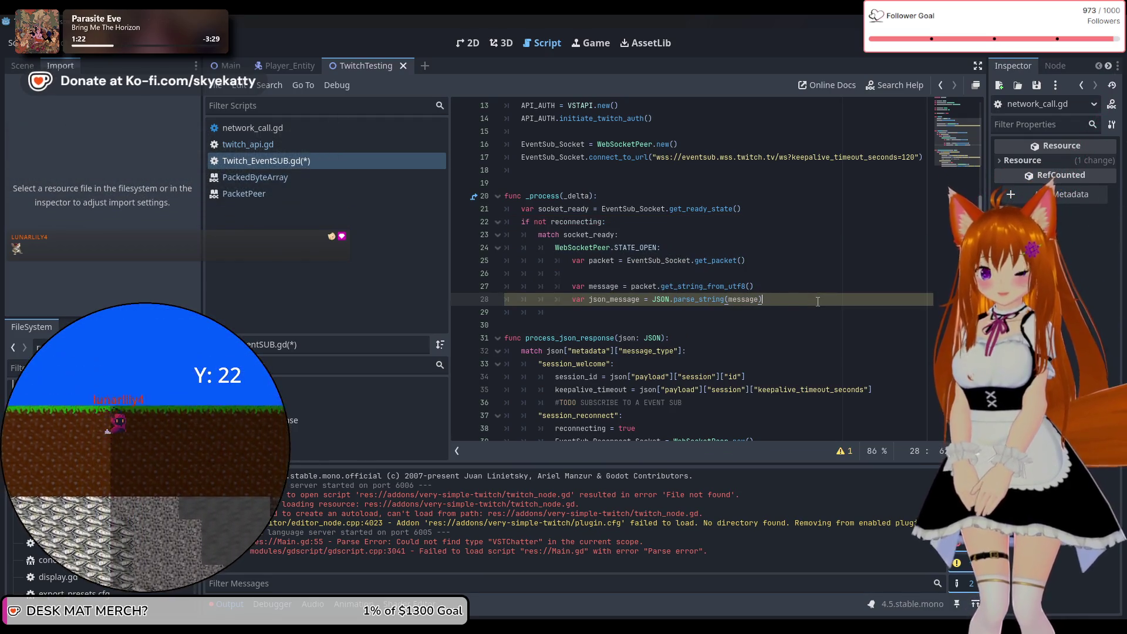
Step: Add an empty else: branch after the match block and select the 'if not reconnecting:' line
{"action": "key", "text": "Return"}
{"action": "type", "text": "else:"}
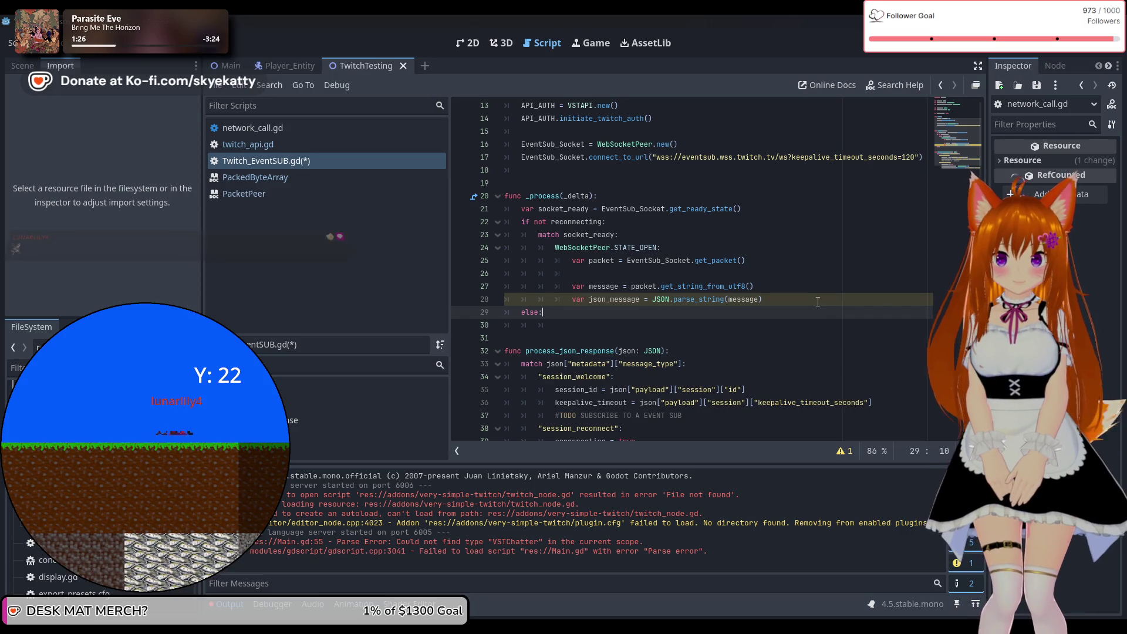
{"action": "key", "text": "Return"}
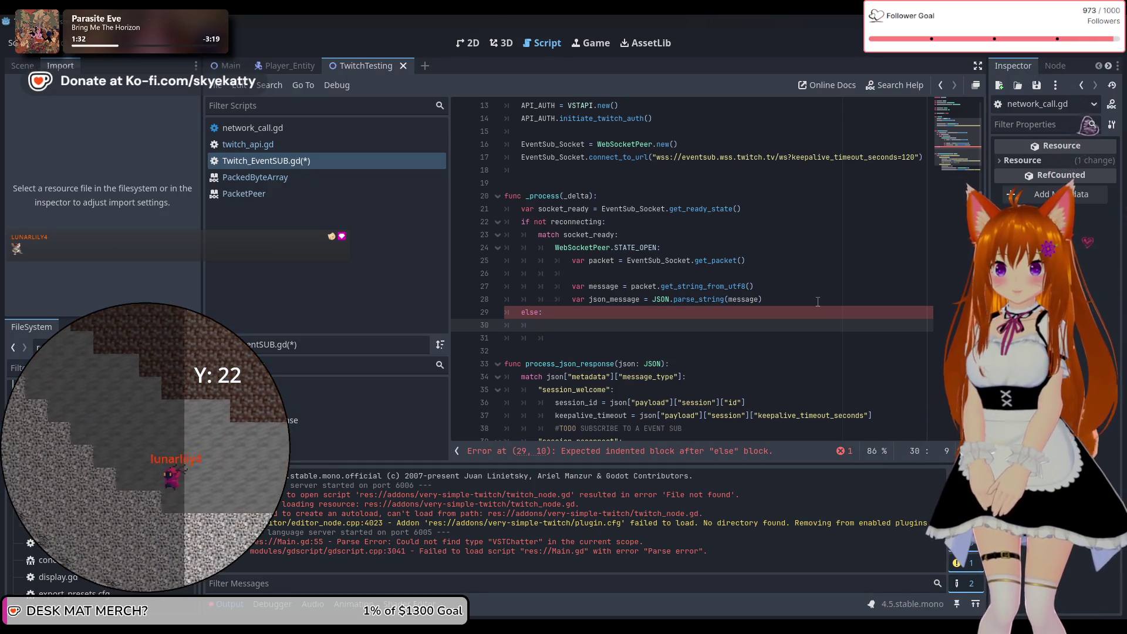
{"action": "type", "text": "va"}
{"action": "key", "text": "BackSpace"}
{"action": "key", "text": "BackSpace"}
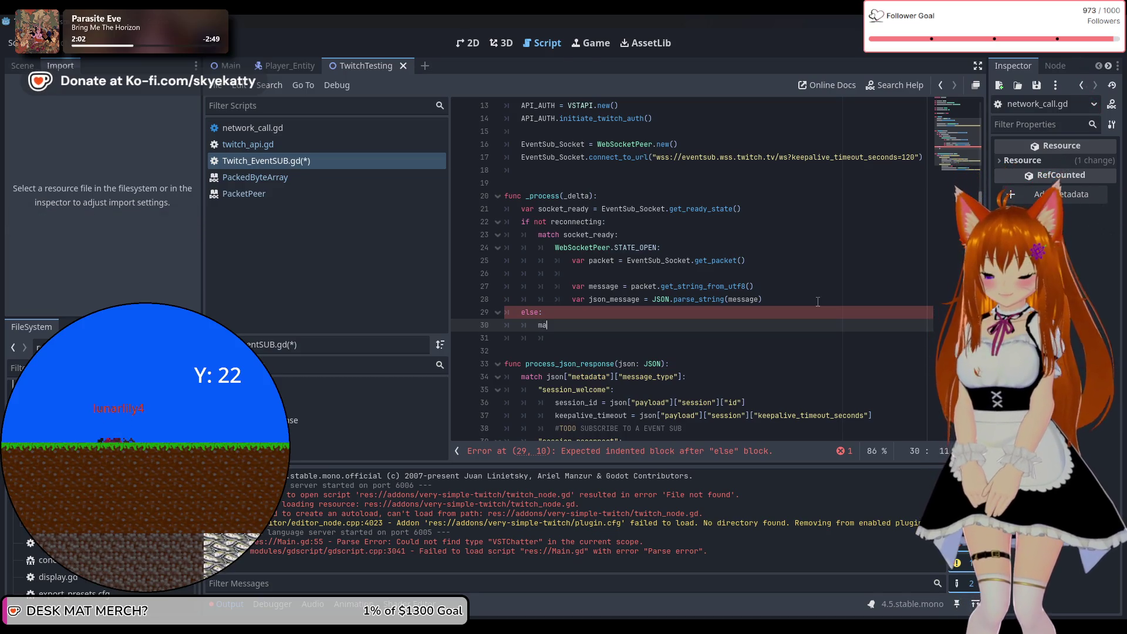
{"action": "type", "text": "tch socke"}
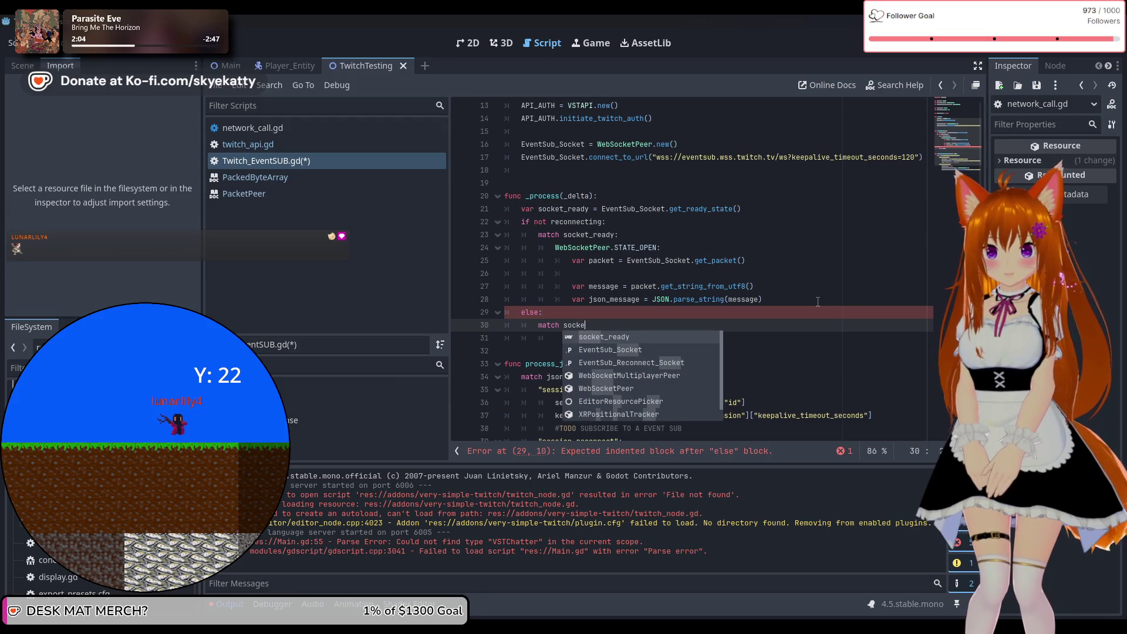
{"action": "key", "text": "BackSpace"}
{"action": "key", "text": "BackSpace"}
{"action": "key", "text": "BackSpace"}
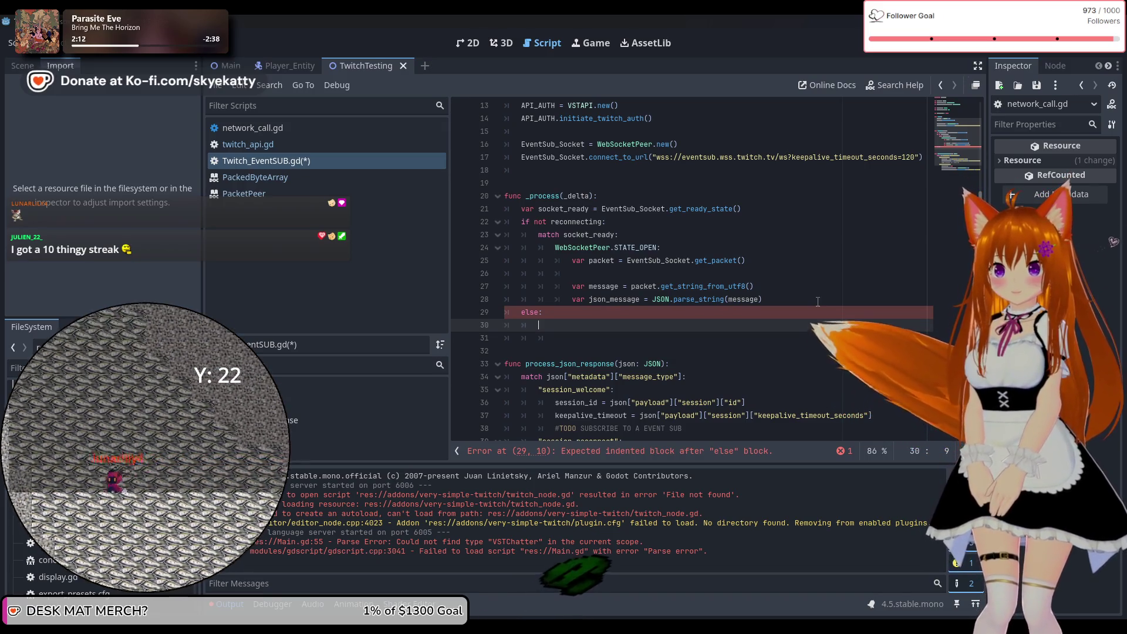
{"action": "left_click_drag", "start_coordinate": [605, 222], "coordinate": [522, 221]}
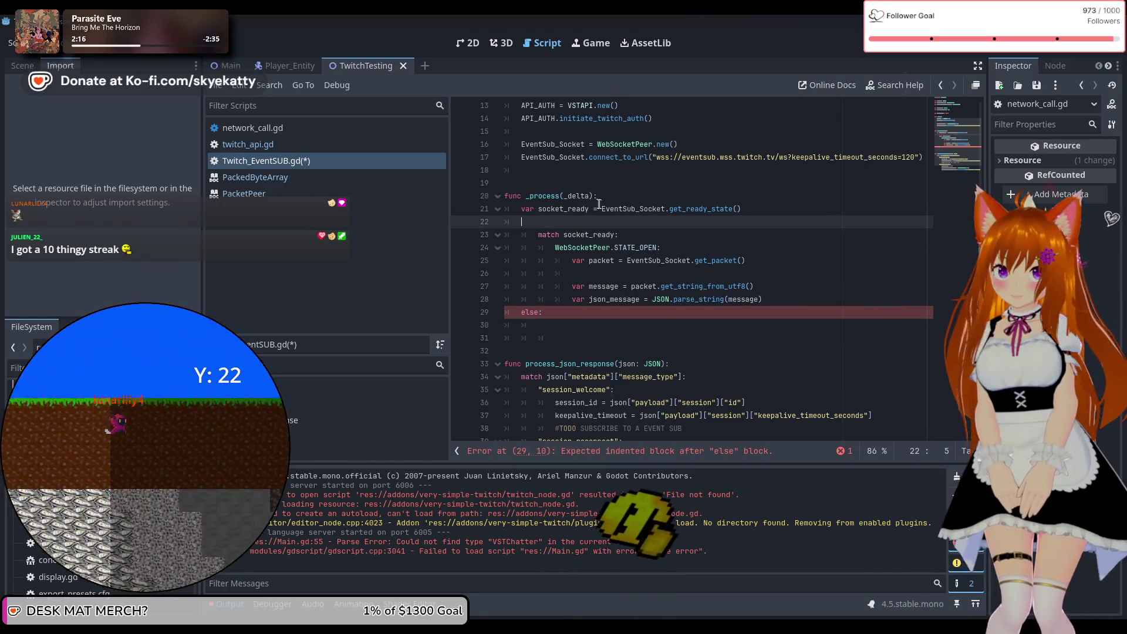
Step: Move 'if not reconnecting:' above the var socket_ready line and indent that line under it
{"action": "key", "text": "BackSpace"}
{"action": "key", "text": "Up"}
{"action": "key", "text": "ctrl+shift+Return"}
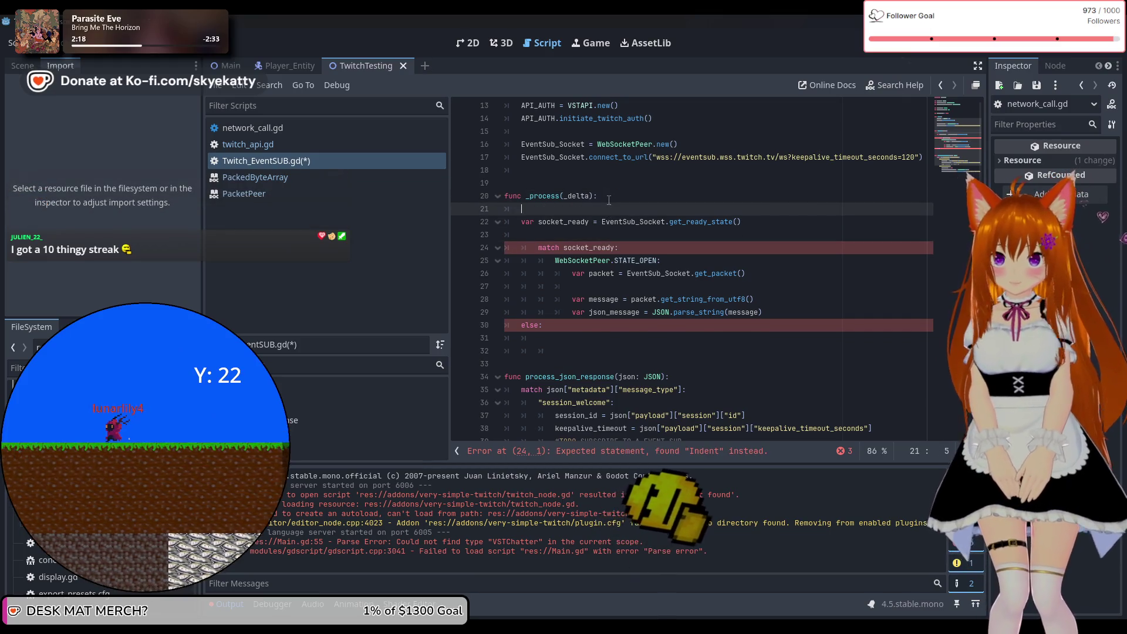
{"action": "key", "text": "Down"}
{"action": "key", "text": "Home"}
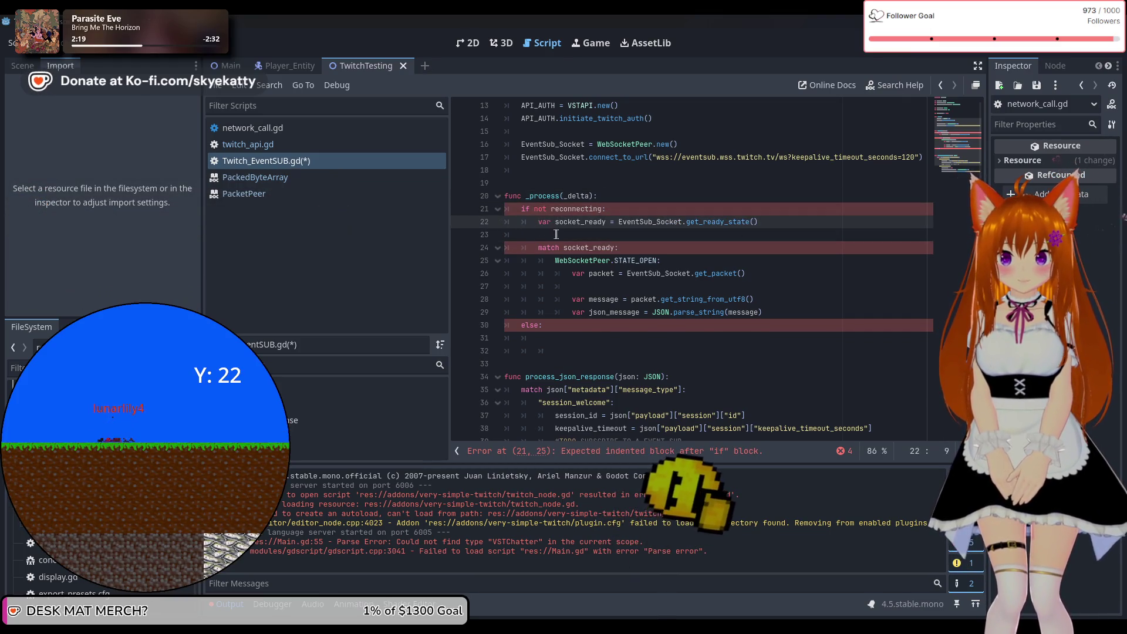
{"action": "left_click", "coordinate": [556, 234]}
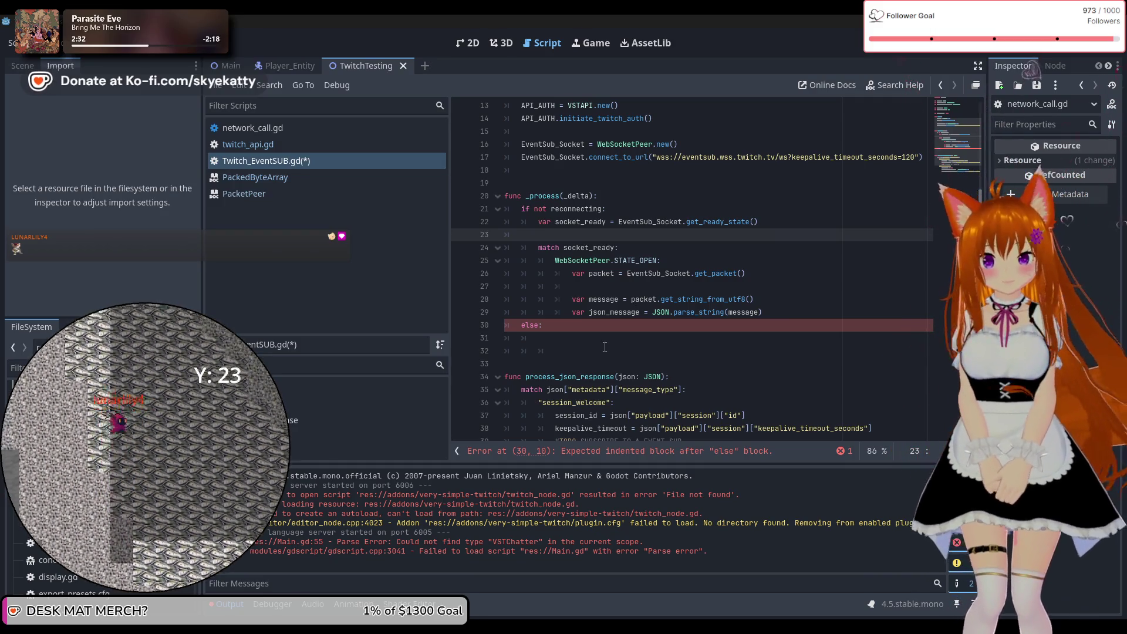
Step: Put the caret on the empty line inside the else branch
{"action": "left_click", "coordinate": [608, 343]}
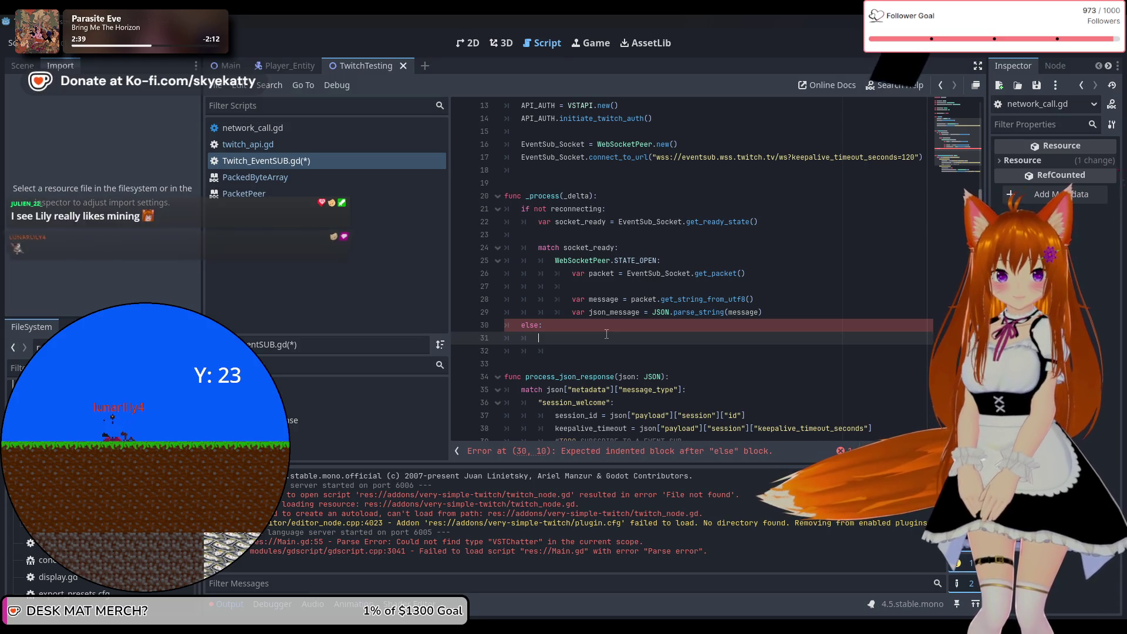
{"action": "scroll", "coordinate": [606, 334], "scroll_direction": "down", "scroll_amount": 1}
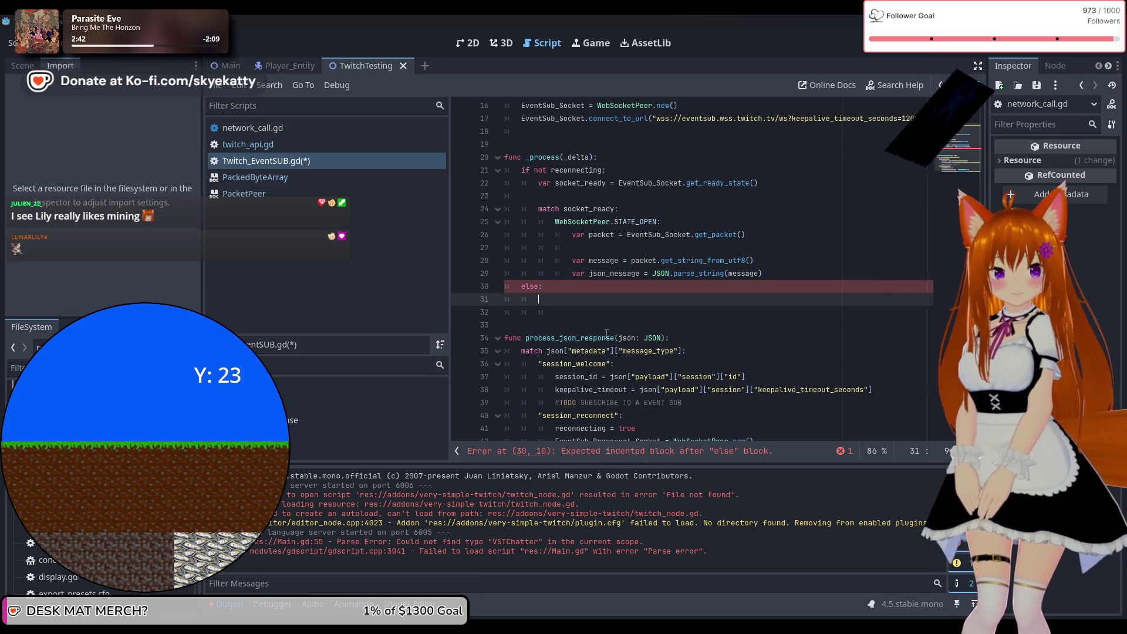
{"action": "scroll", "coordinate": [606, 334], "scroll_direction": "down", "scroll_amount": 1}
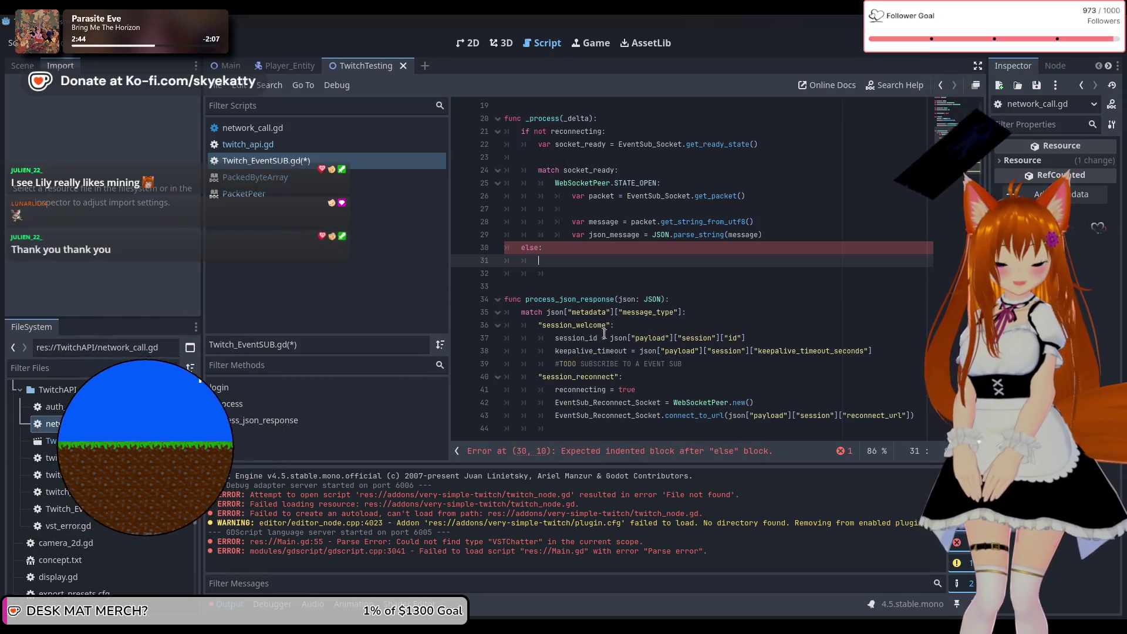
{"action": "scroll", "coordinate": [603, 332], "scroll_direction": "up", "scroll_amount": 2}
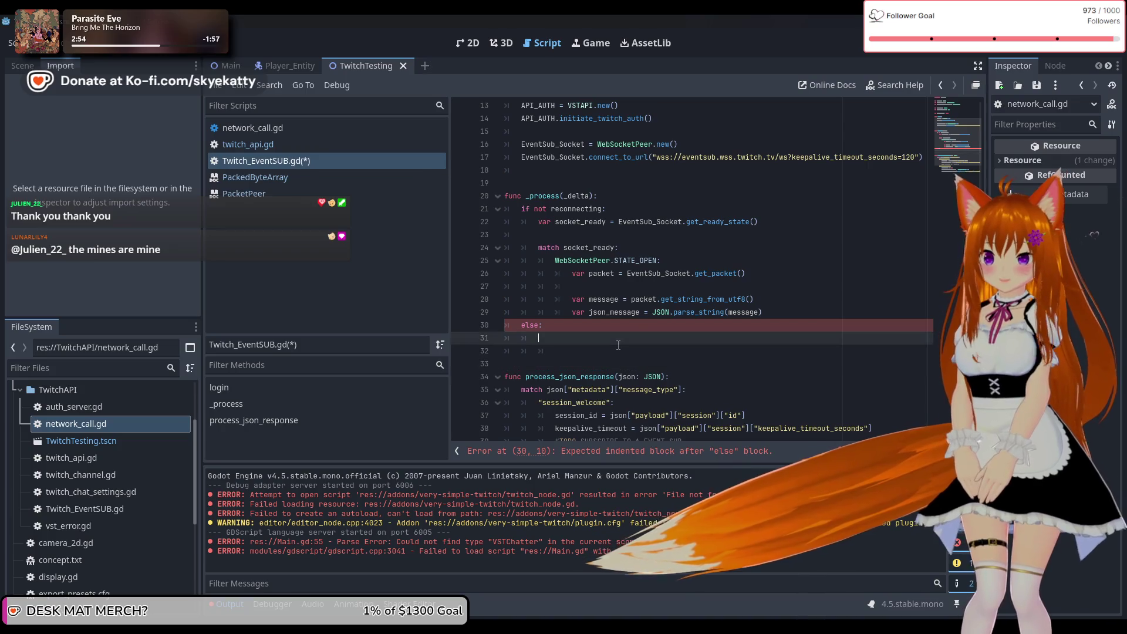
{"action": "key", "text": "Down"}
{"action": "key", "text": "Down"}
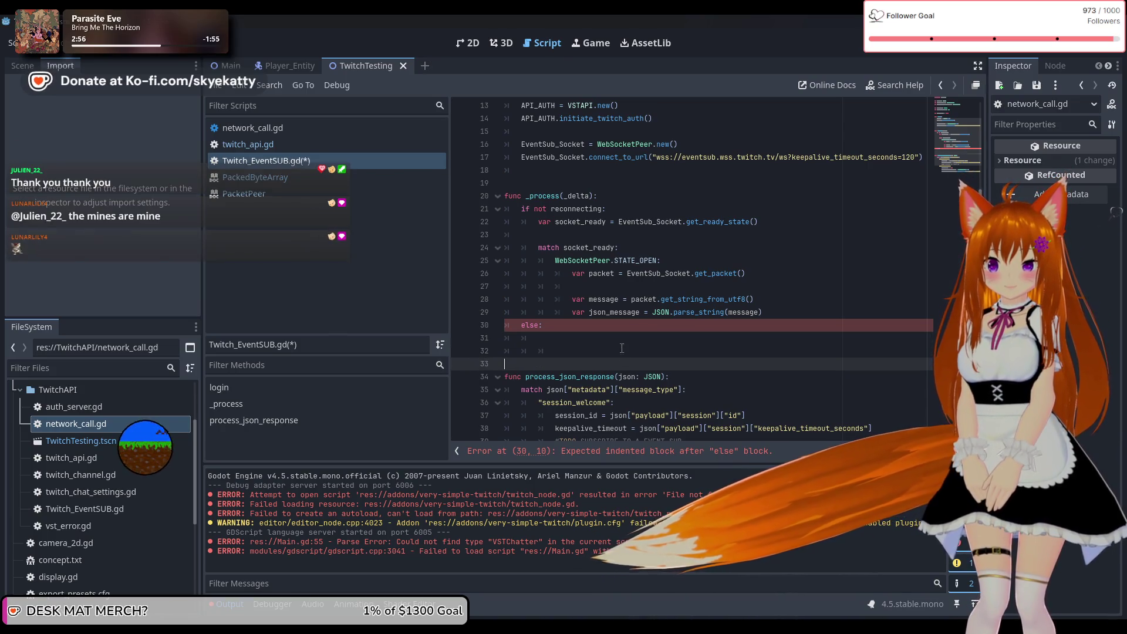
Step: In the else branch, write var socket_ready = EventSub_Reconnect_Socket.get_ready_state() and open a new line
{"action": "left_click", "coordinate": [621, 348]}
{"action": "key", "text": "BackSpace"}
{"action": "key", "text": "BackSpace"}
{"action": "key", "text": "BackSpace"}
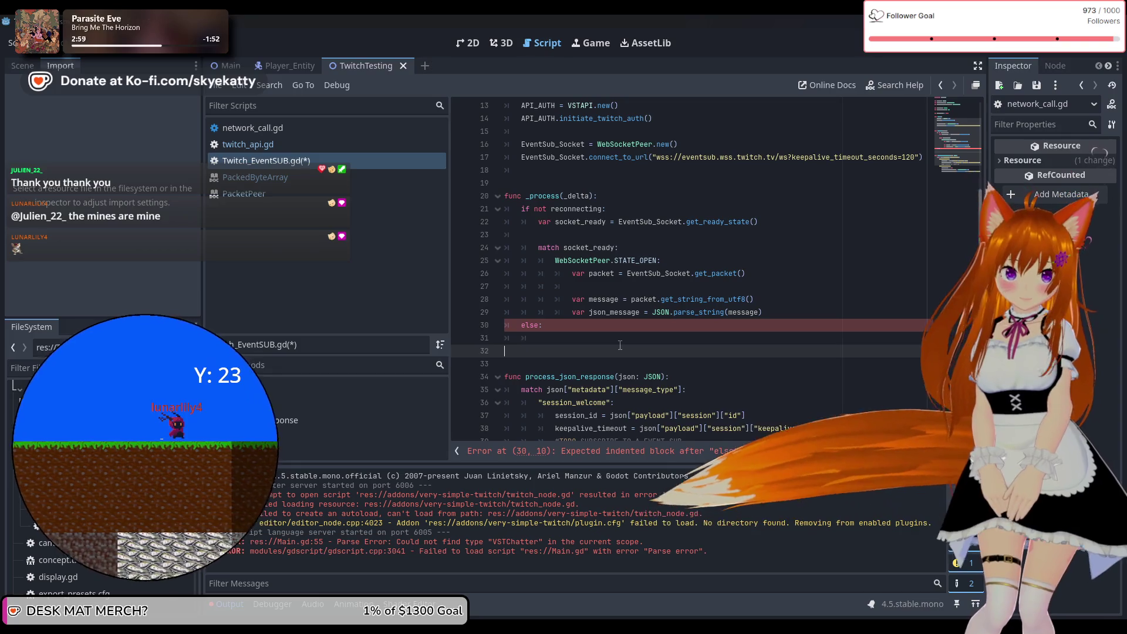
{"action": "key", "text": "Return"}
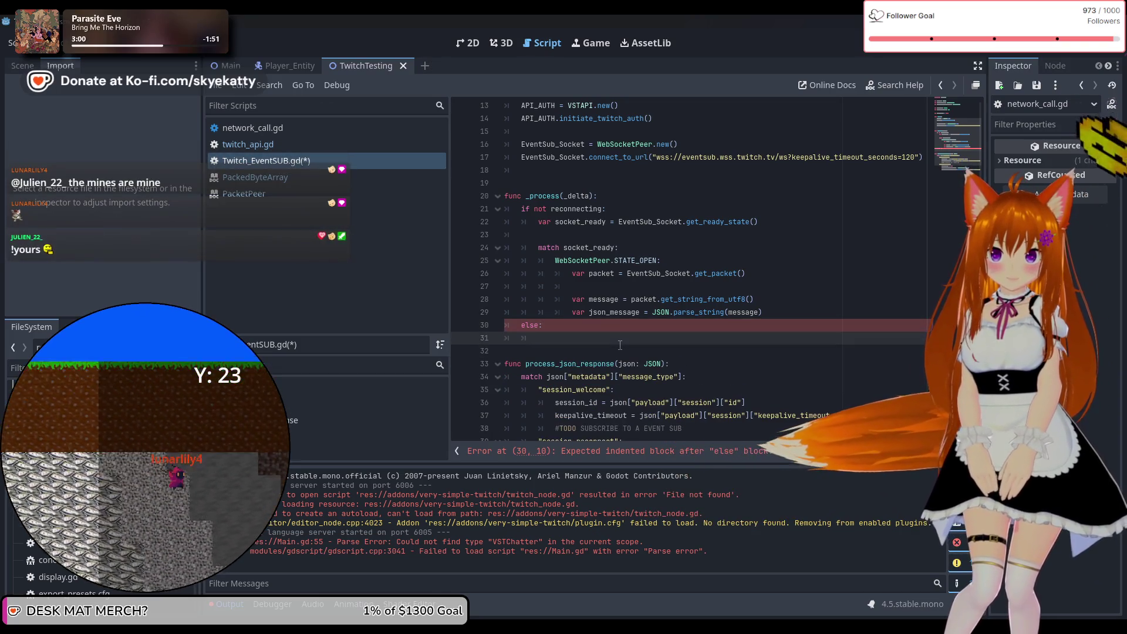
{"action": "scroll", "coordinate": [620, 345], "scroll_direction": "down", "scroll_amount": 2}
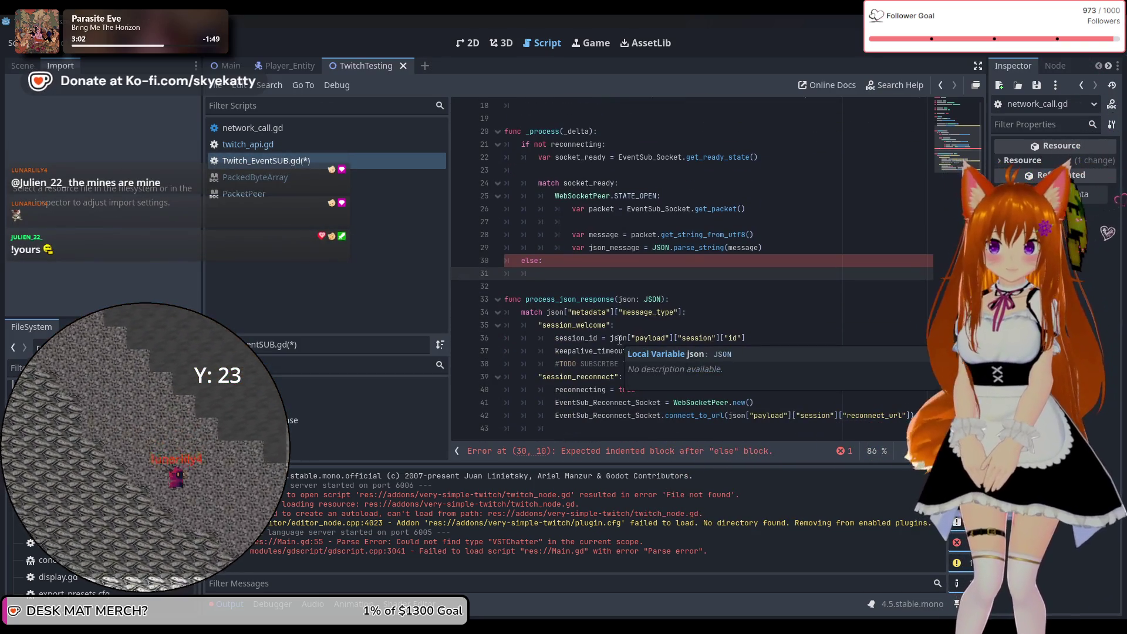
{"action": "type", "text": "vcar"}
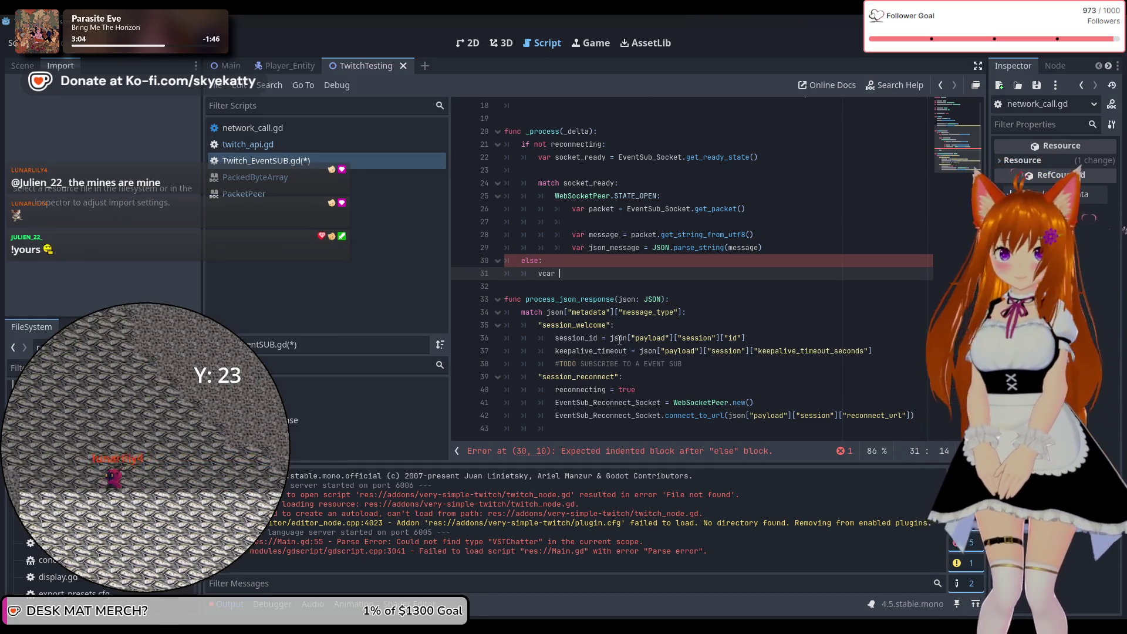
{"action": "key", "text": "BackSpace"}
{"action": "key", "text": "BackSpace"}
{"action": "key", "text": "BackSpace"}
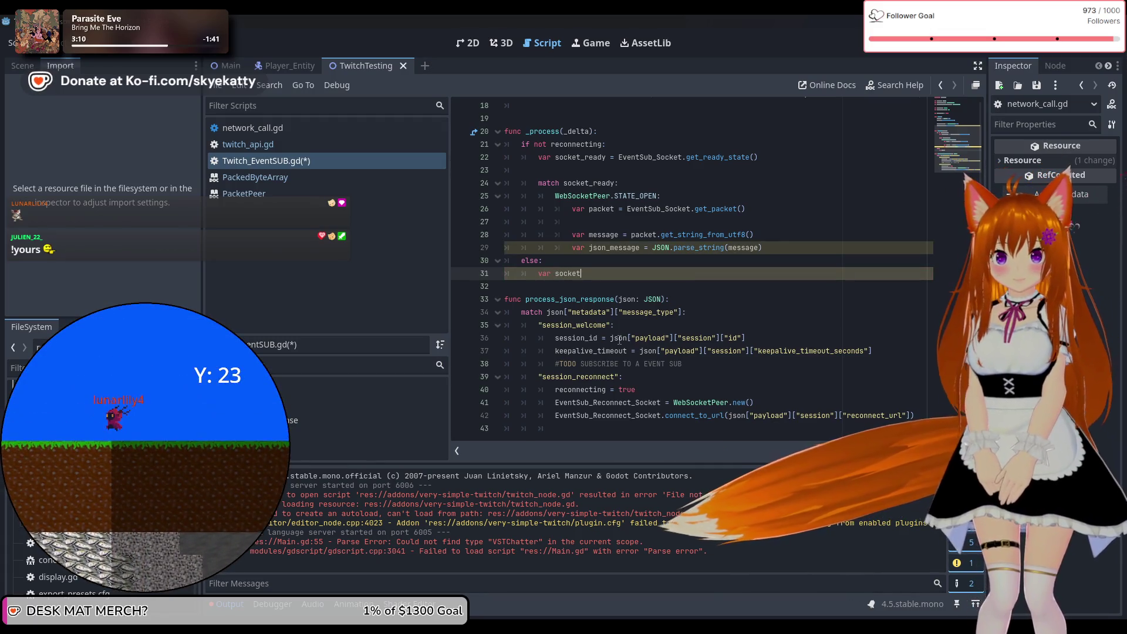
{"action": "type", "text": "_rea"}
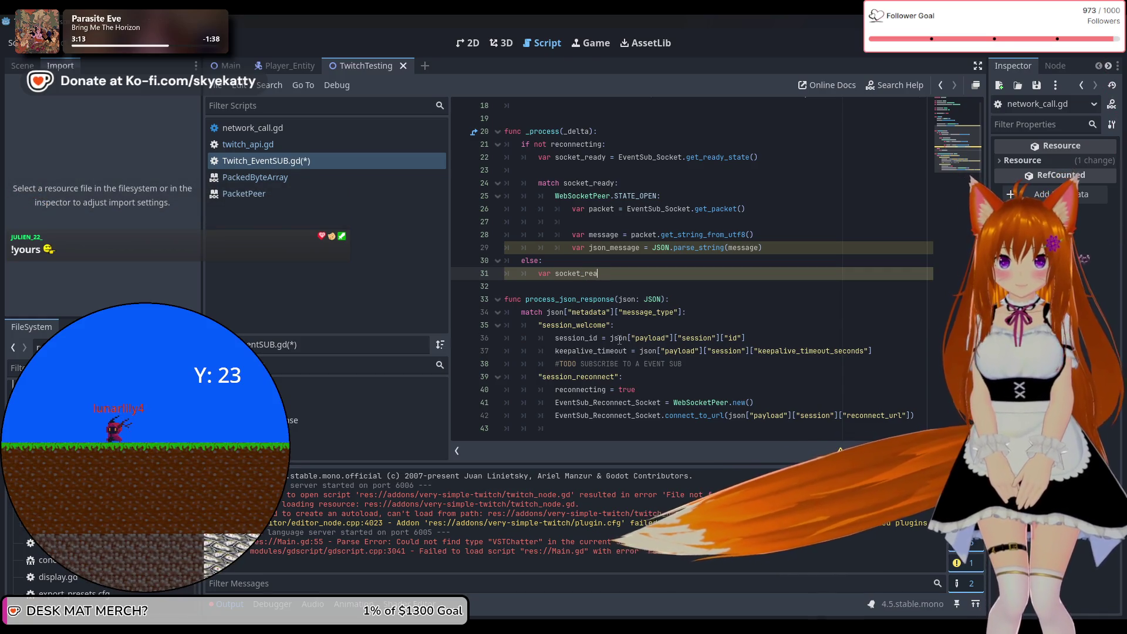
{"action": "type", "text": "dy = E"}
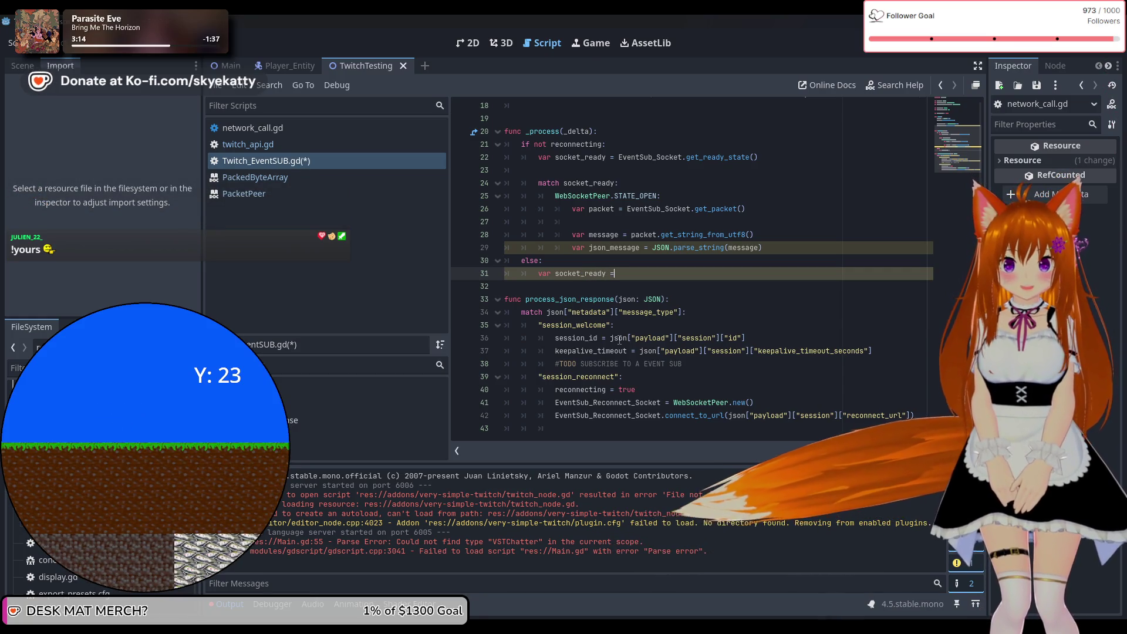
{"action": "key", "text": "Return"}
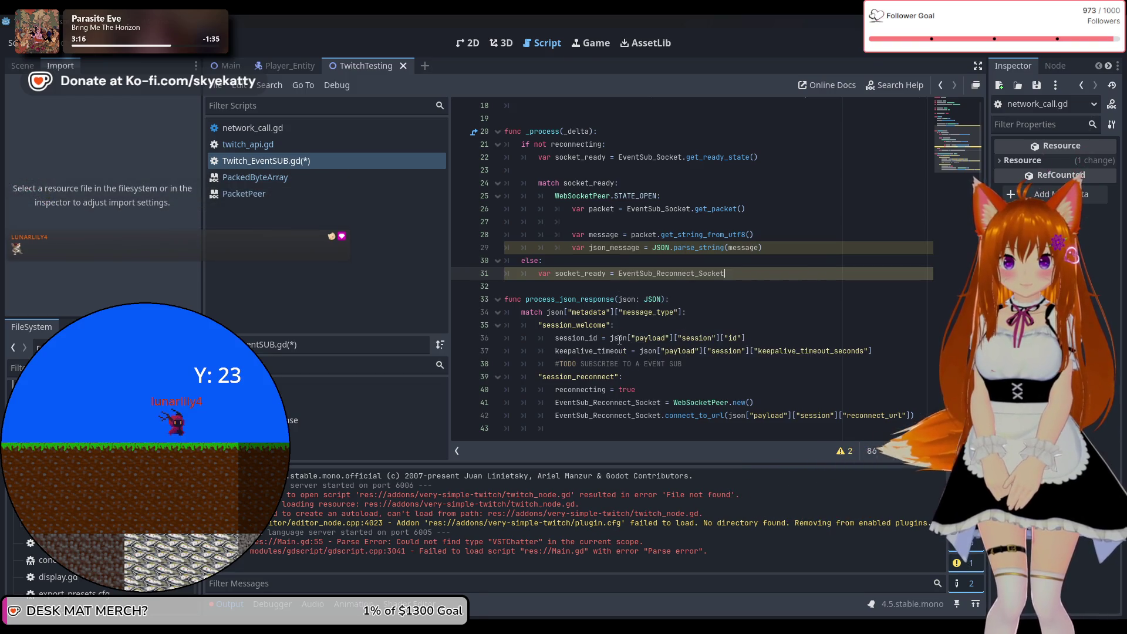
{"action": "type", "text": ".ge"}
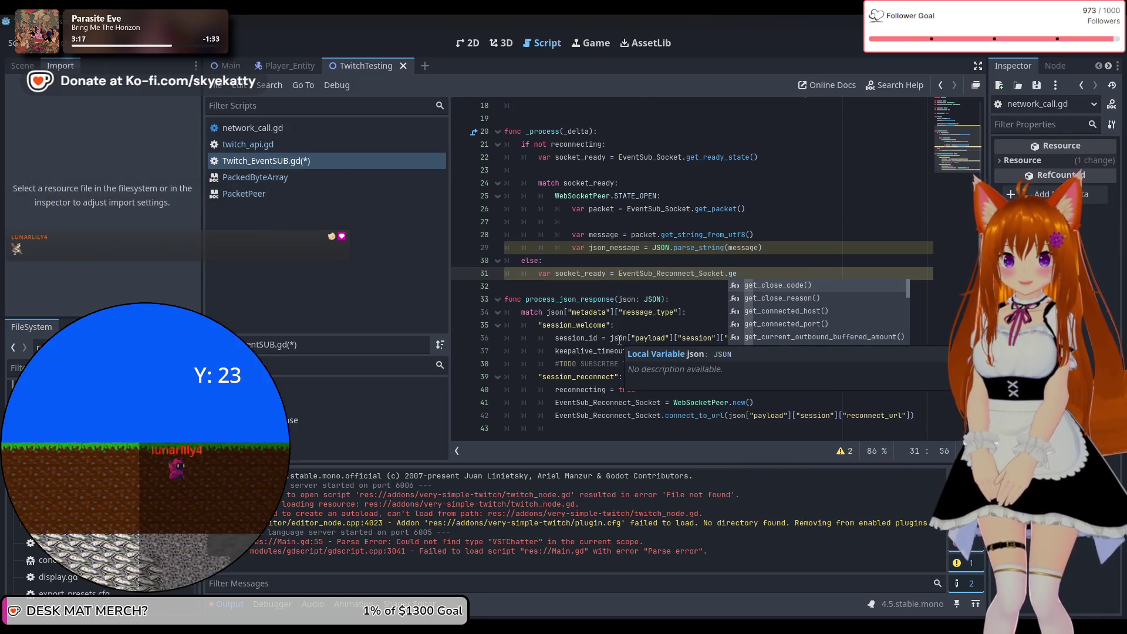
{"action": "type", "text": "t_r"}
{"action": "key", "text": "Return"}
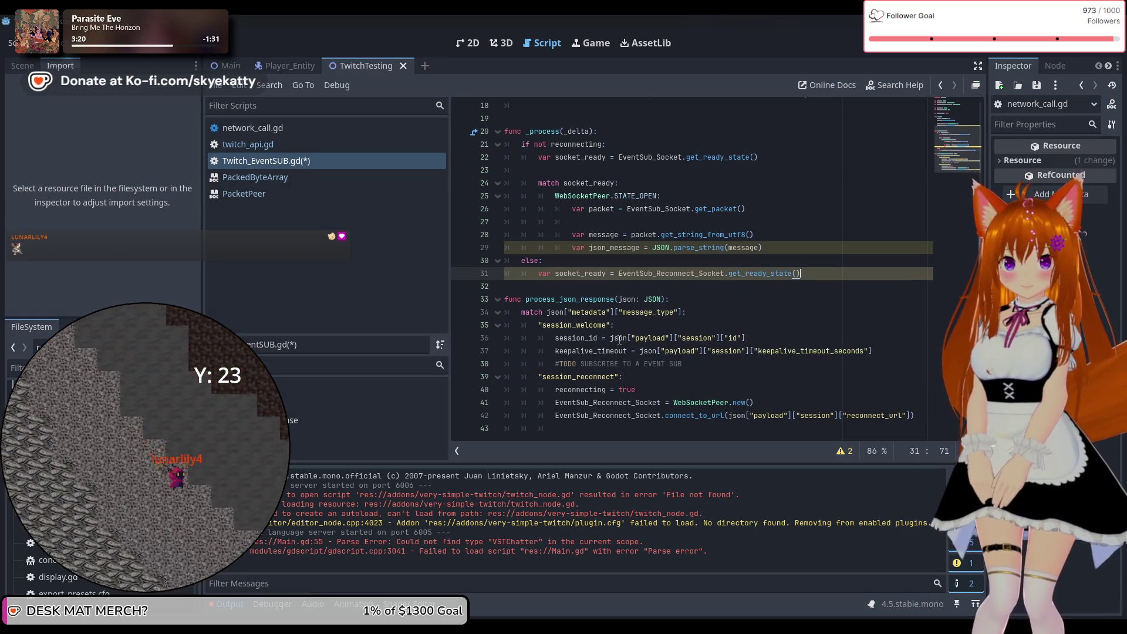
{"action": "key", "text": "Return"}
{"action": "key", "text": "Return"}
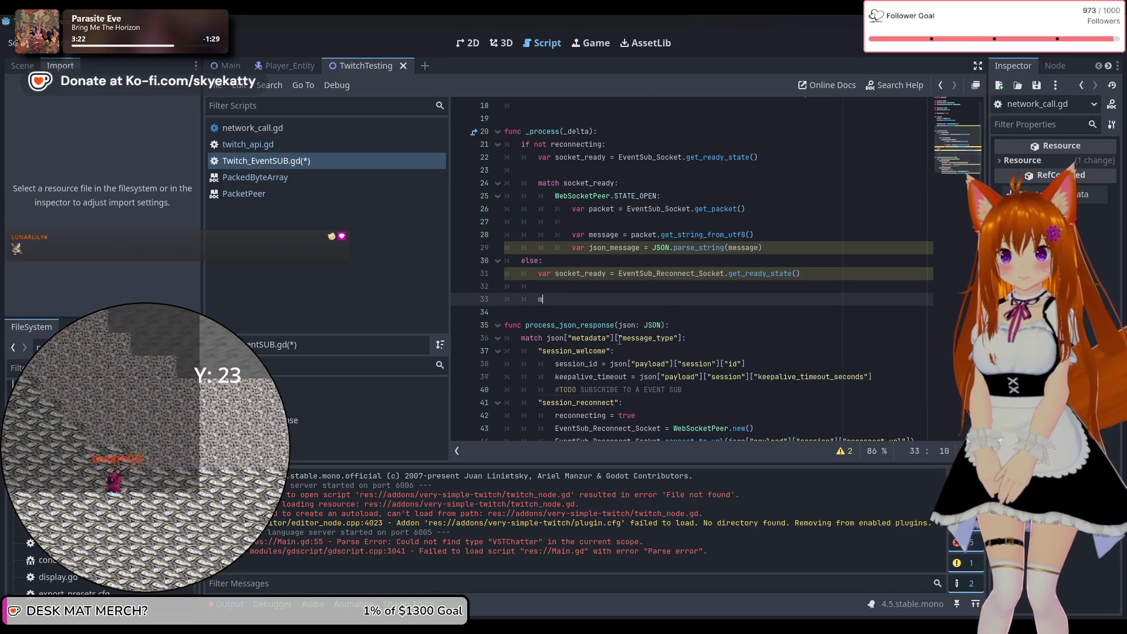
Step: Add match socket_ready: with a case WebSocketPeer.STATE_OPEN: in the else branch
{"action": "type", "text": "atch soc"}
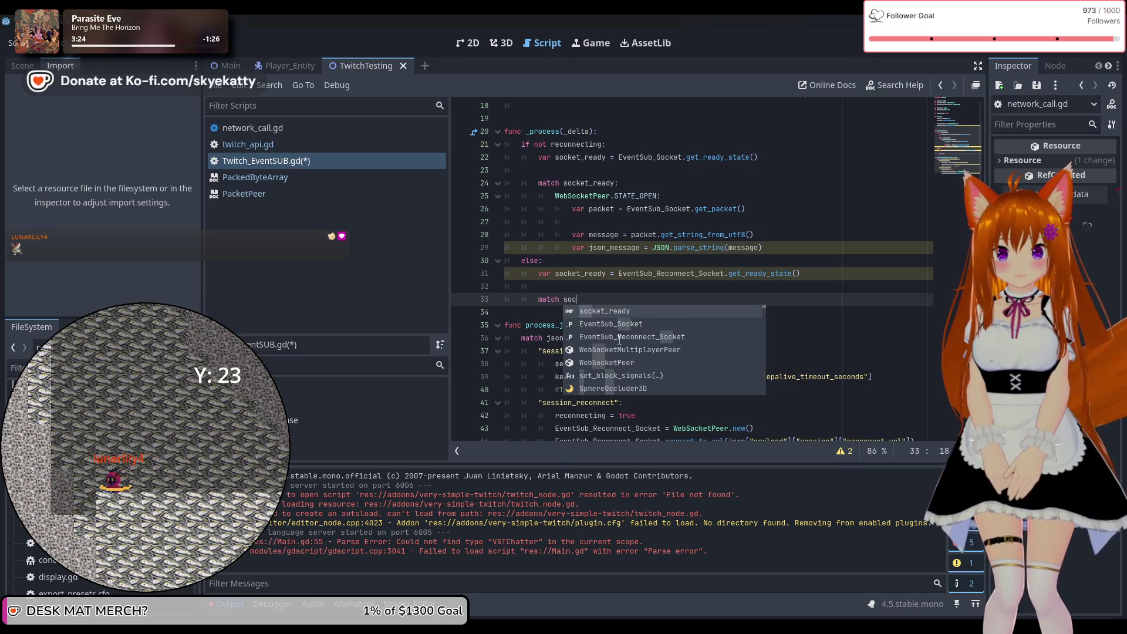
{"action": "key", "text": "Return"}
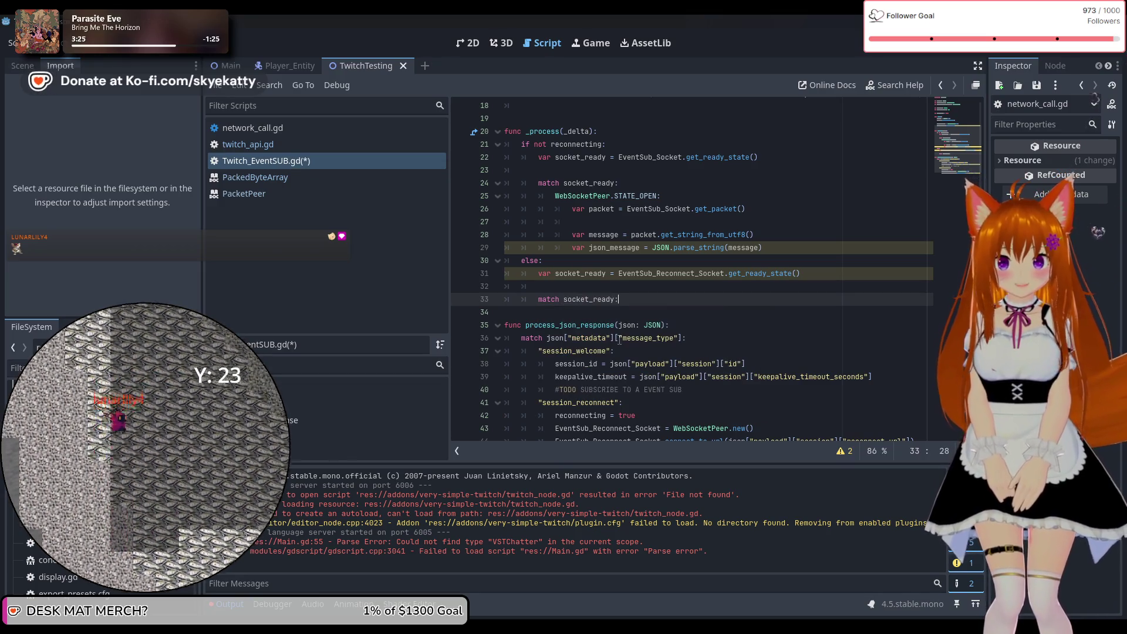
{"action": "type", "text": ":"}
{"action": "key", "text": "Return"}
{"action": "type", "text": "Web"}
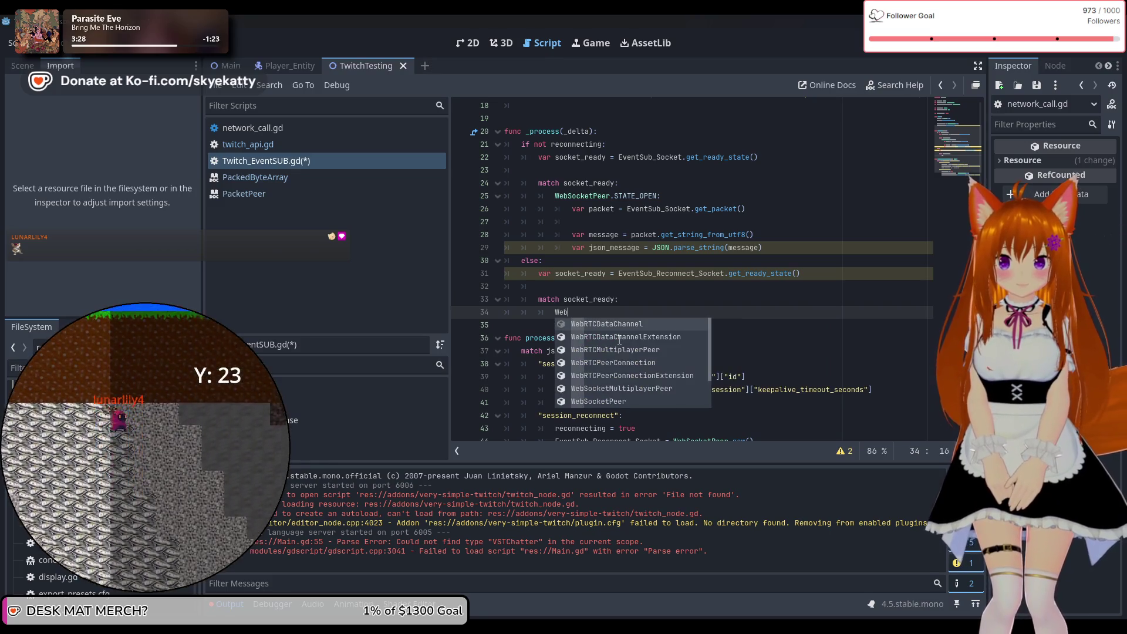
{"action": "type", "text": "Sock"}
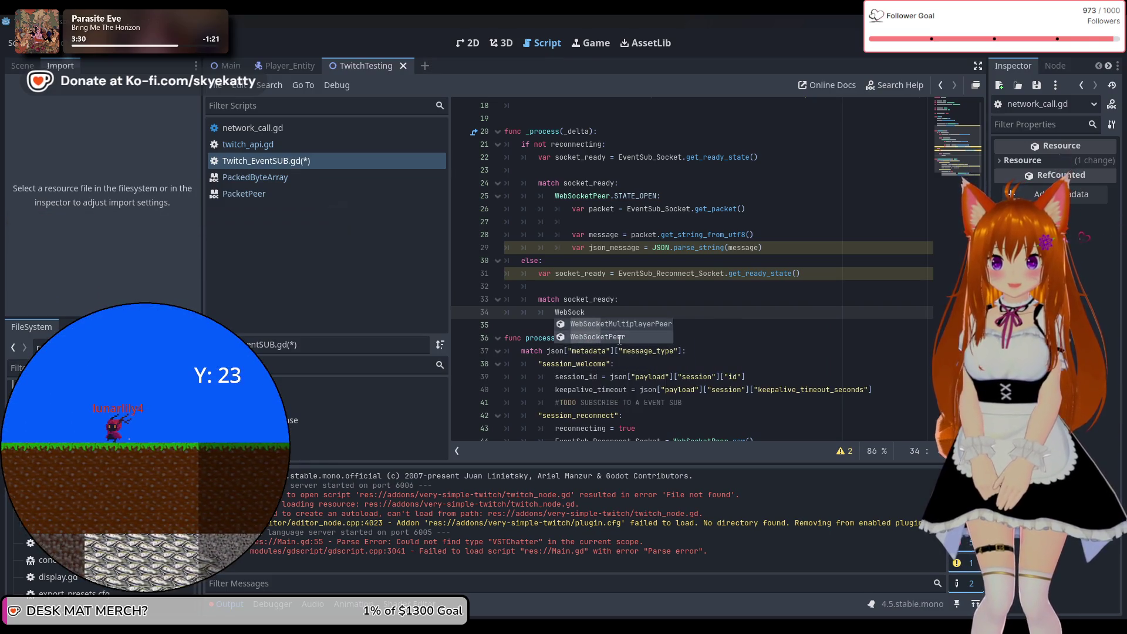
{"action": "type", "text": "etPeer.S"}
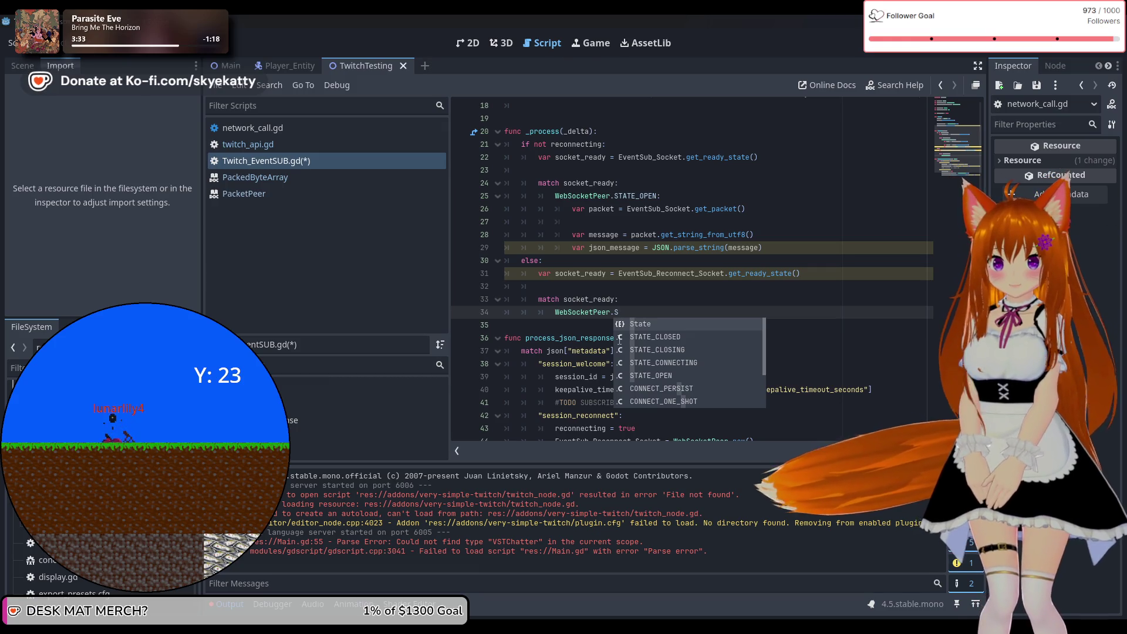
{"action": "key", "text": "Down"}
{"action": "key", "text": "Down"}
{"action": "key", "text": "Down"}
{"action": "key", "text": "Return"}
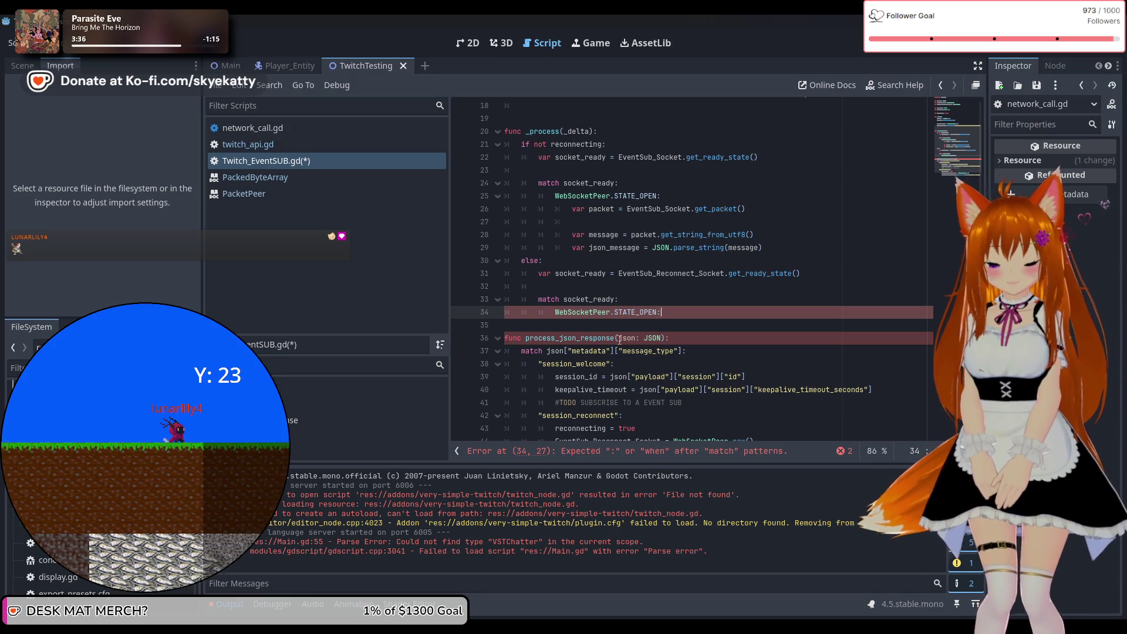
Step: Inside STATE_OPEN, add var packet = EventSub_Reconnect_Socket.get_packet() and begin var message = packet.get
{"action": "key", "text": "Return"}
{"action": "type", "text": "var pa"}
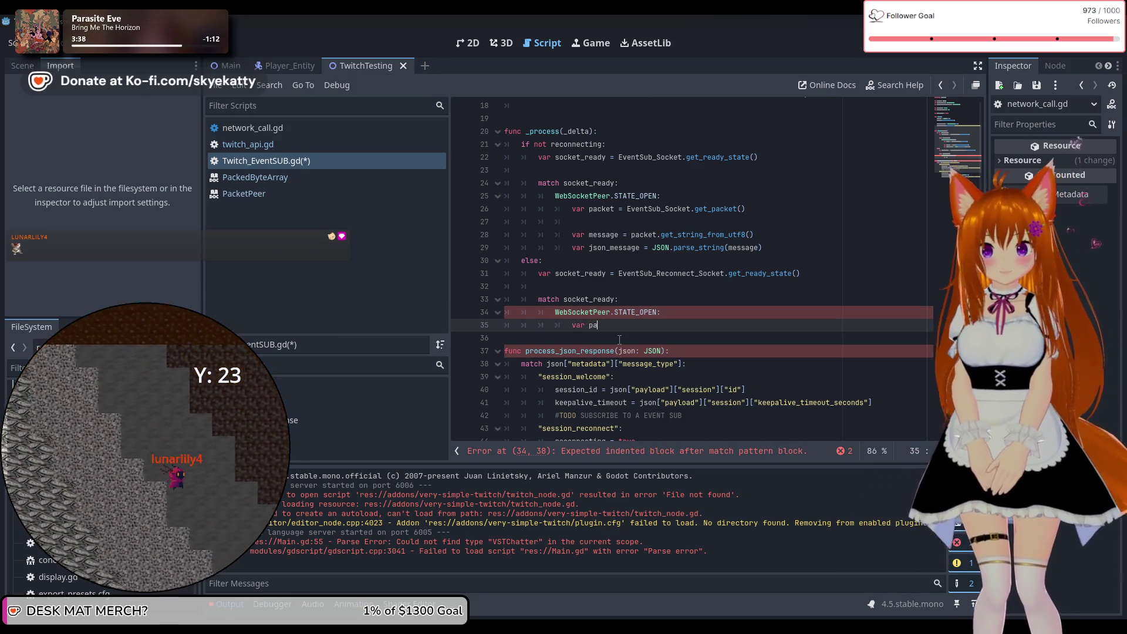
{"action": "type", "text": "cket = E"}
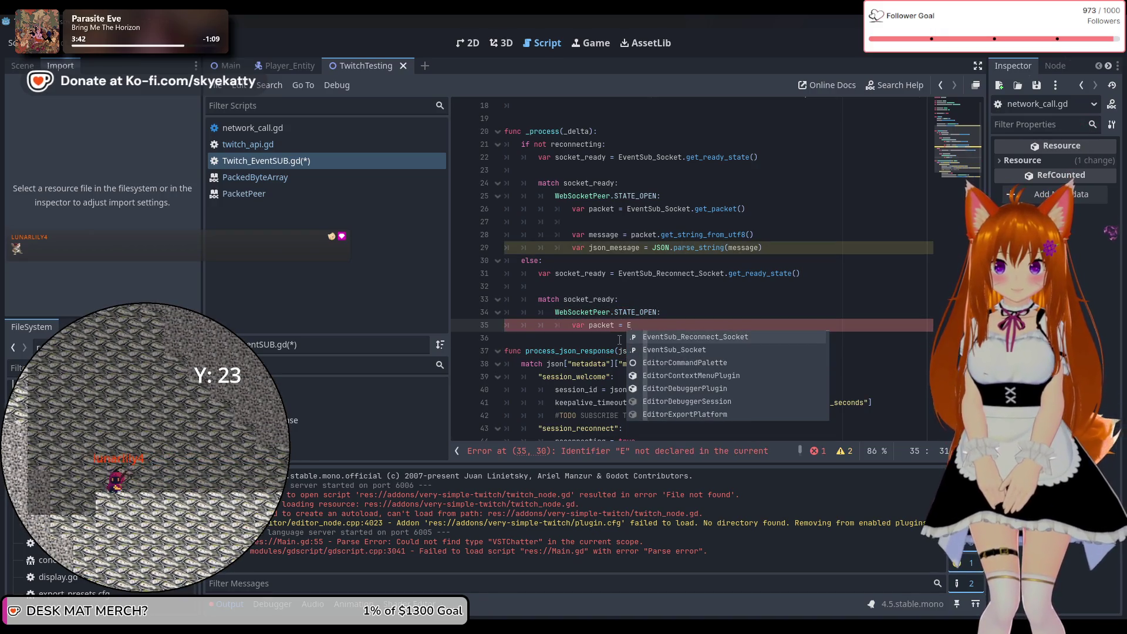
{"action": "type", "text": "v"}
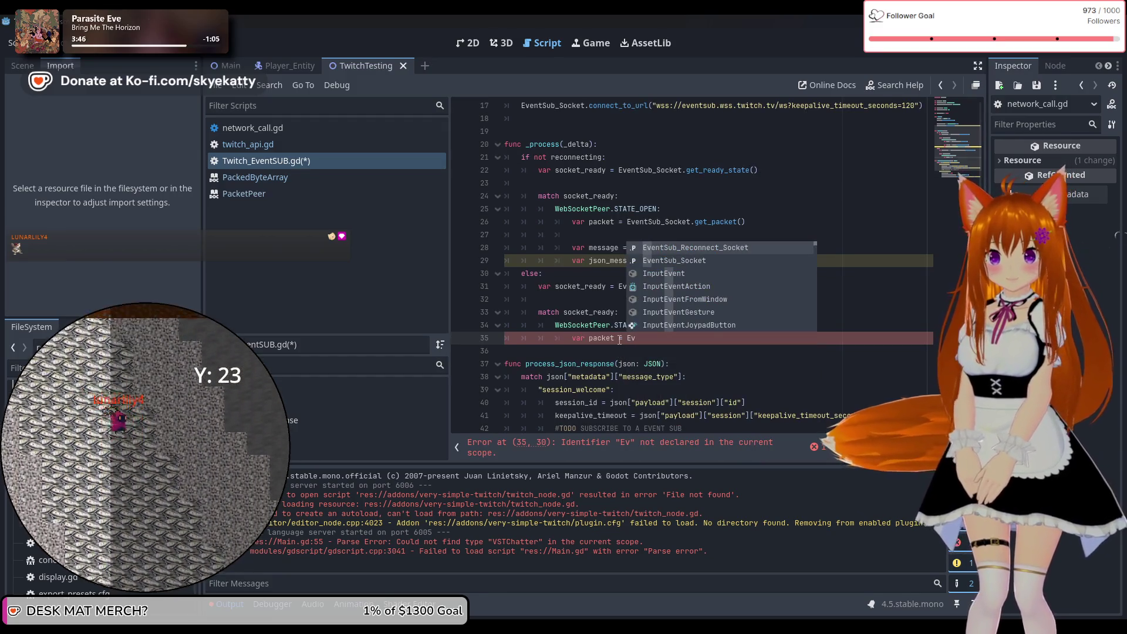
{"action": "key", "text": "BackSpace"}
{"action": "key", "text": "BackSpace"}
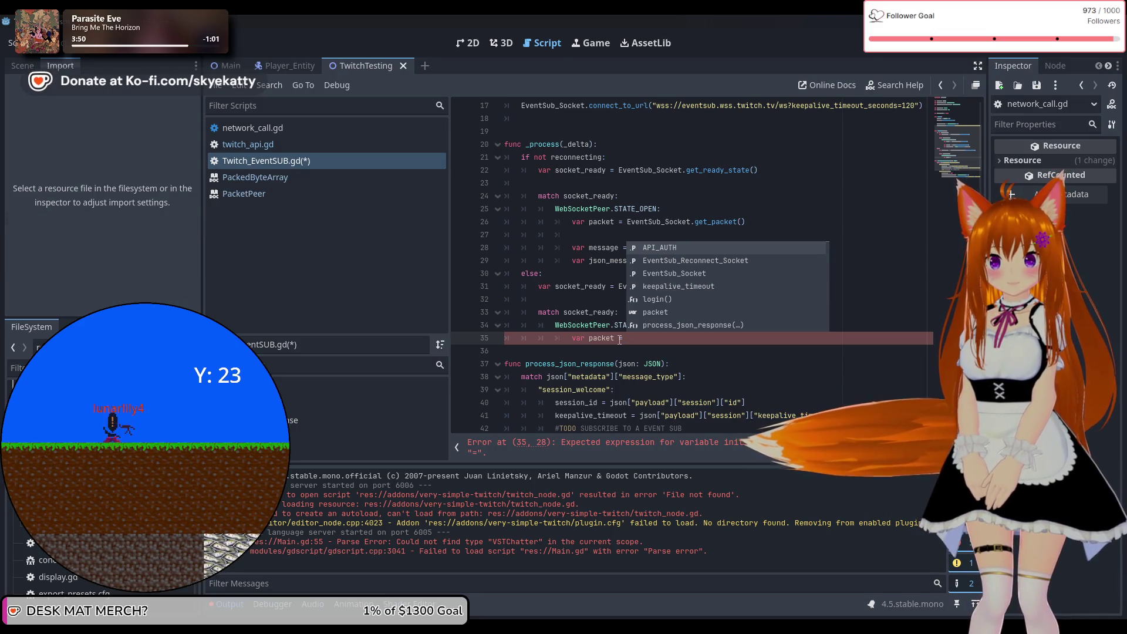
{"action": "key", "text": "Down"}
{"action": "key", "text": "Return"}
{"action": "type", "text": "ge"}
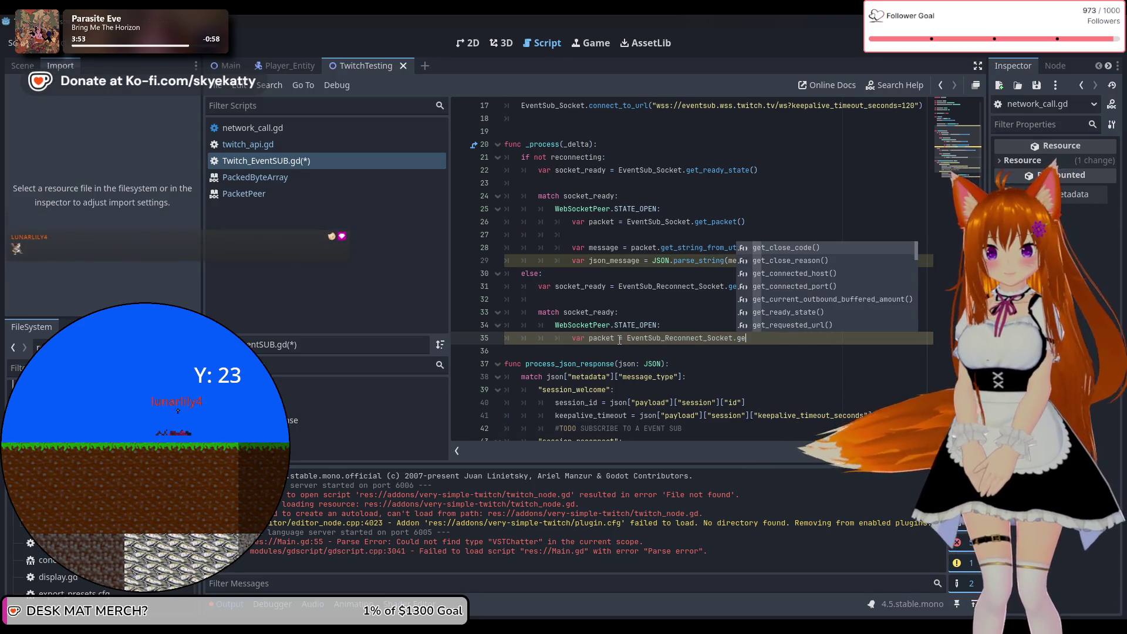
{"action": "type", "text": "t_packet("}
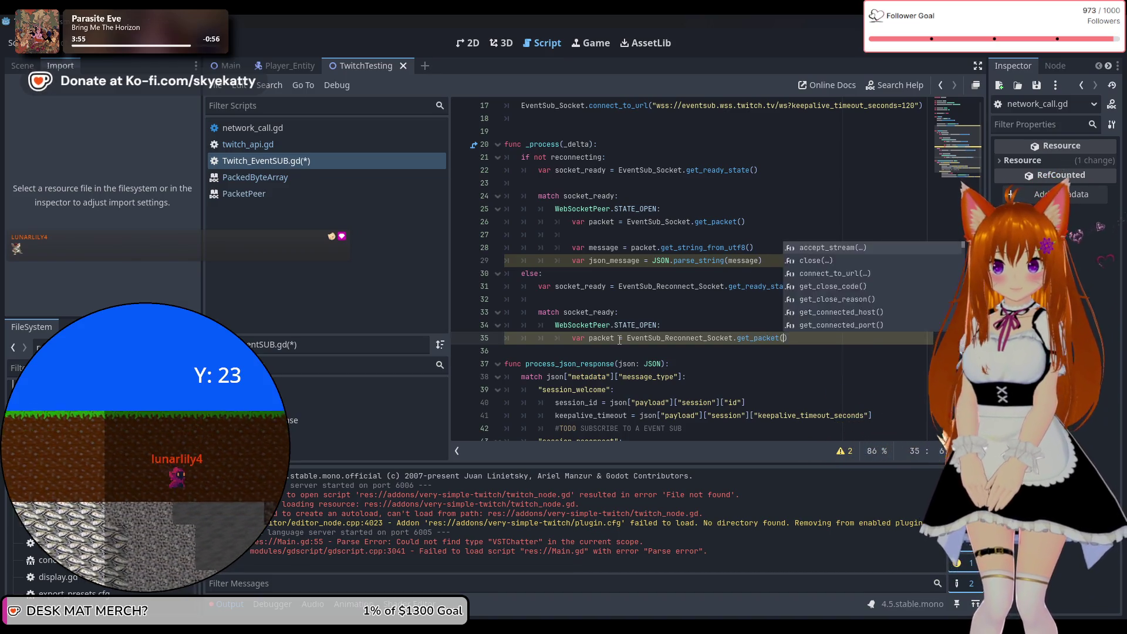
{"action": "key", "text": "Return"}
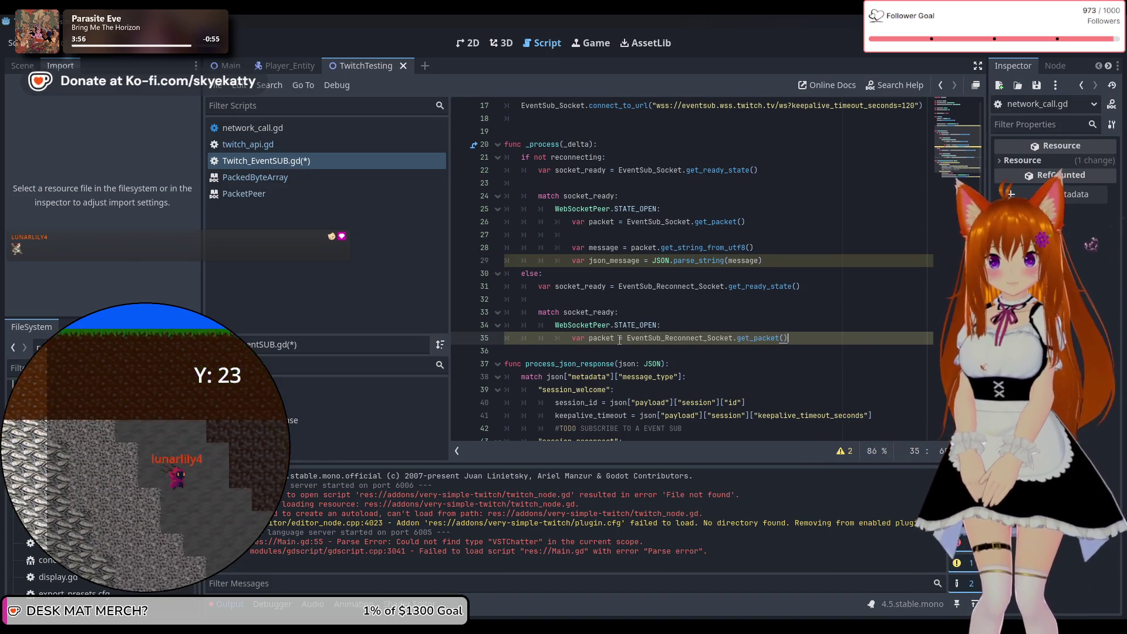
{"action": "key", "text": "Return"}
{"action": "type", "text": "v"}
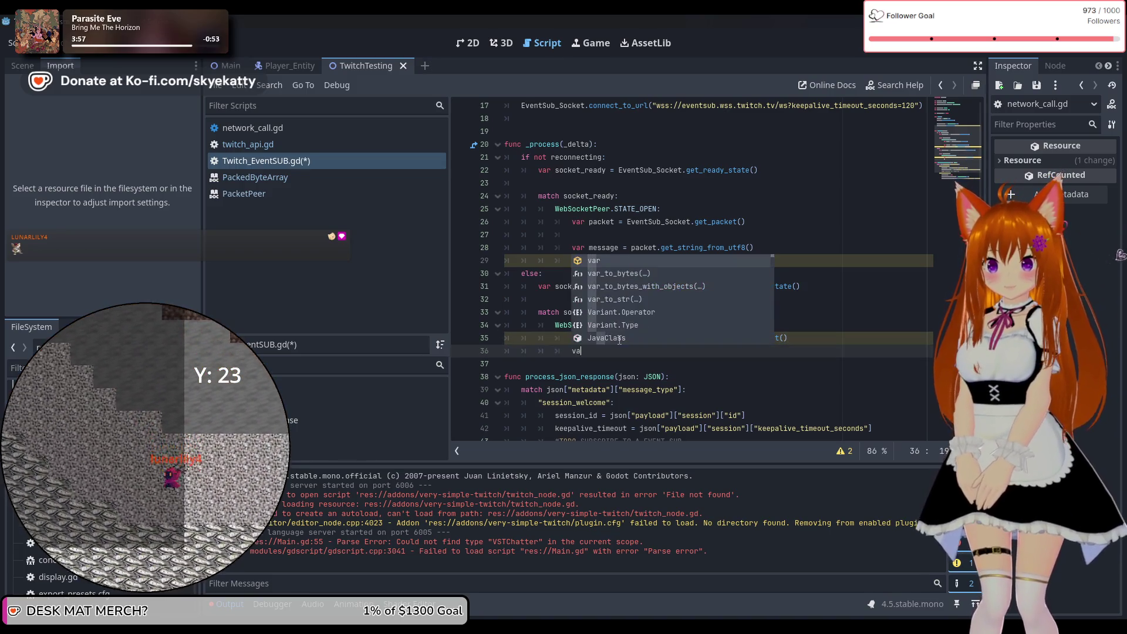
{"action": "key", "text": "BackSpace"}
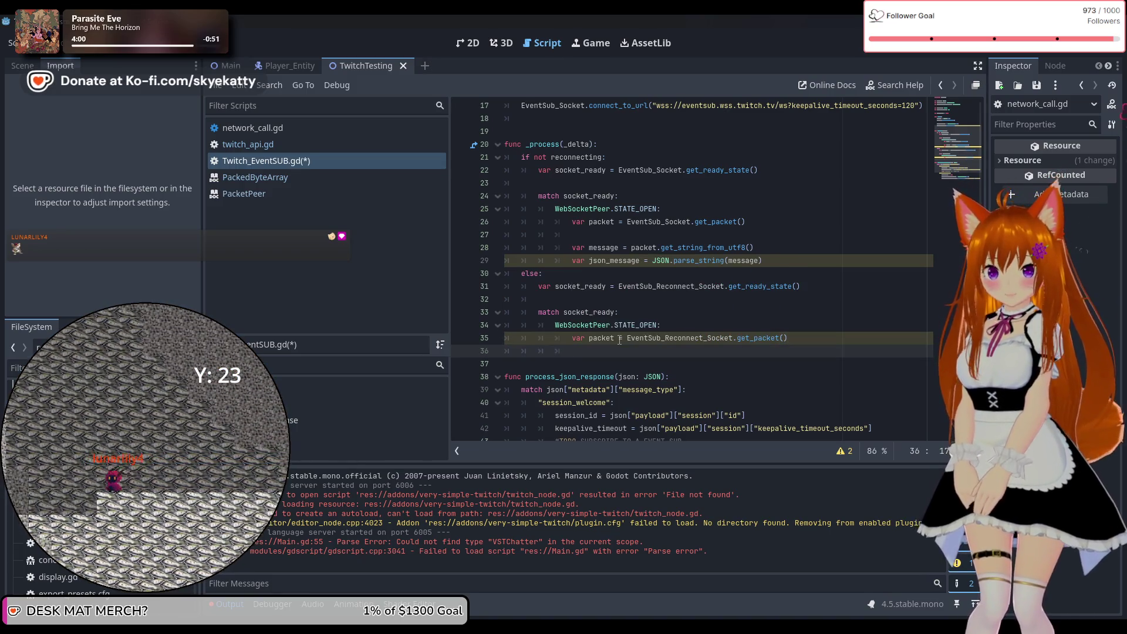
{"action": "type", "text": "var mes"}
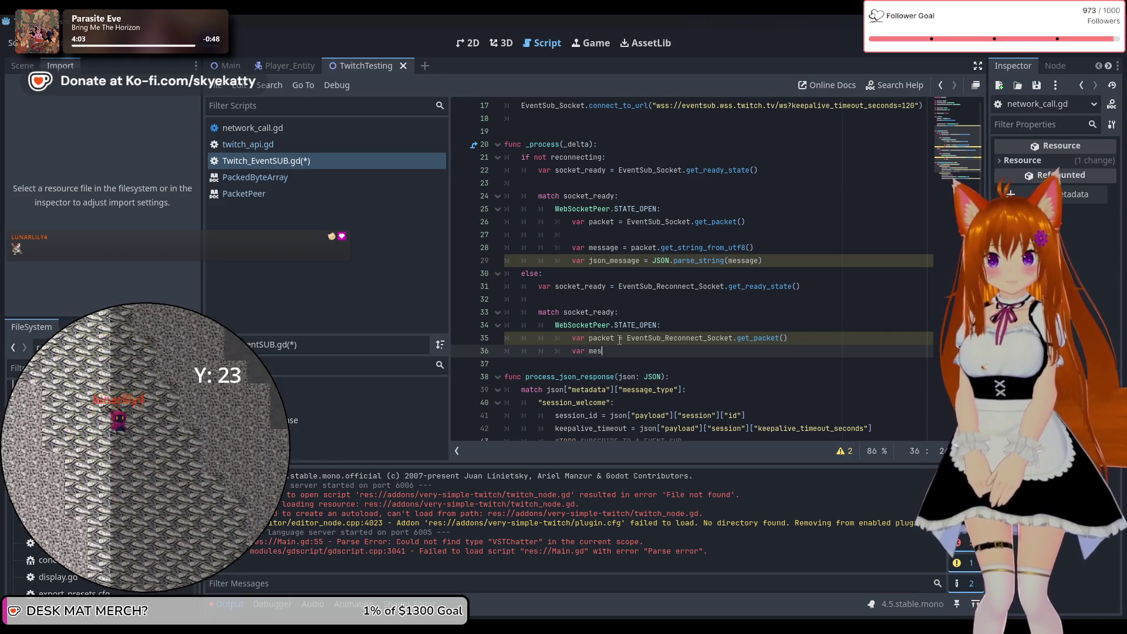
{"action": "type", "text": "sage = "}
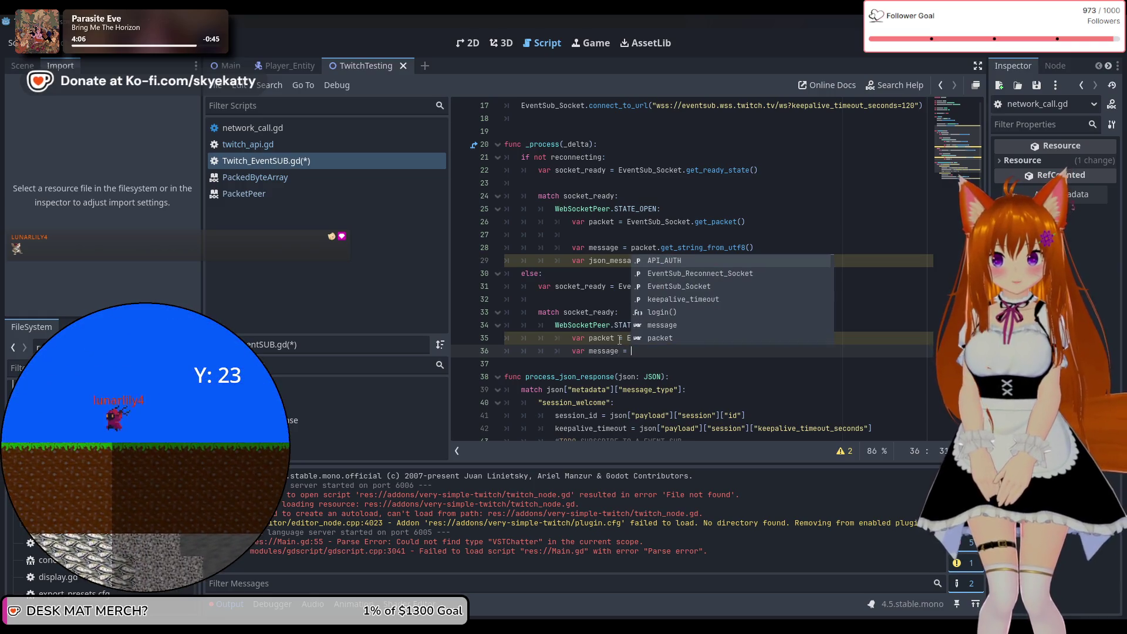
{"action": "type", "text": "packet."}
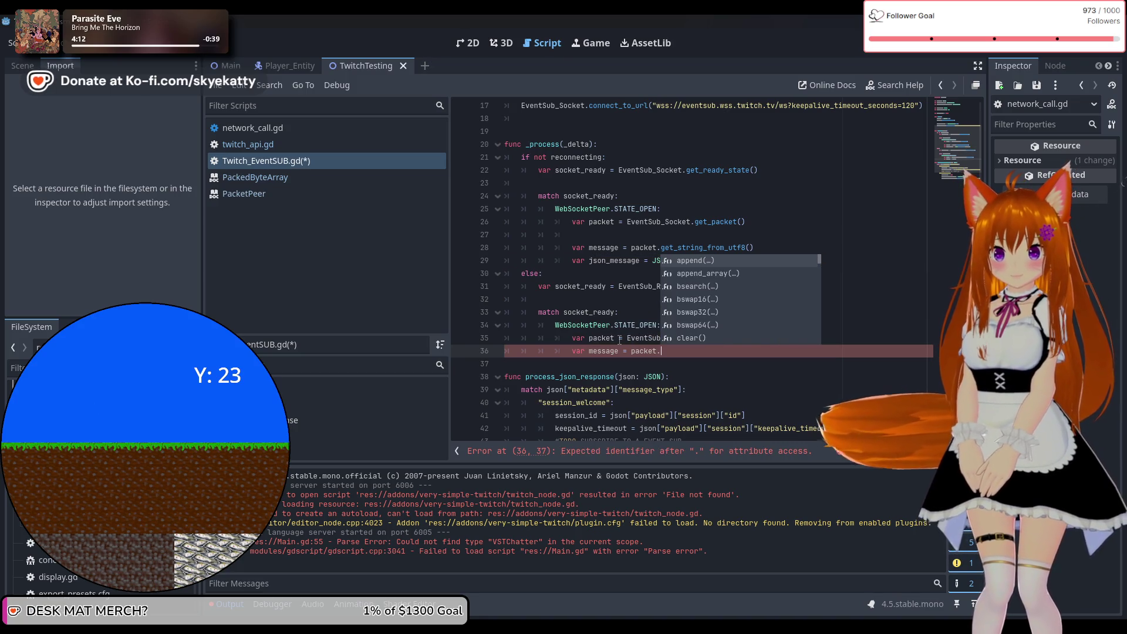
{"action": "type", "text": "get"}
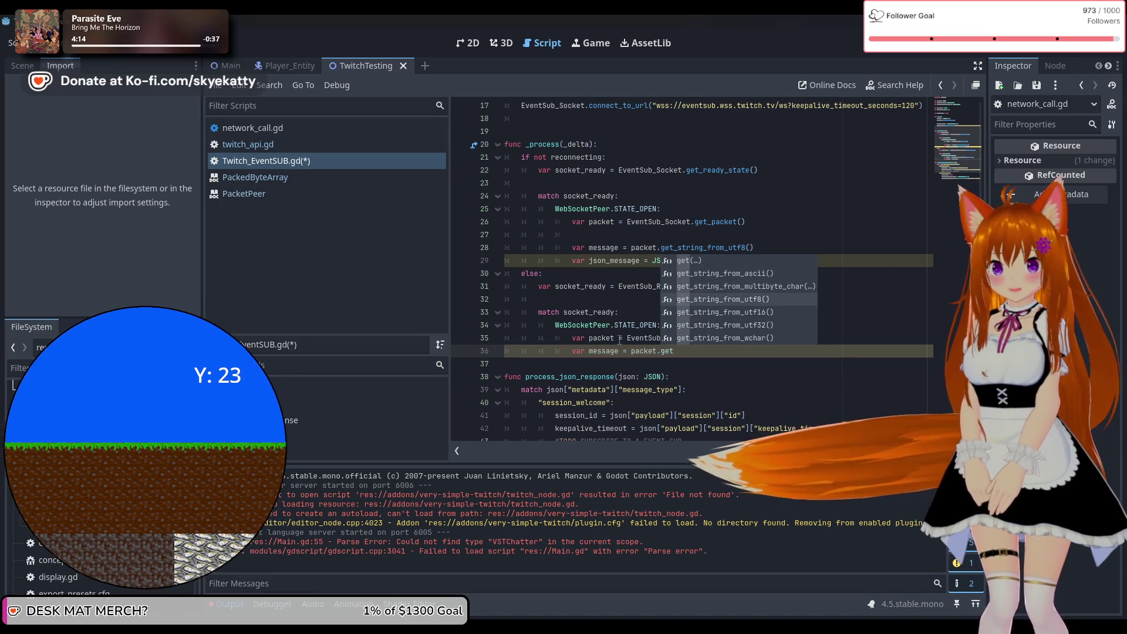
Step: Complete var message = packet.get_string_from_utf8() and add a blank line after the packet line
{"action": "key", "text": "Return"}
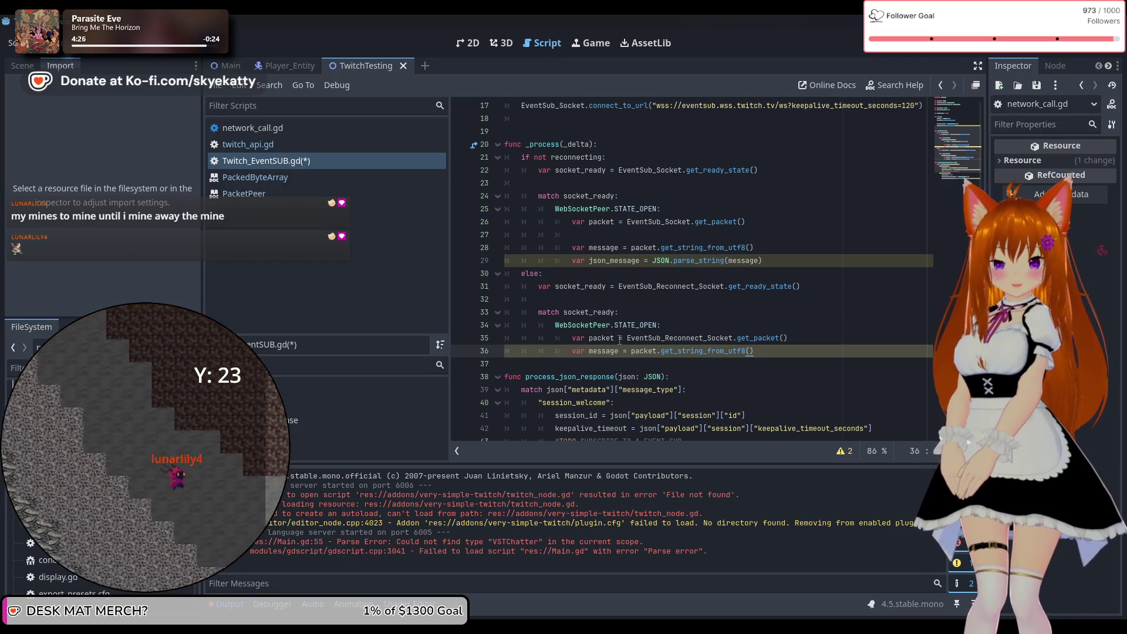
{"action": "key", "text": "Return"}
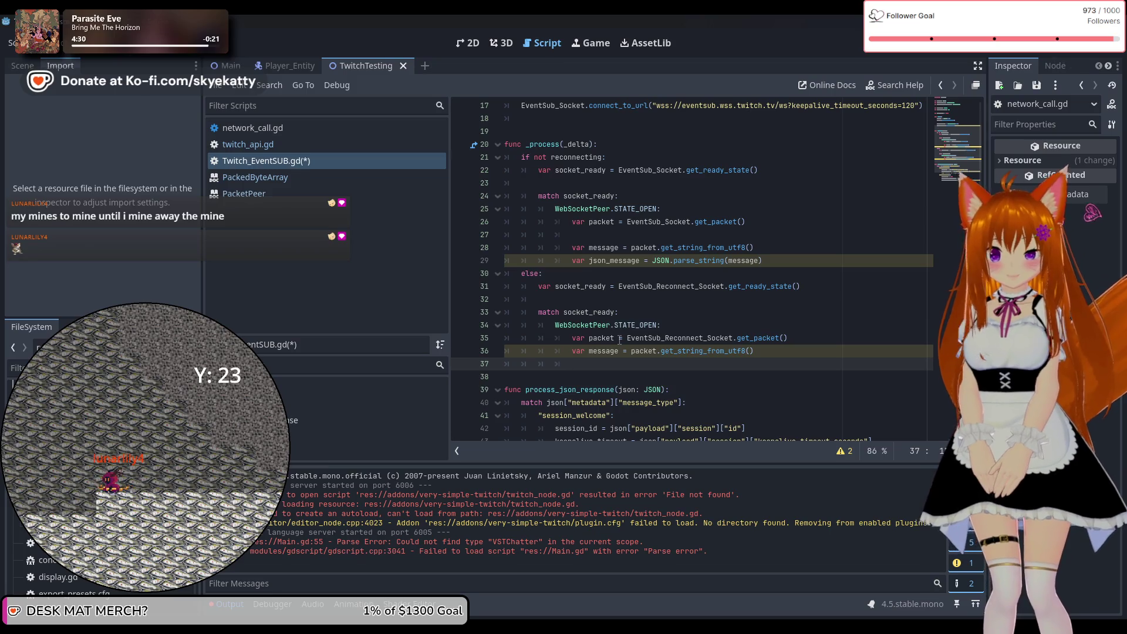
{"action": "left_click", "coordinate": [796, 339]}
{"action": "key", "text": "Return"}
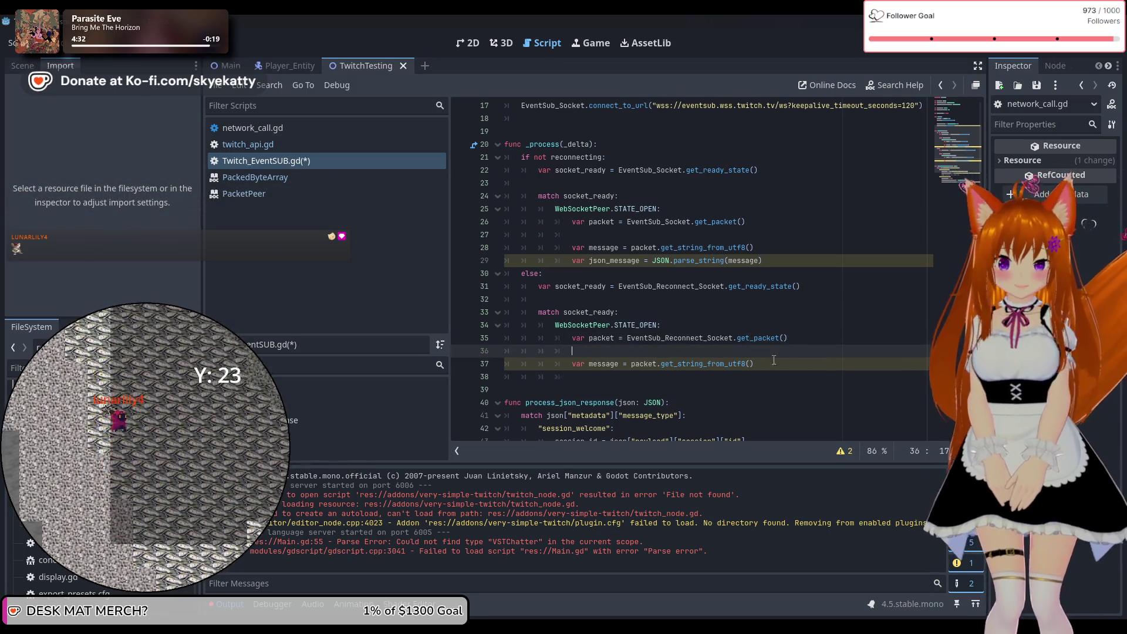
Step: Add var json_message = JSON.parse_string(message) below the message line
{"action": "left_click", "coordinate": [768, 371]}
{"action": "scroll", "coordinate": [766, 369], "scroll_direction": "down", "scroll_amount": 2}
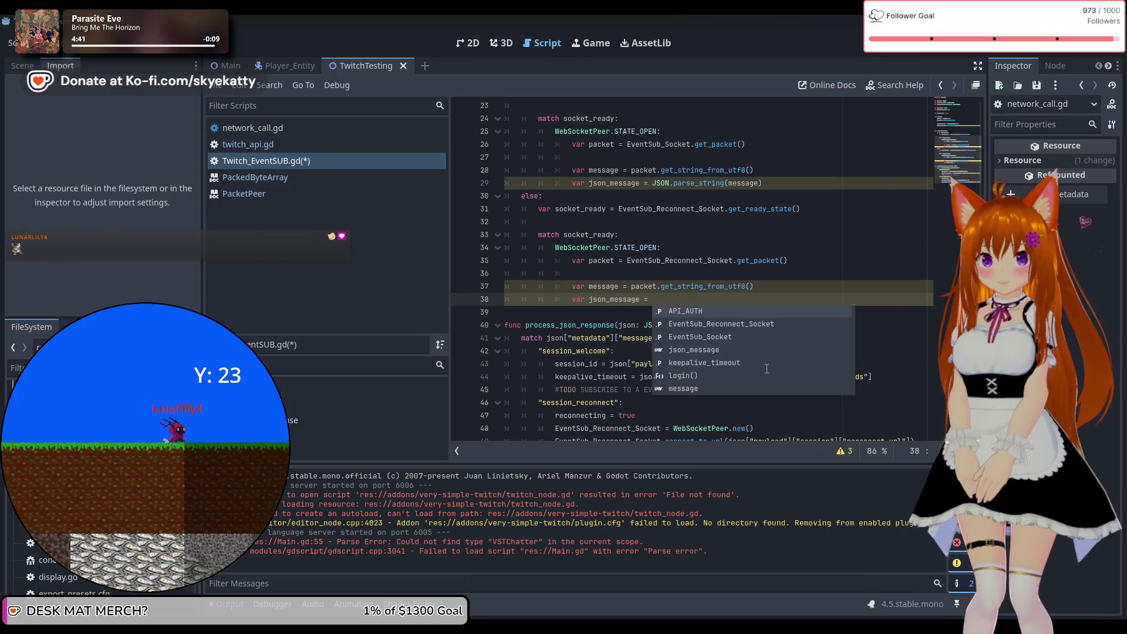
{"action": "type", "text": "JSON.par"}
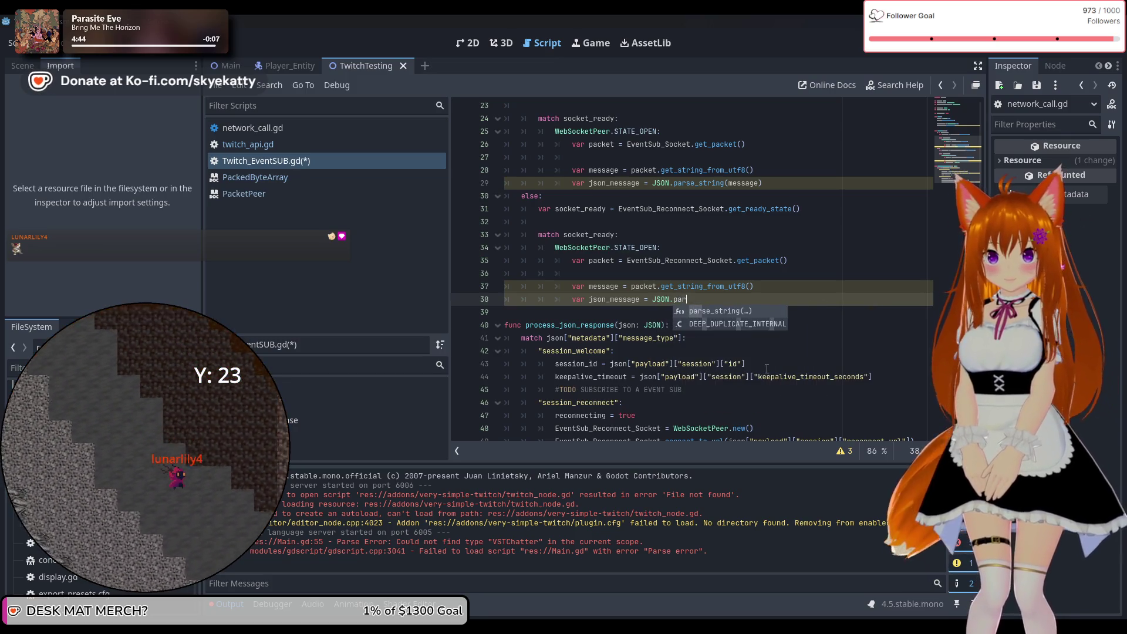
{"action": "key", "text": "Return"}
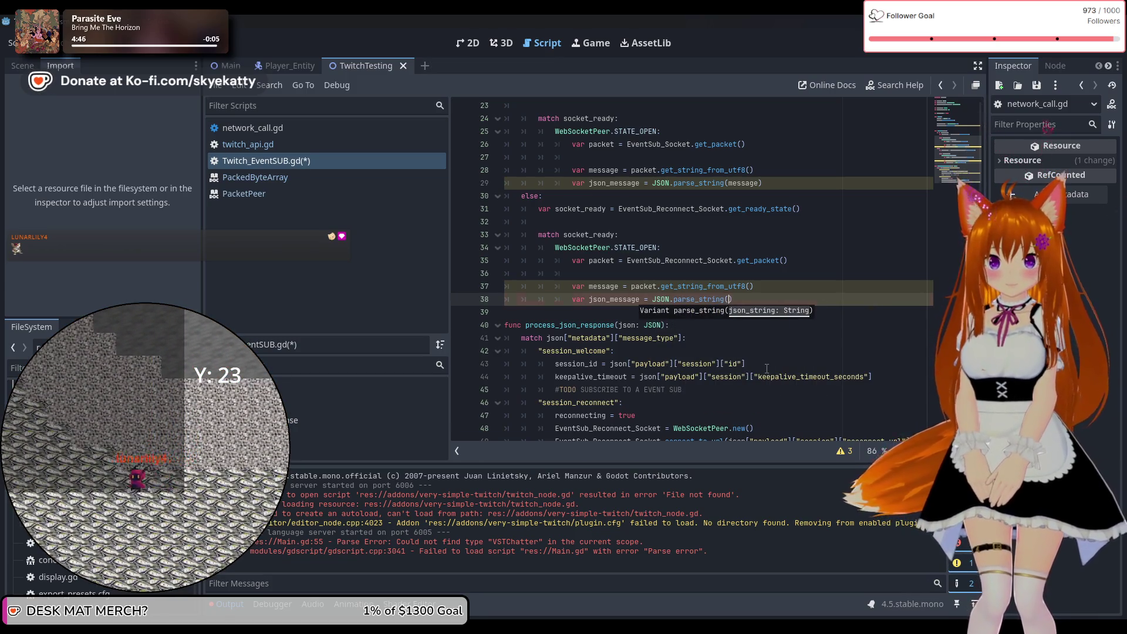
{"action": "type", "text": "message"}
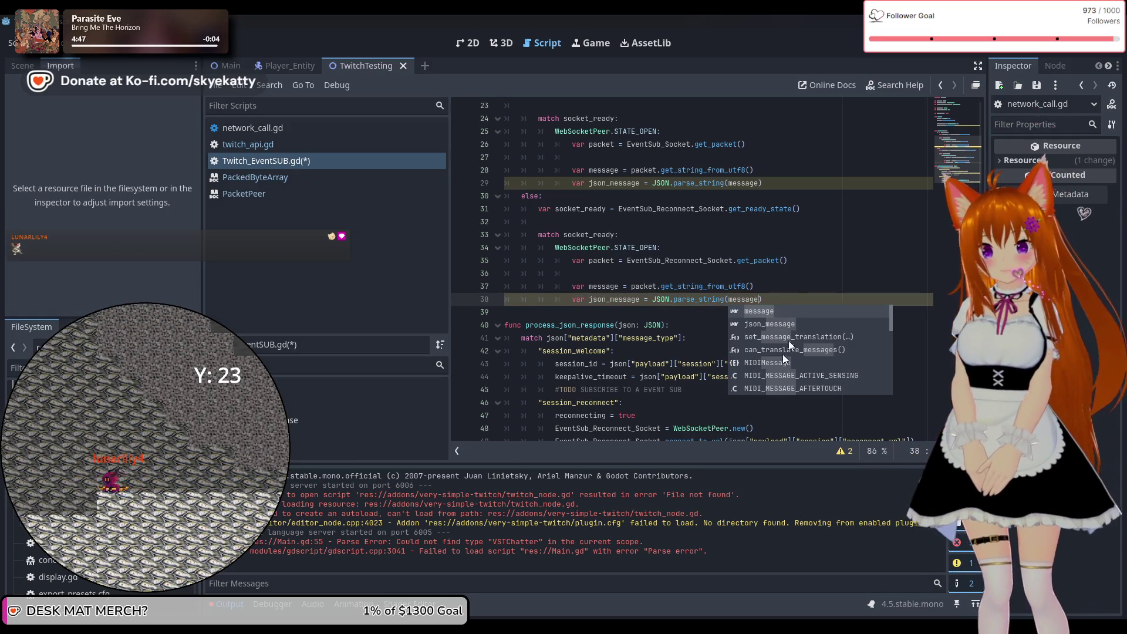
{"action": "left_click", "coordinate": [790, 261]}
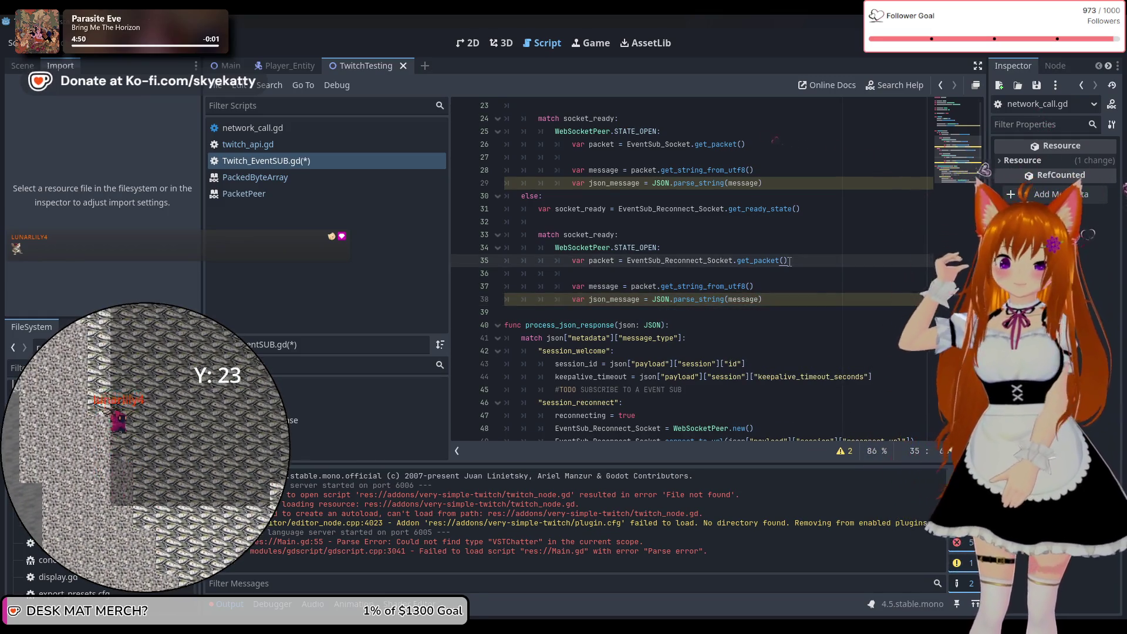
{"action": "scroll", "coordinate": [705, 257], "scroll_direction": "down", "scroll_amount": 1}
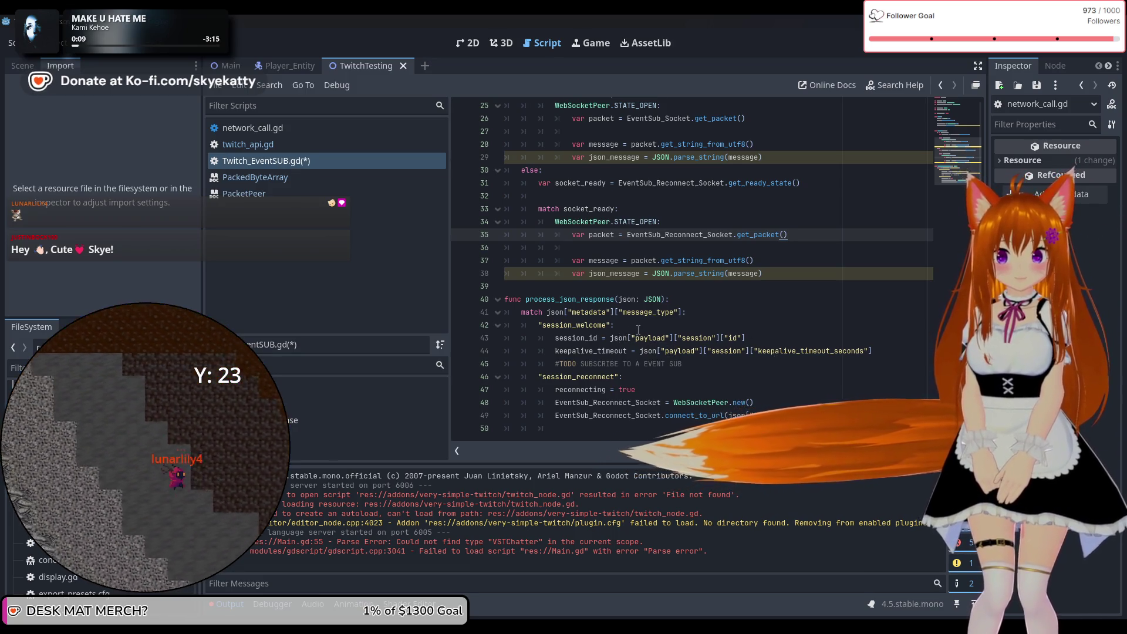
{"action": "left_click", "coordinate": [791, 361]}
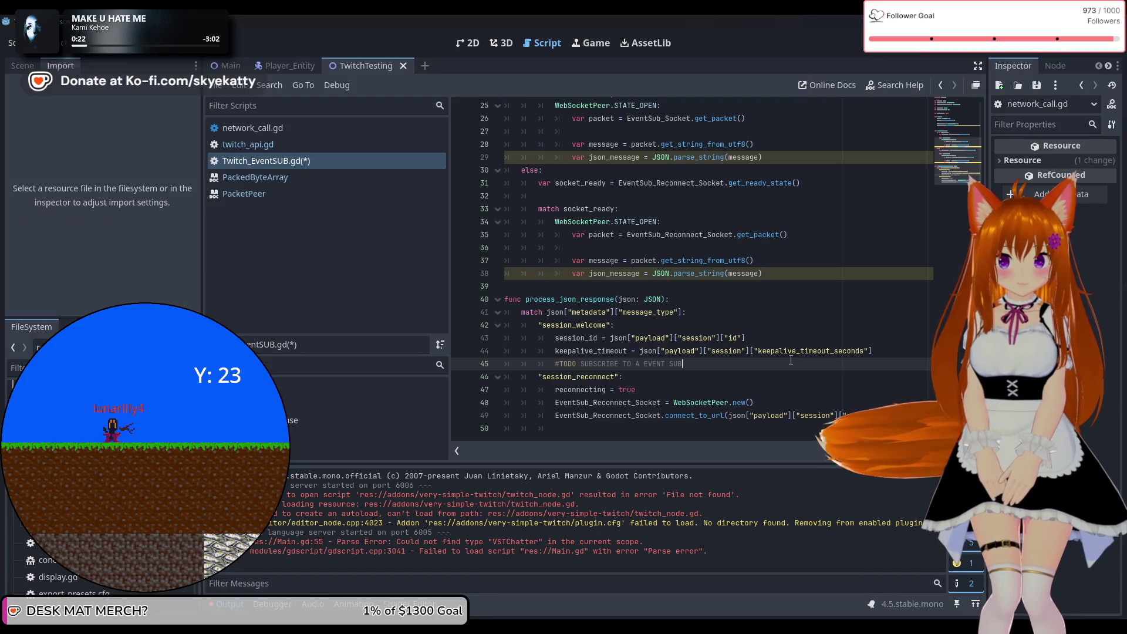
Step: Below the TODO comment, add 'if reconnecting:' containing EventSub_Socket.close()
{"action": "key", "text": "Return"}
{"action": "type", "text": "if r"}
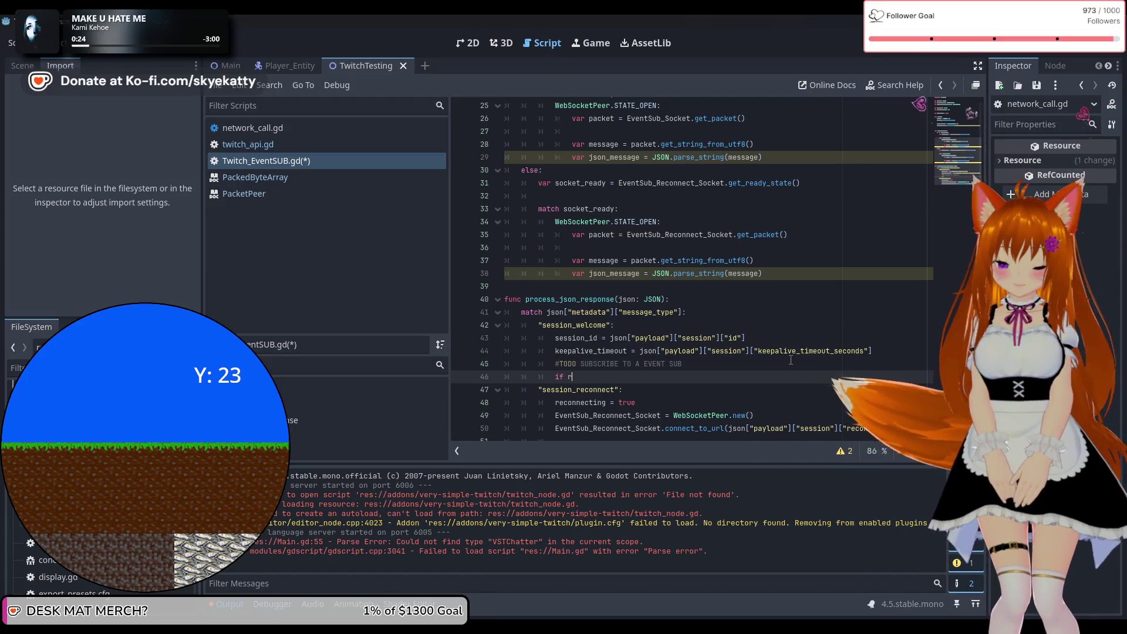
{"action": "type", "text": "eco"}
{"action": "key", "text": "Return"}
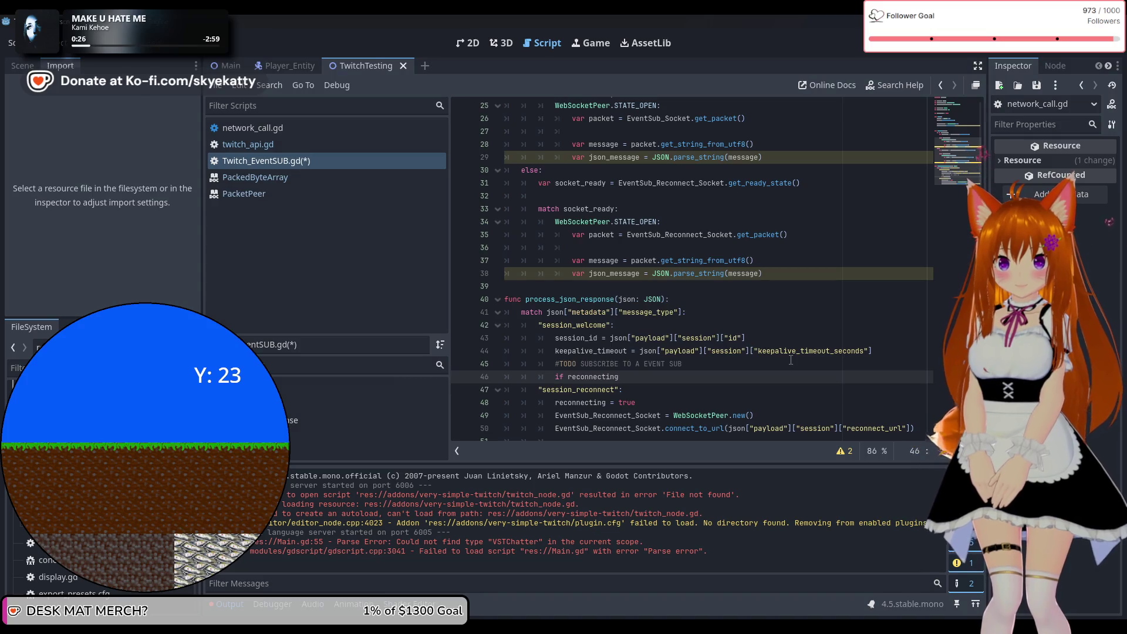
{"action": "key", "text": "Return"}
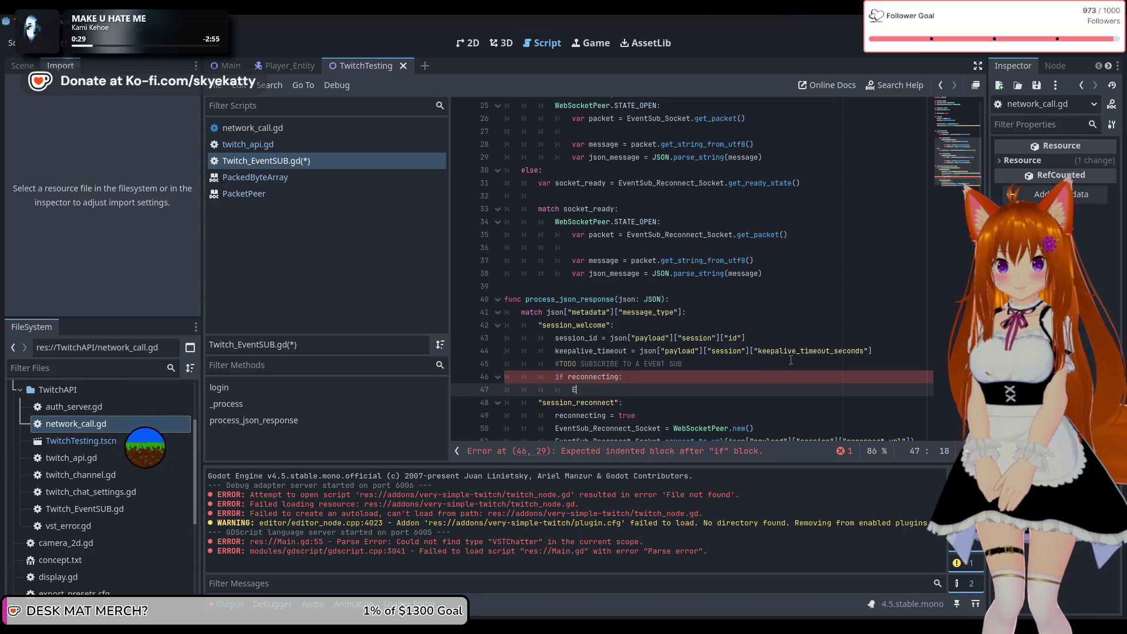
{"action": "type", "text": "vent"}
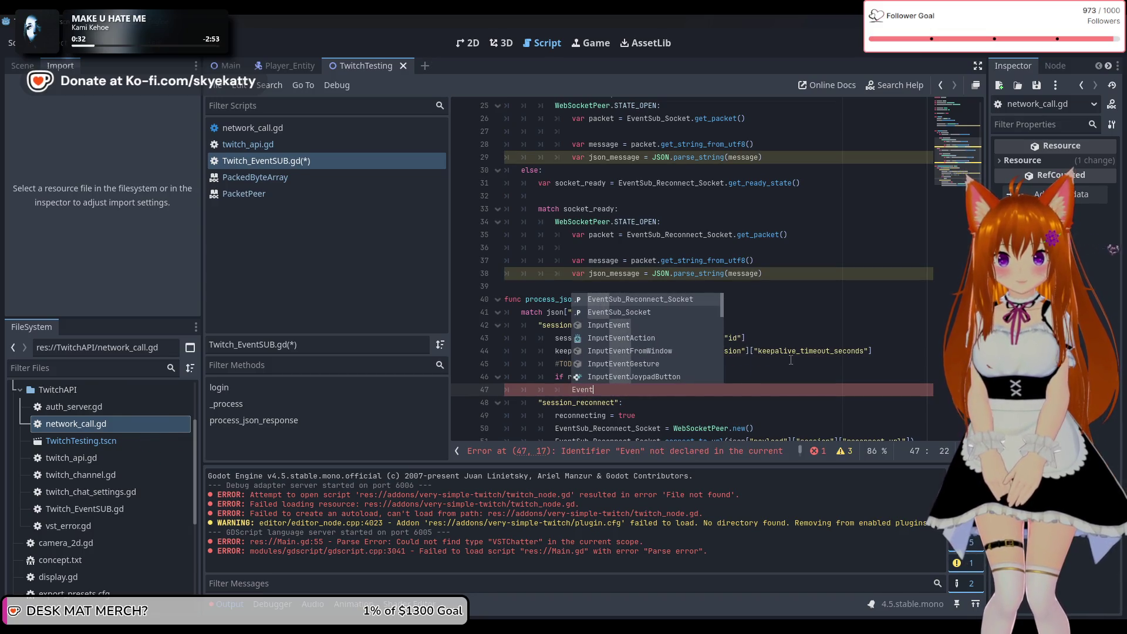
{"action": "type", "text": "Sub_Socket.clo"}
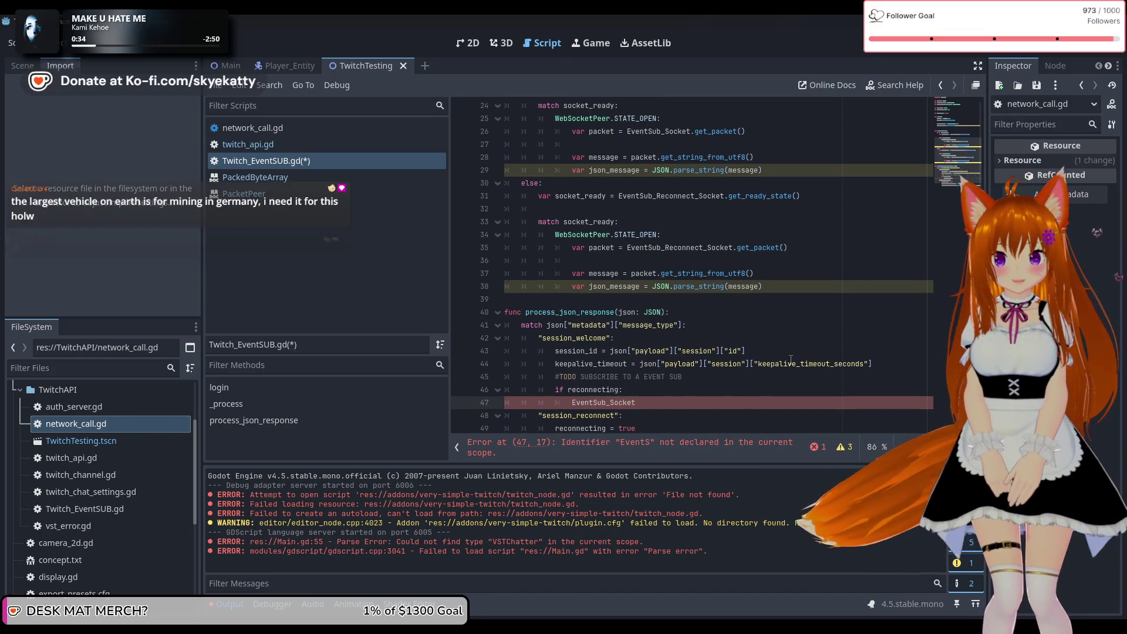
{"action": "key", "text": "Return"}
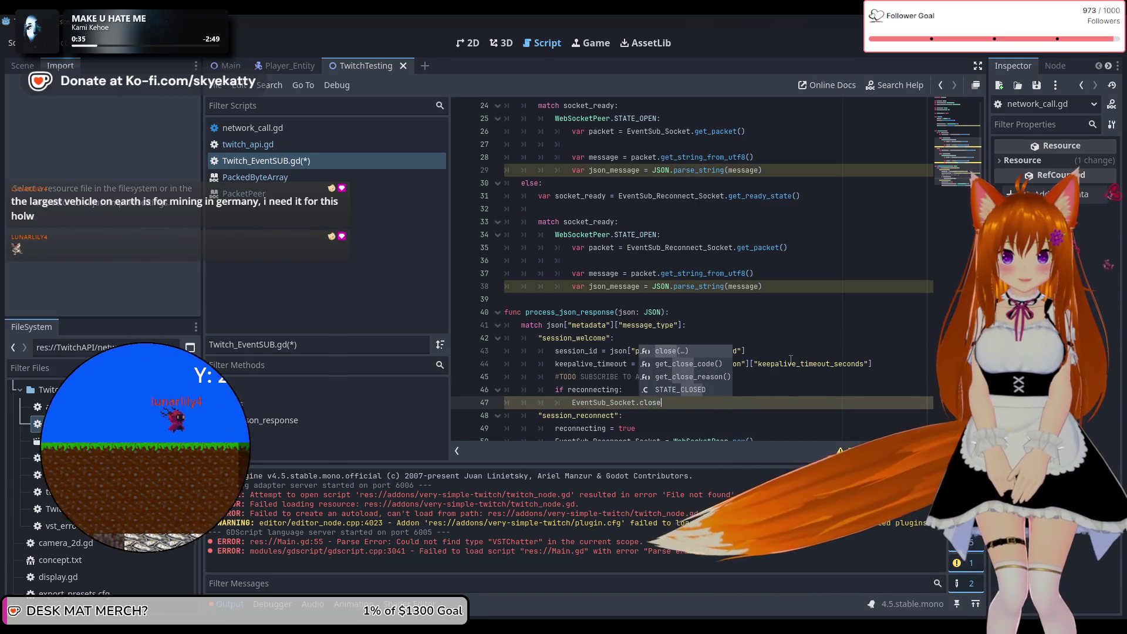
{"action": "type", "text": ")"}
{"action": "key", "text": "Return"}
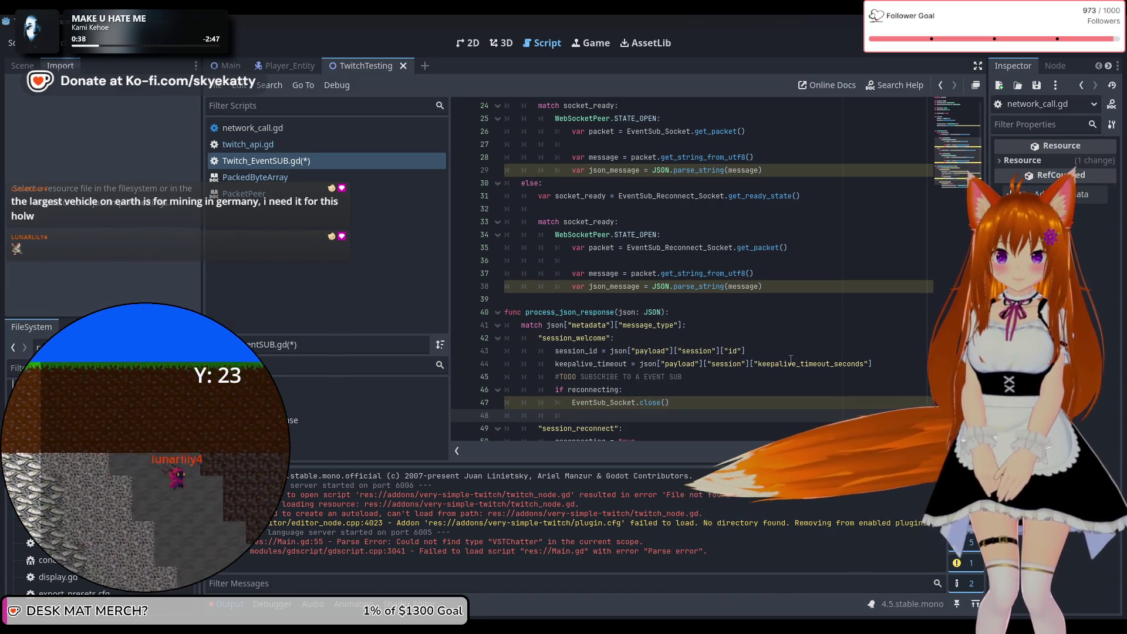
Step: Add EventSub_Socket = EventSub_Reconnect_Socket after the close() call
{"action": "type", "text": "E"}
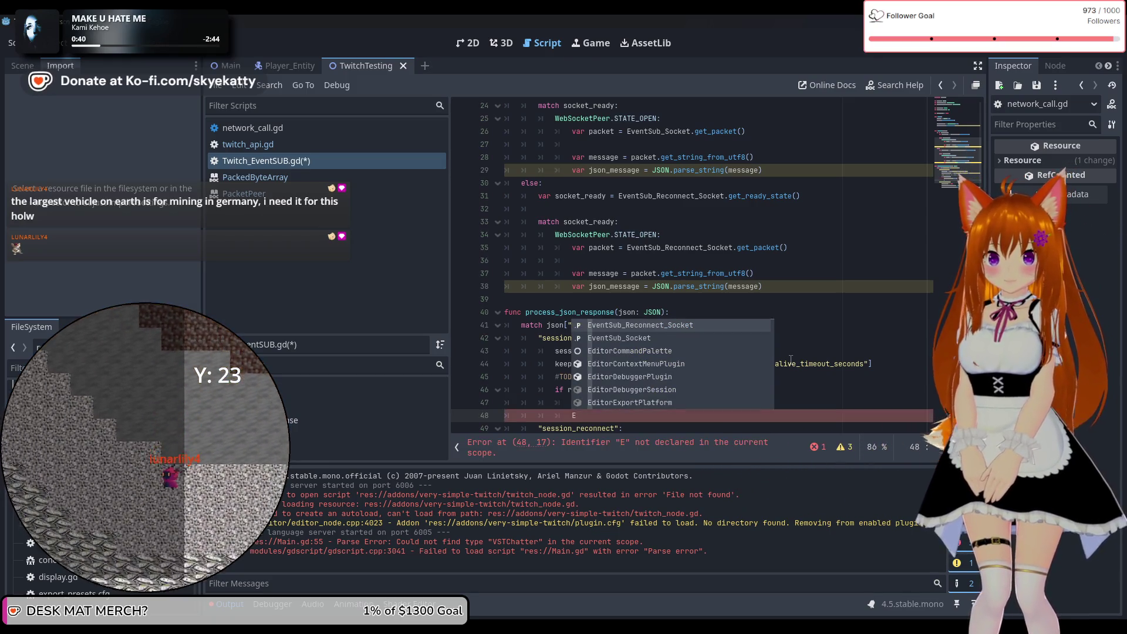
{"action": "type", "text": "ve"}
{"action": "key", "text": "Return"}
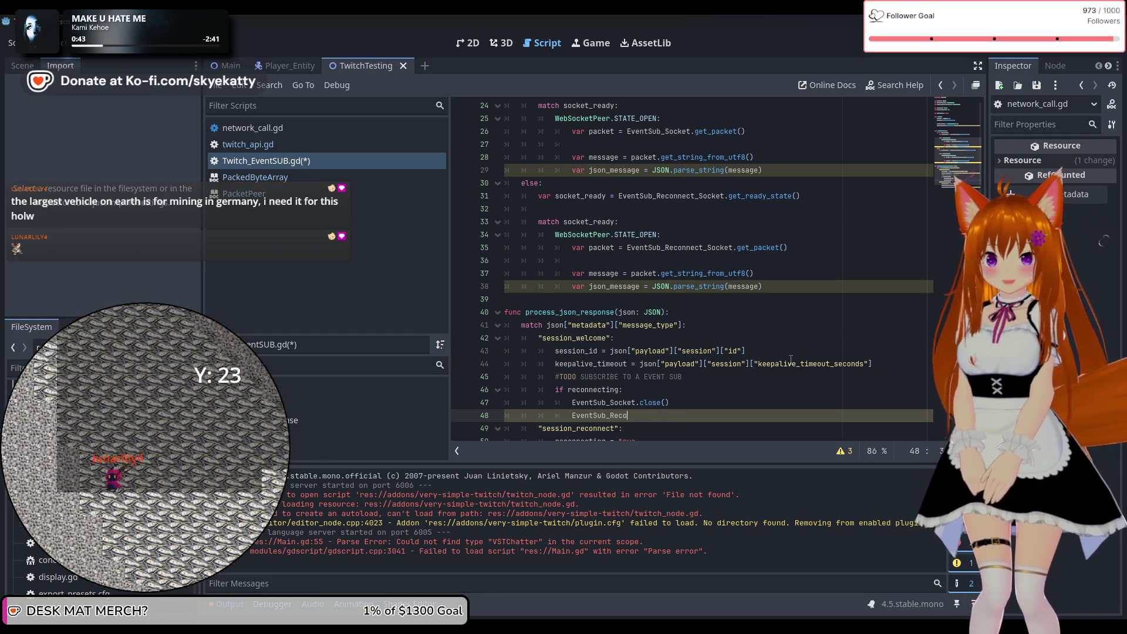
{"action": "key", "text": "ctrl+BackSpace"}
{"action": "type", "text": "EventS"}
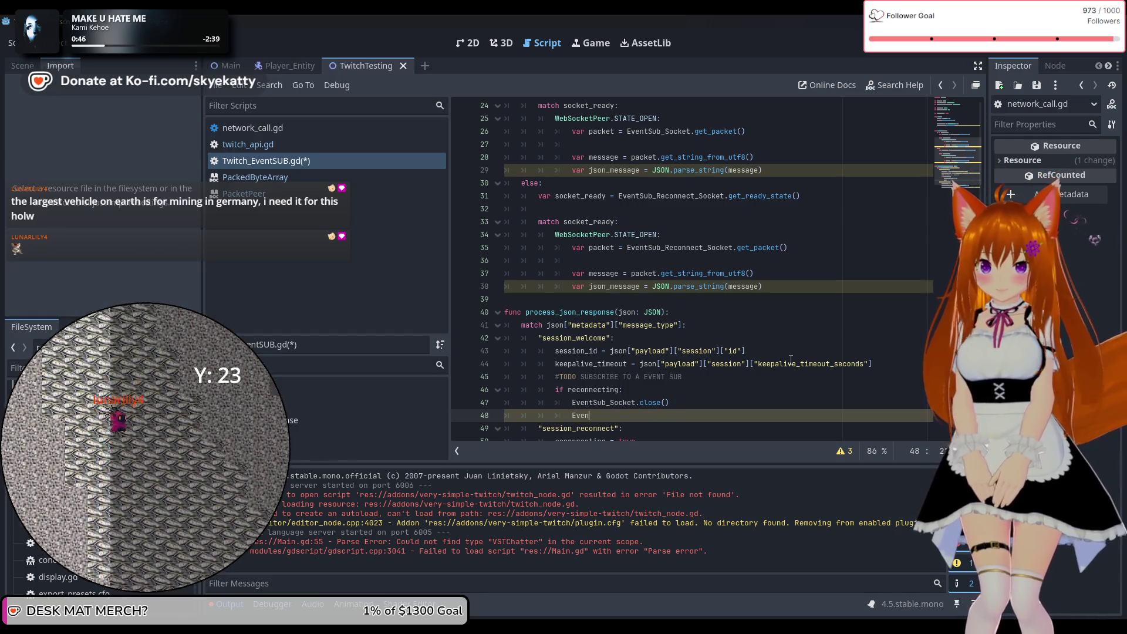
{"action": "type", "text": "ub_Socket"}
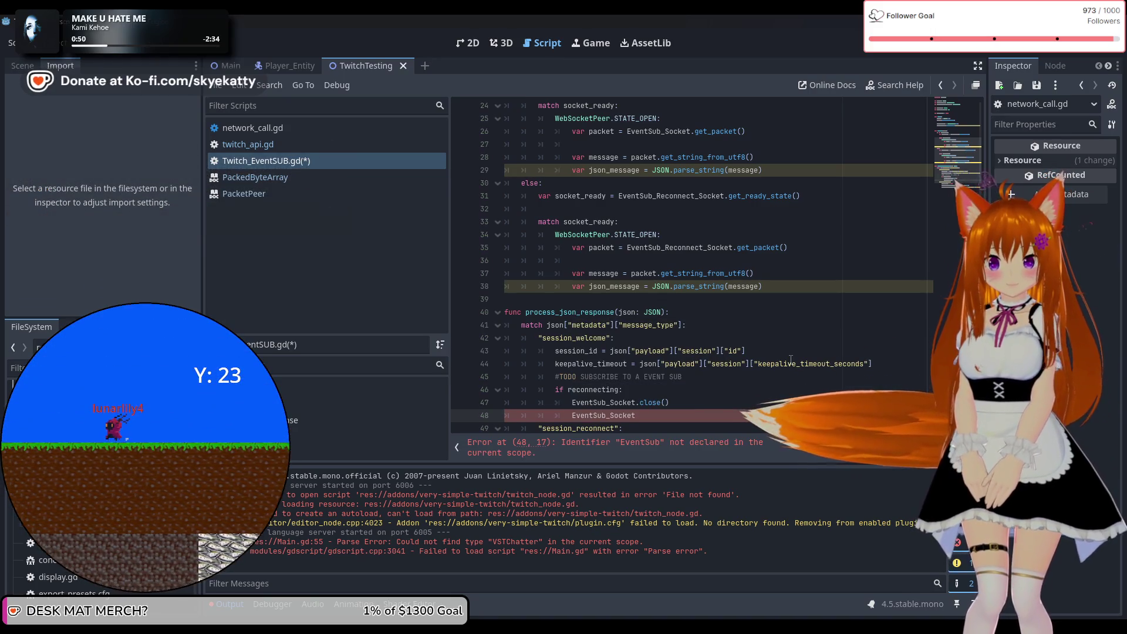
{"action": "type", "text": " ="}
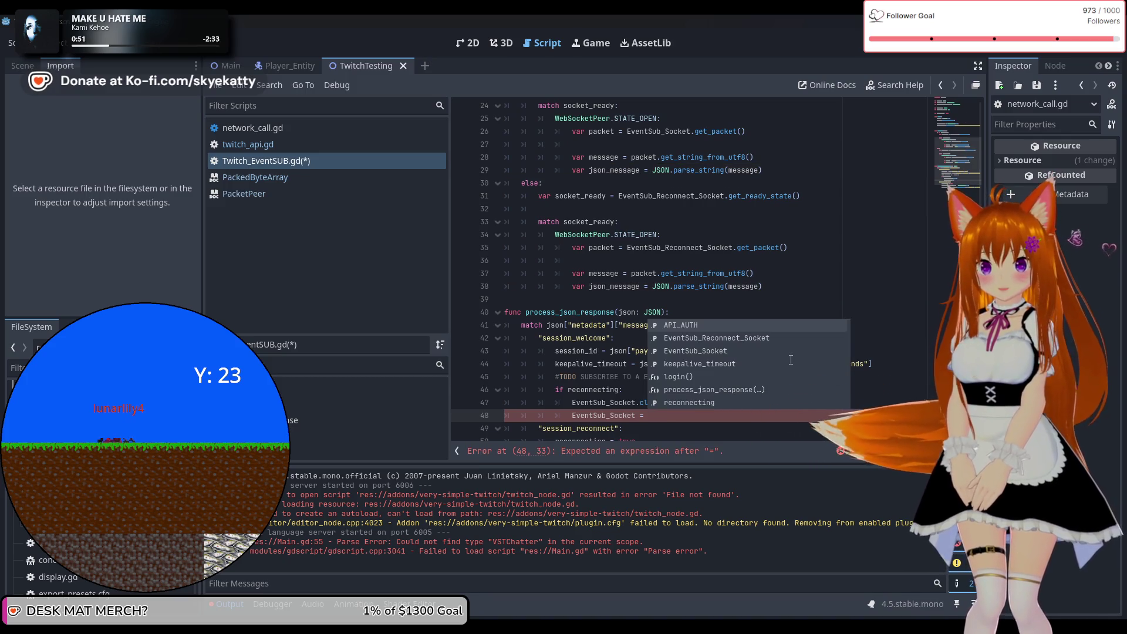
{"action": "type", "text": " E"}
{"action": "key", "text": "Return"}
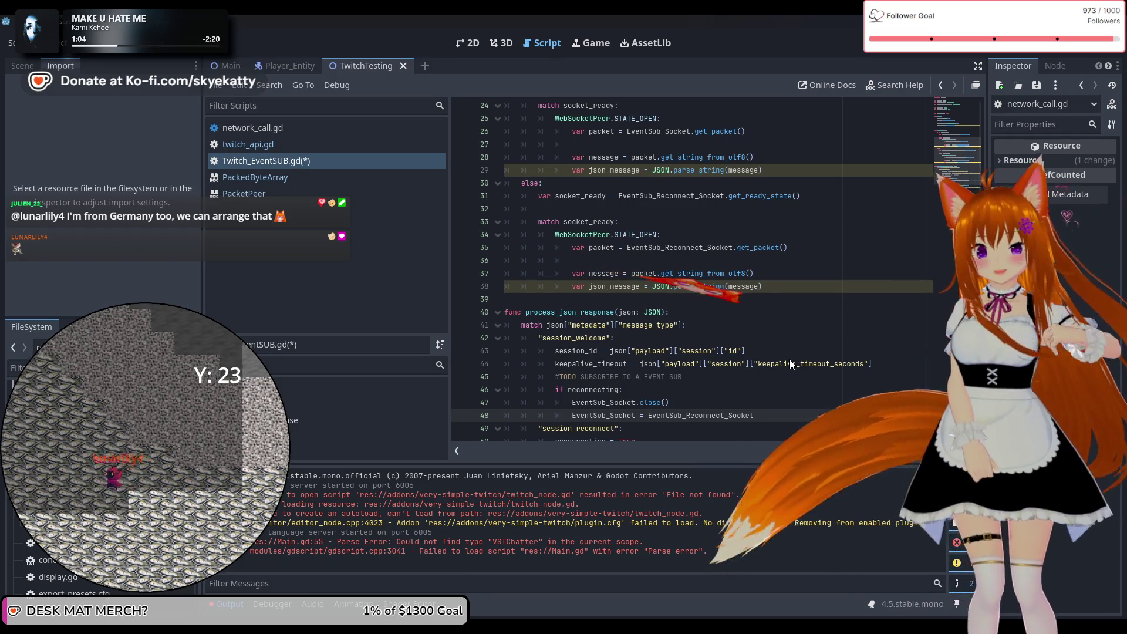
{"action": "scroll", "coordinate": [744, 335], "scroll_direction": "up", "scroll_amount": 1}
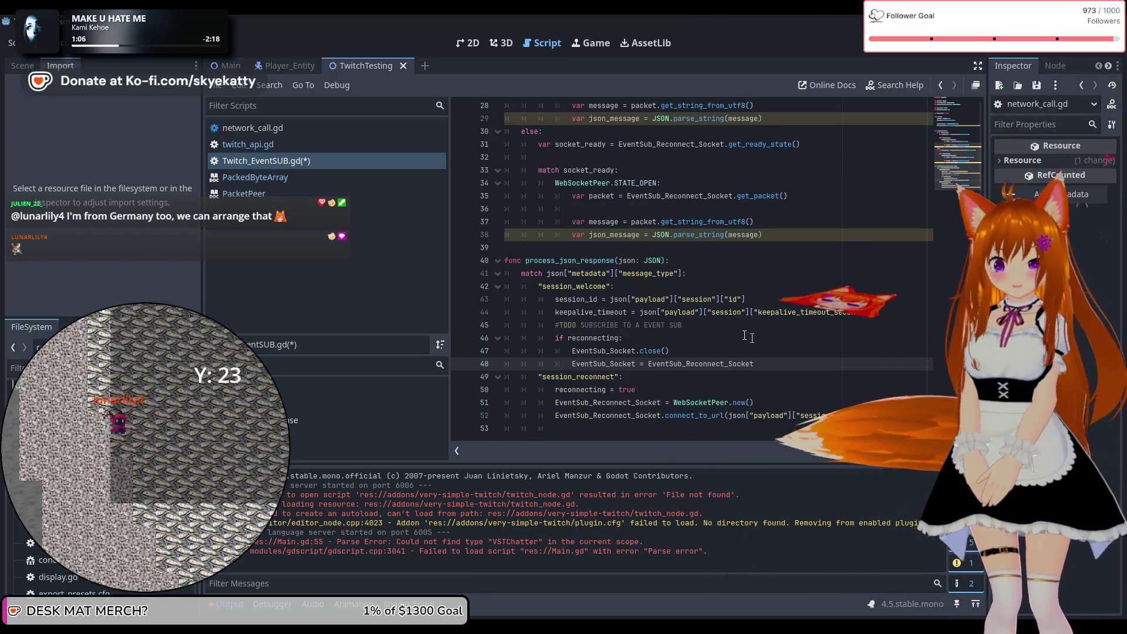
{"action": "scroll", "coordinate": [744, 335], "scroll_direction": "down", "scroll_amount": 3}
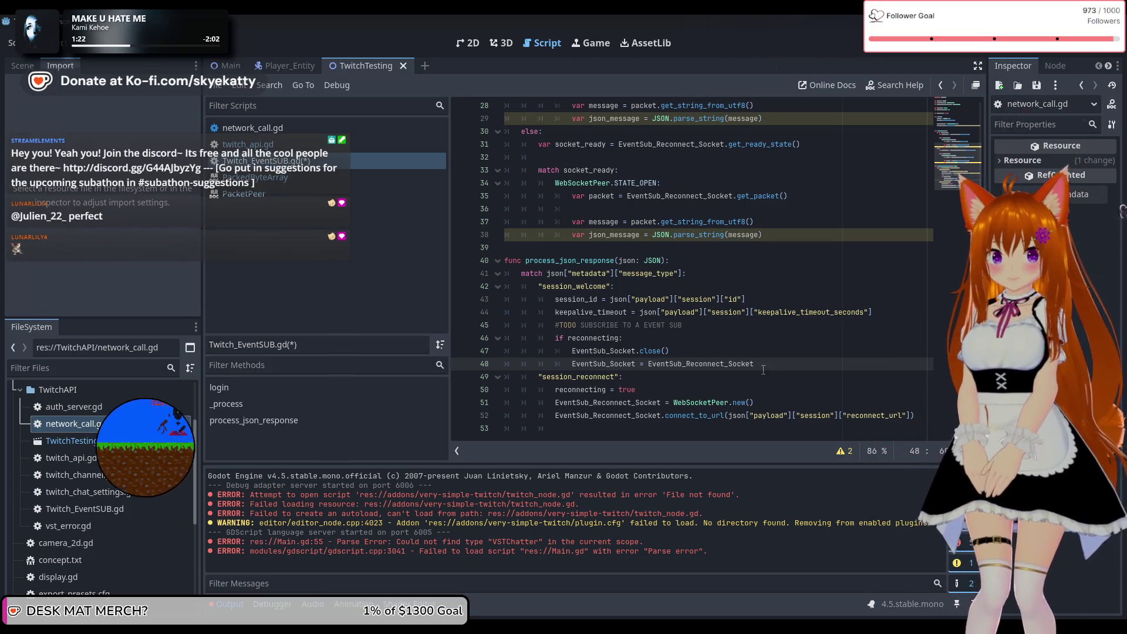
{"action": "left_click", "coordinate": [651, 379]}
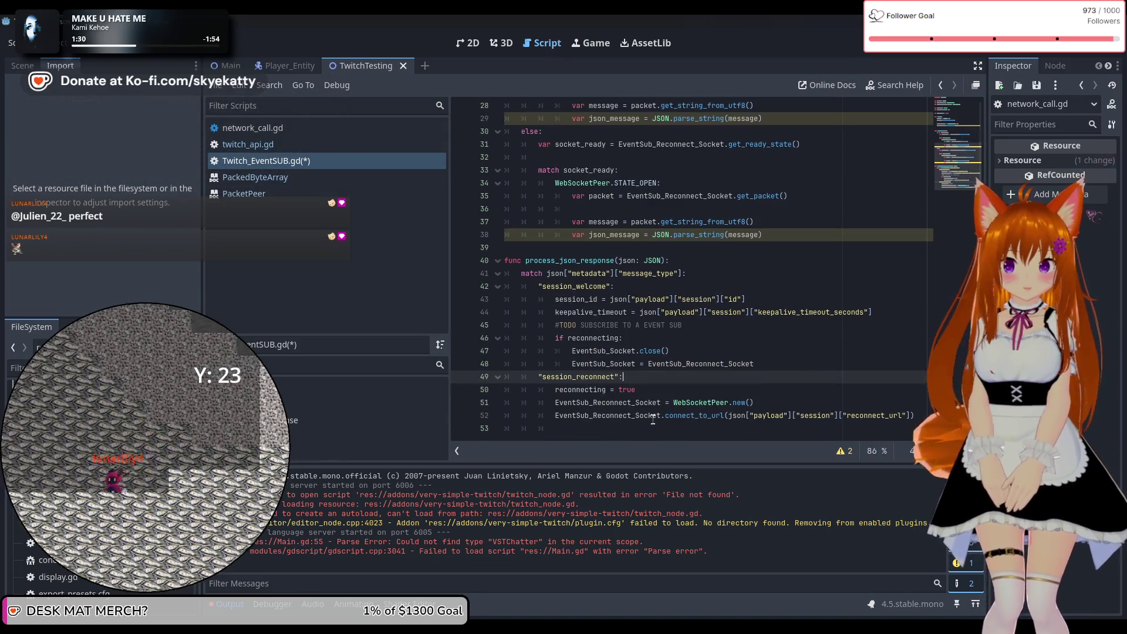
{"action": "scroll", "coordinate": [632, 391], "scroll_direction": "up", "scroll_amount": 2}
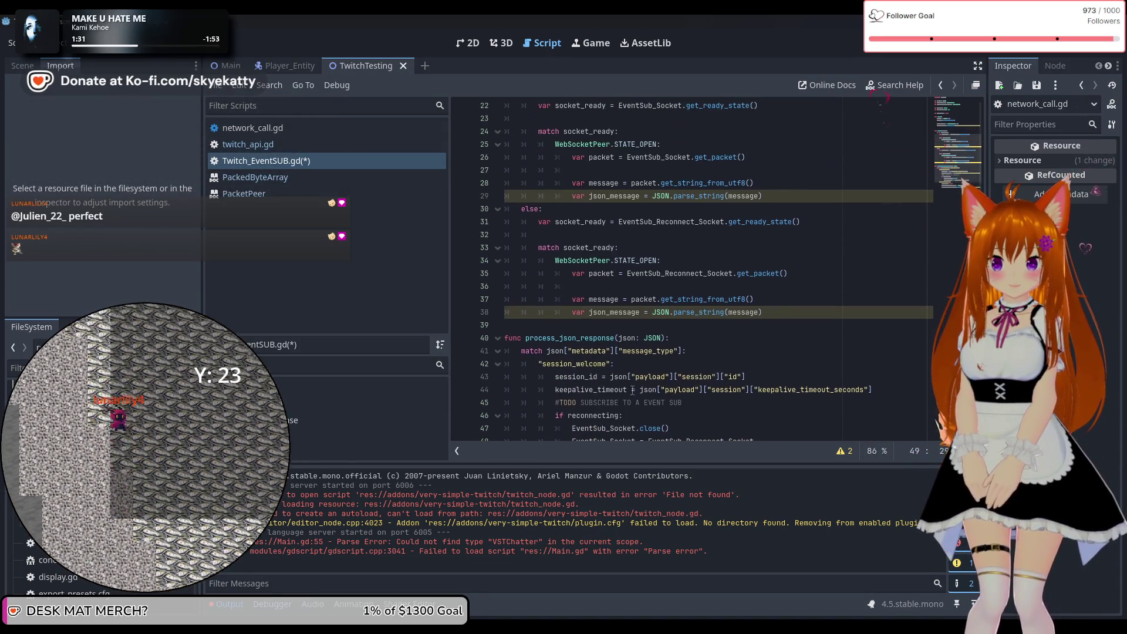
{"action": "scroll", "coordinate": [630, 389], "scroll_direction": "down", "scroll_amount": 1}
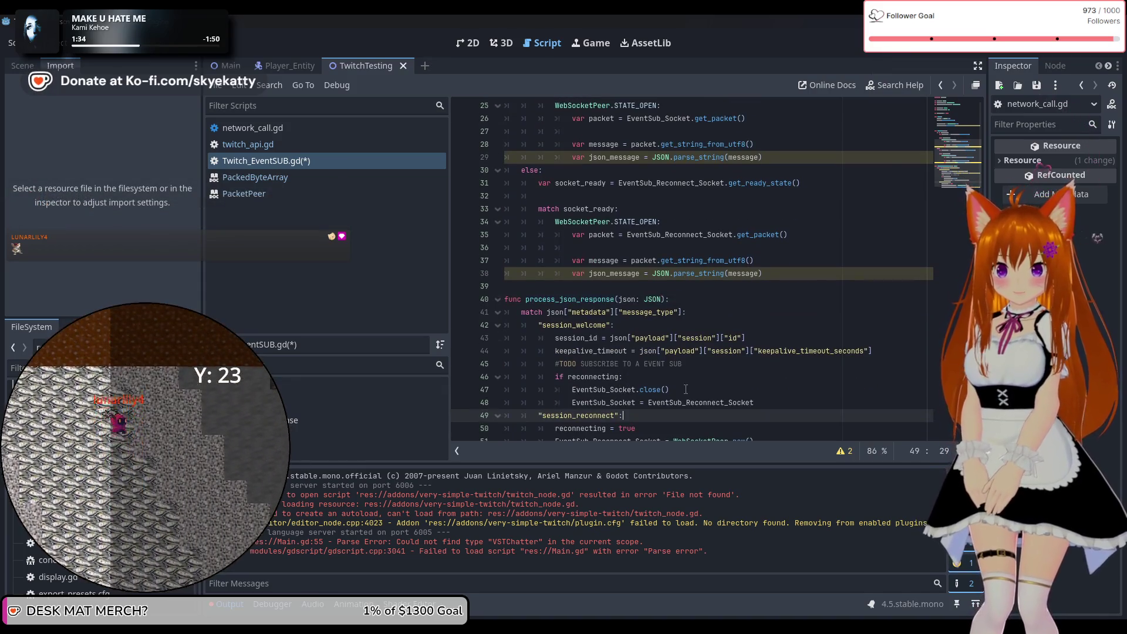
{"action": "left_click", "coordinate": [680, 391]}
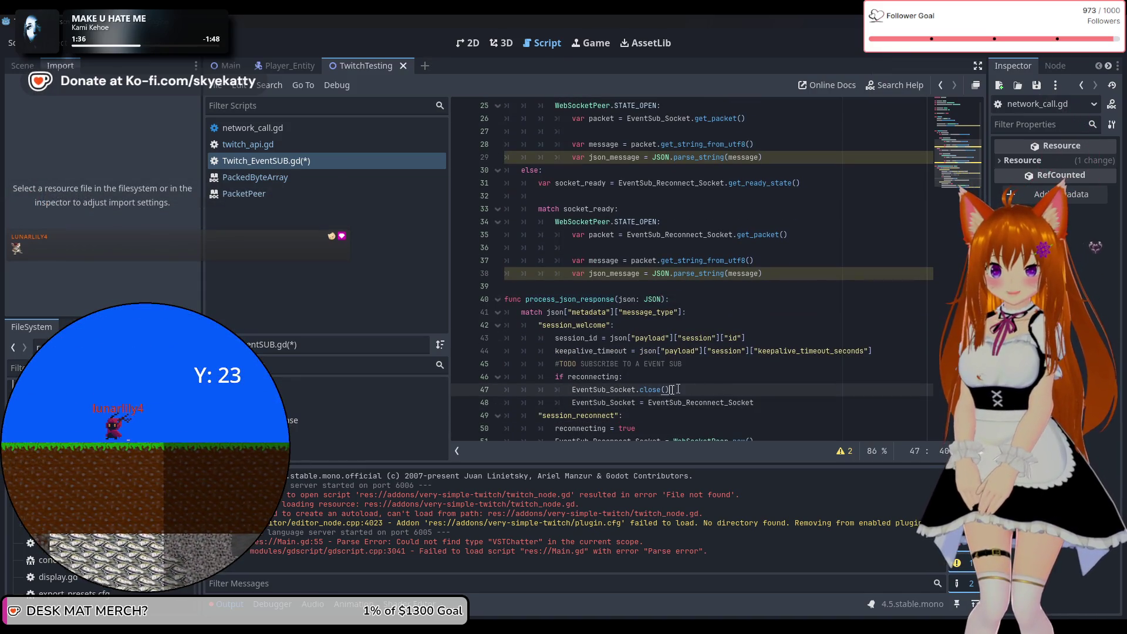
{"action": "scroll", "coordinate": [775, 359], "scroll_direction": "down", "scroll_amount": 1}
{"action": "scroll", "coordinate": [704, 335], "scroll_direction": "up", "scroll_amount": 5}
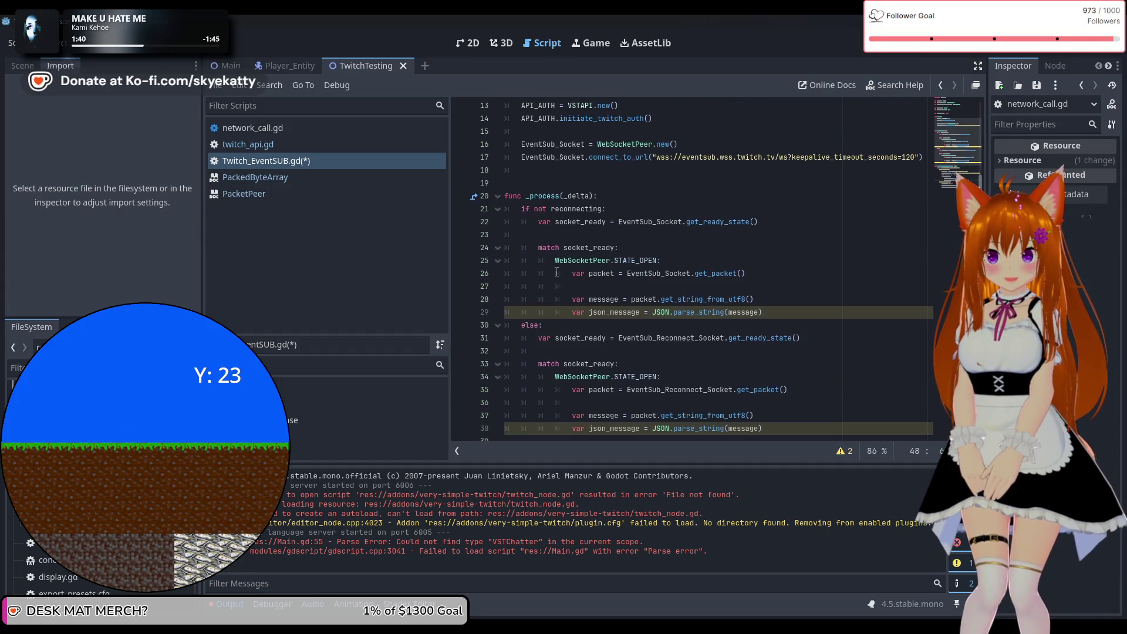
{"action": "scroll", "coordinate": [585, 312], "scroll_direction": "down", "scroll_amount": 3}
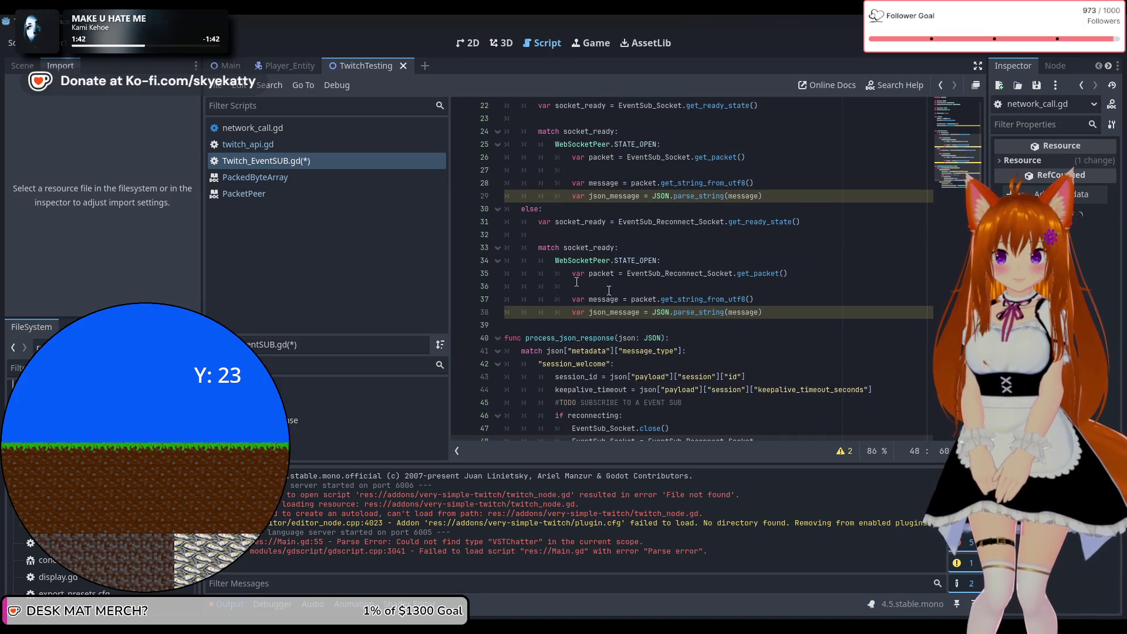
{"action": "scroll", "coordinate": [577, 282], "scroll_direction": "down", "scroll_amount": 1}
{"action": "left_click", "coordinate": [581, 286]}
{"action": "scroll", "coordinate": [710, 284], "scroll_direction": "up", "scroll_amount": 2}
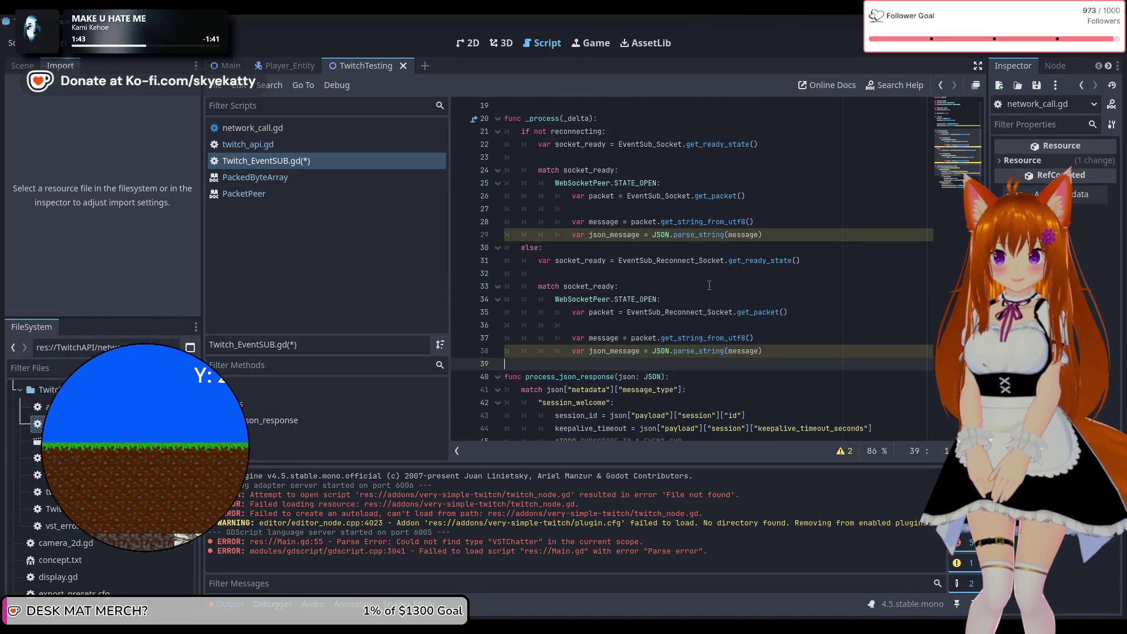
{"action": "scroll", "coordinate": [709, 286], "scroll_direction": "up", "scroll_amount": 4}
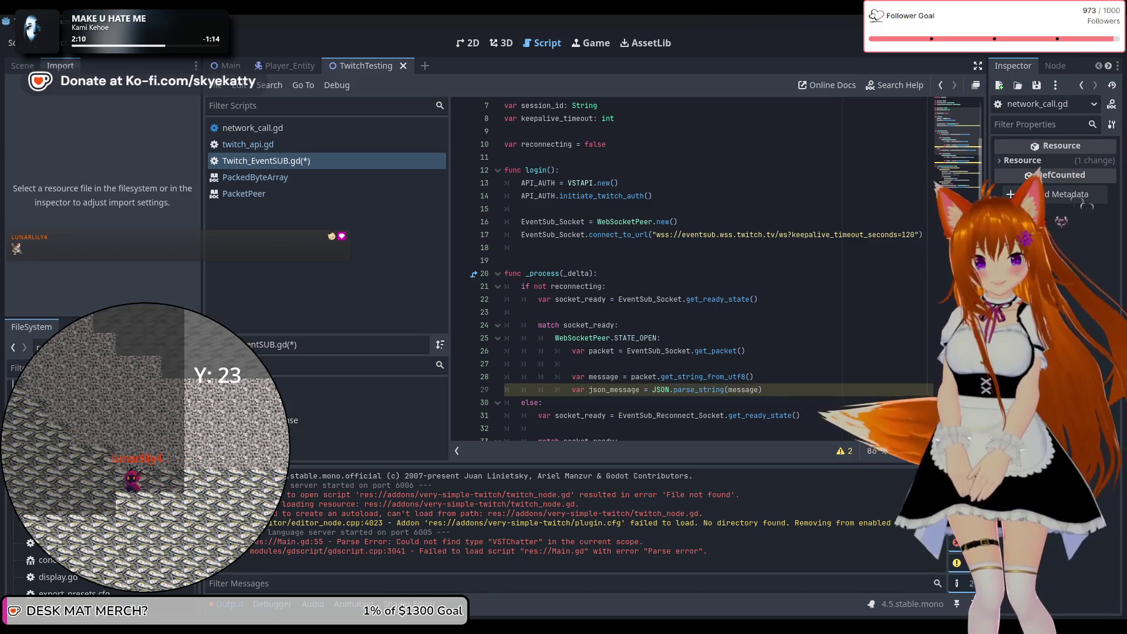
{"action": "key", "text": "super+d"}
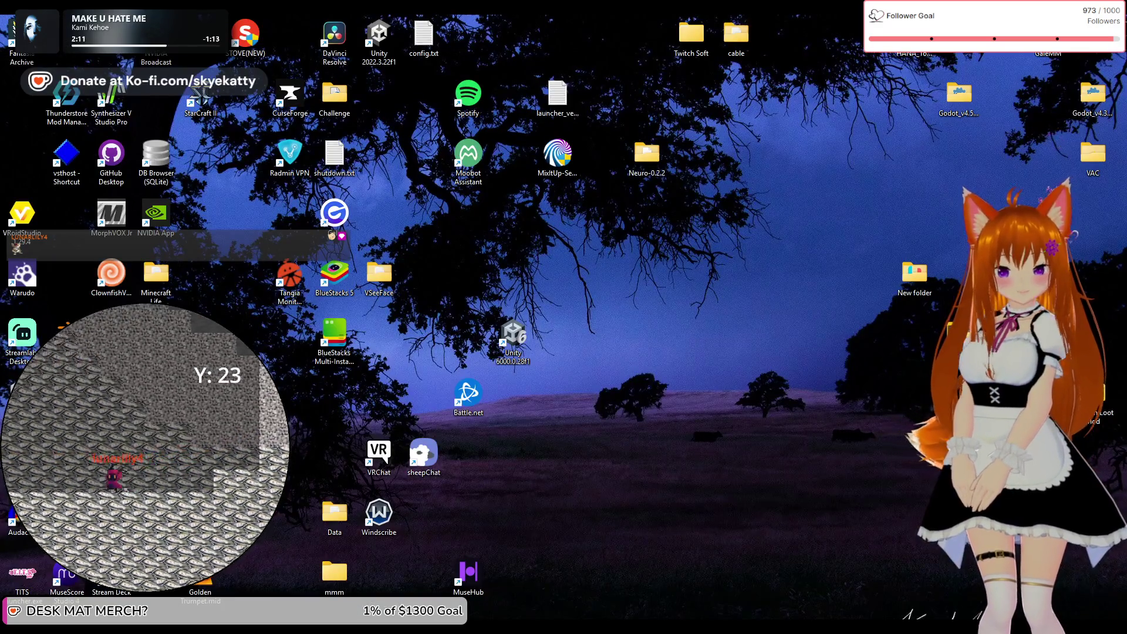
{"action": "key", "text": "super+d"}
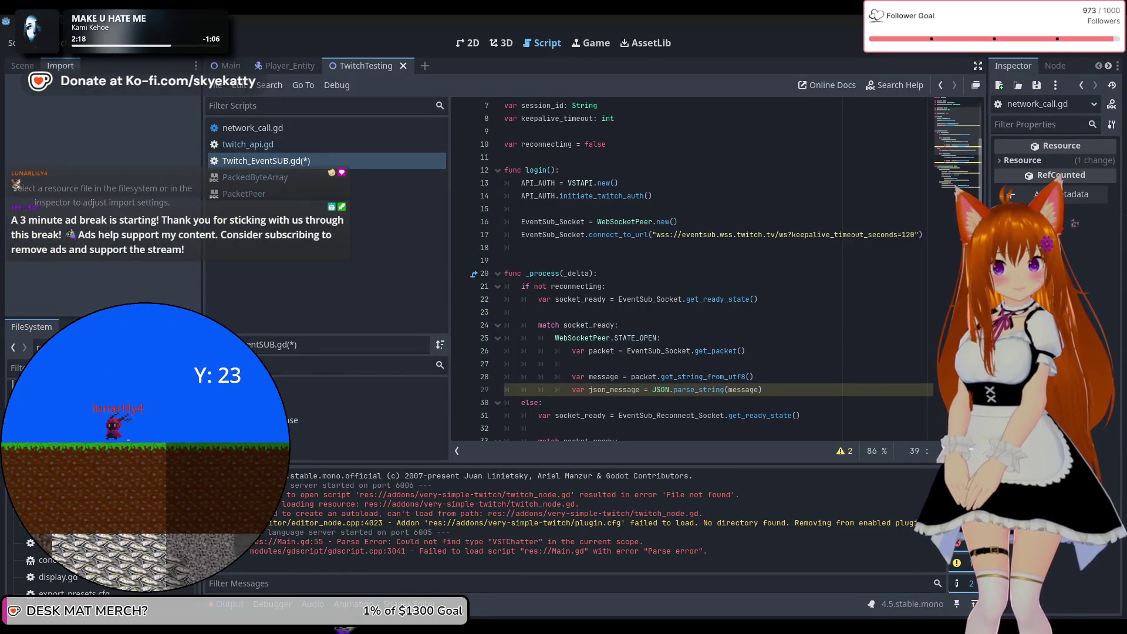
{"action": "scroll", "coordinate": [669, 214], "scroll_direction": "down", "scroll_amount": 2}
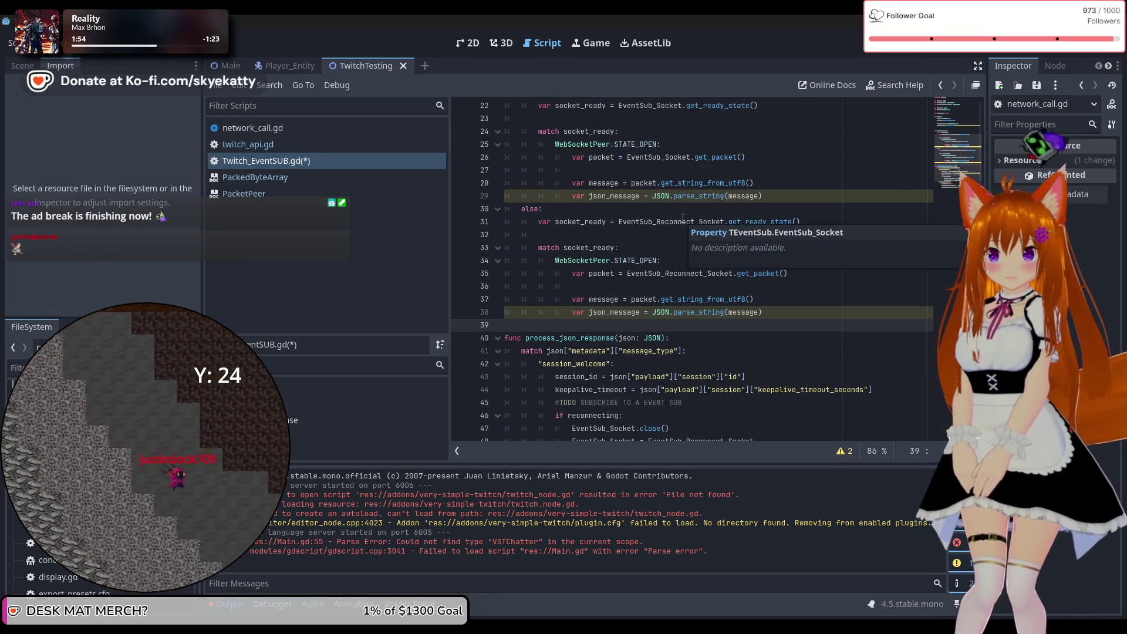
{"action": "scroll", "coordinate": [706, 264], "scroll_direction": "down", "scroll_amount": 2}
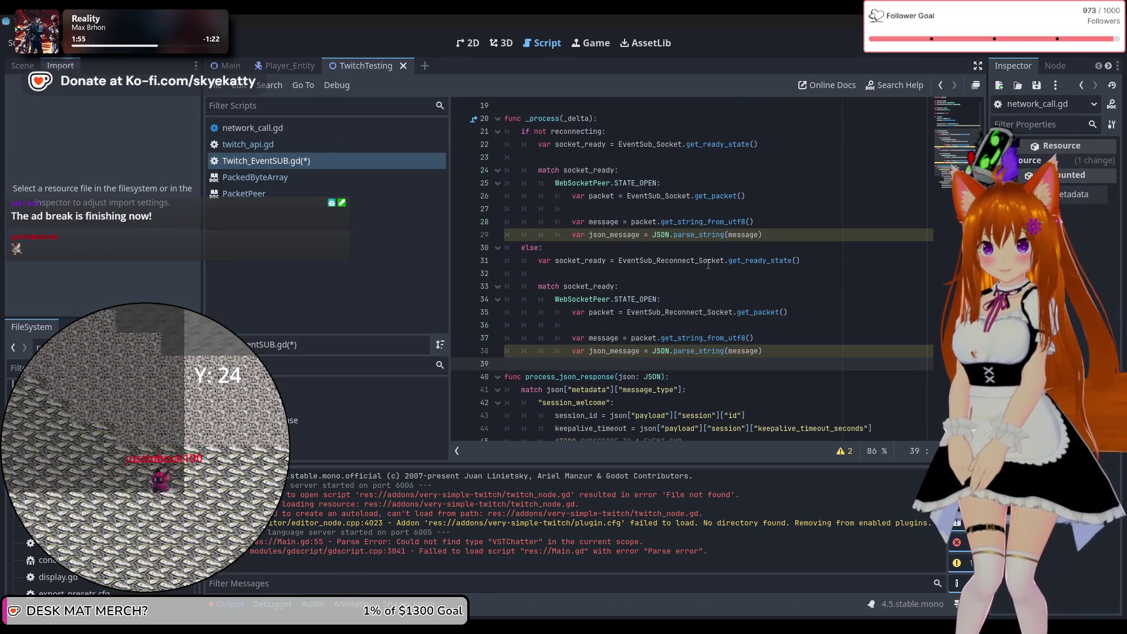
{"action": "scroll", "coordinate": [695, 265], "scroll_direction": "up", "scroll_amount": 2}
{"action": "scroll", "coordinate": [695, 265], "scroll_direction": "down", "scroll_amount": 1}
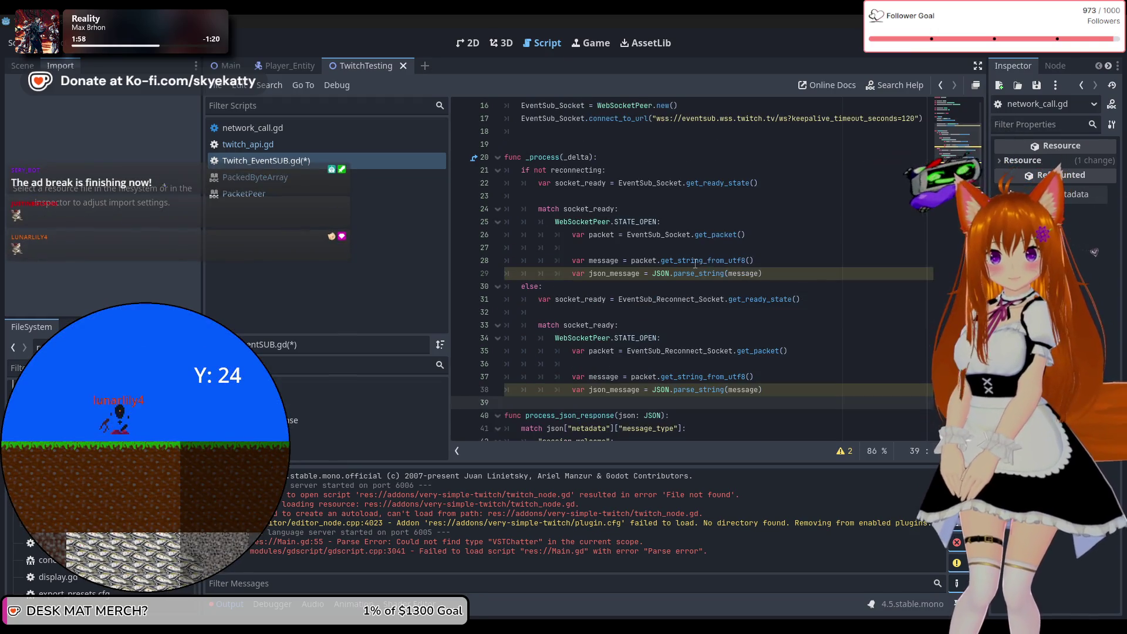
{"action": "scroll", "coordinate": [675, 261], "scroll_direction": "up", "scroll_amount": 2}
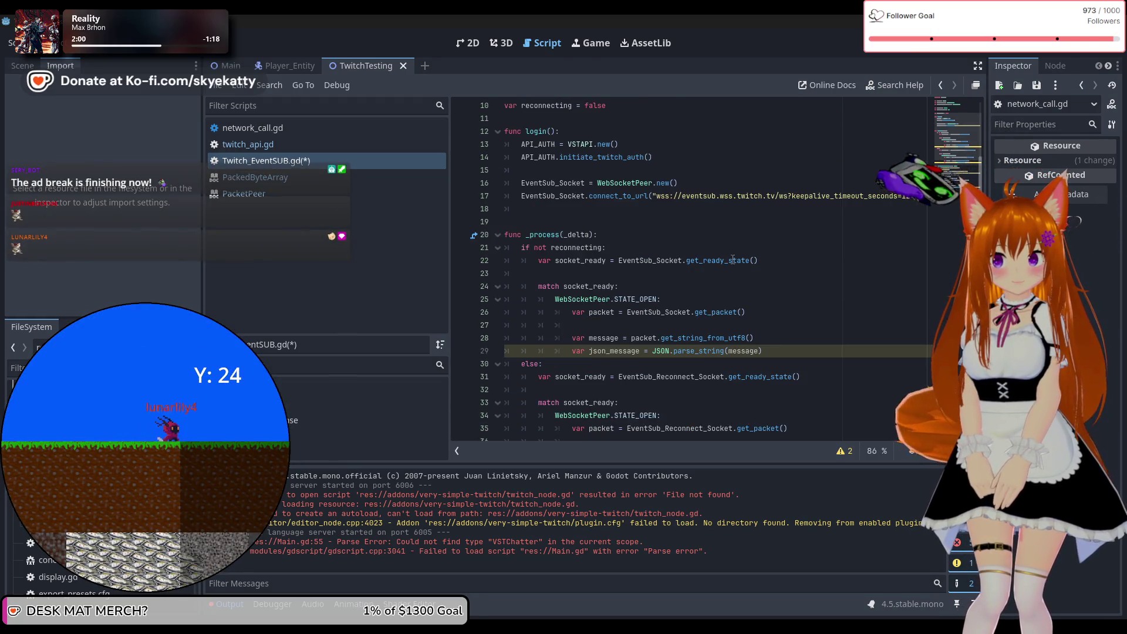
{"action": "scroll", "coordinate": [732, 262], "scroll_direction": "down", "scroll_amount": 3}
{"action": "scroll", "coordinate": [732, 262], "scroll_direction": "down", "scroll_amount": 2}
{"action": "scroll", "coordinate": [732, 262], "scroll_direction": "down", "scroll_amount": 1}
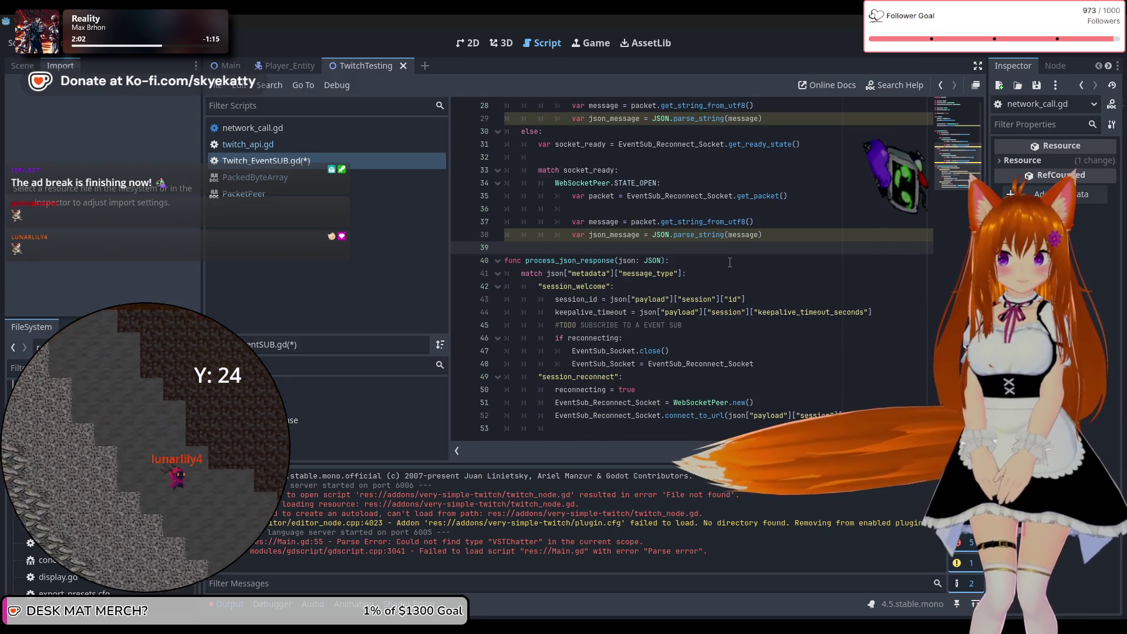
{"action": "scroll", "coordinate": [730, 263], "scroll_direction": "up", "scroll_amount": 4}
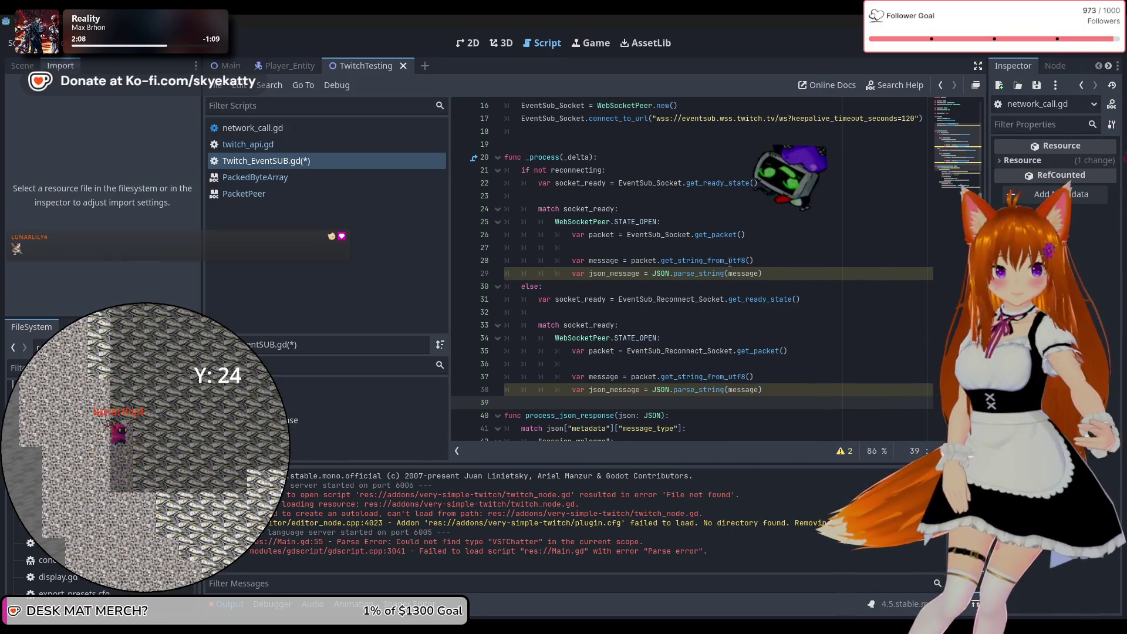
{"action": "mouse_move", "coordinate": [730, 262]}
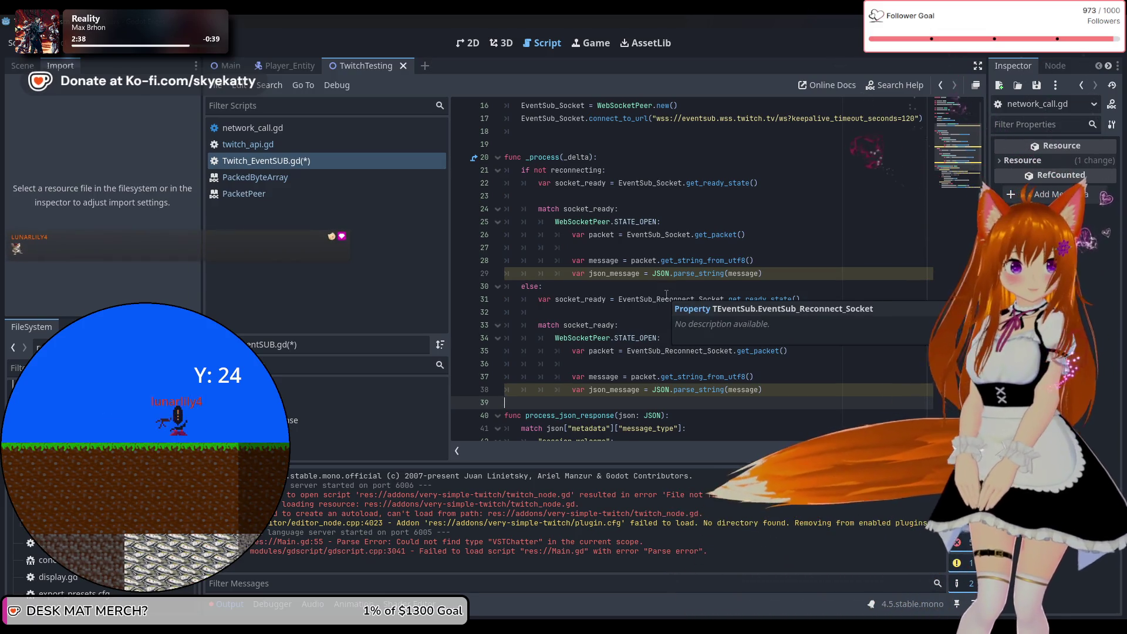
{"action": "scroll", "coordinate": [624, 321], "scroll_direction": "up", "scroll_amount": 1}
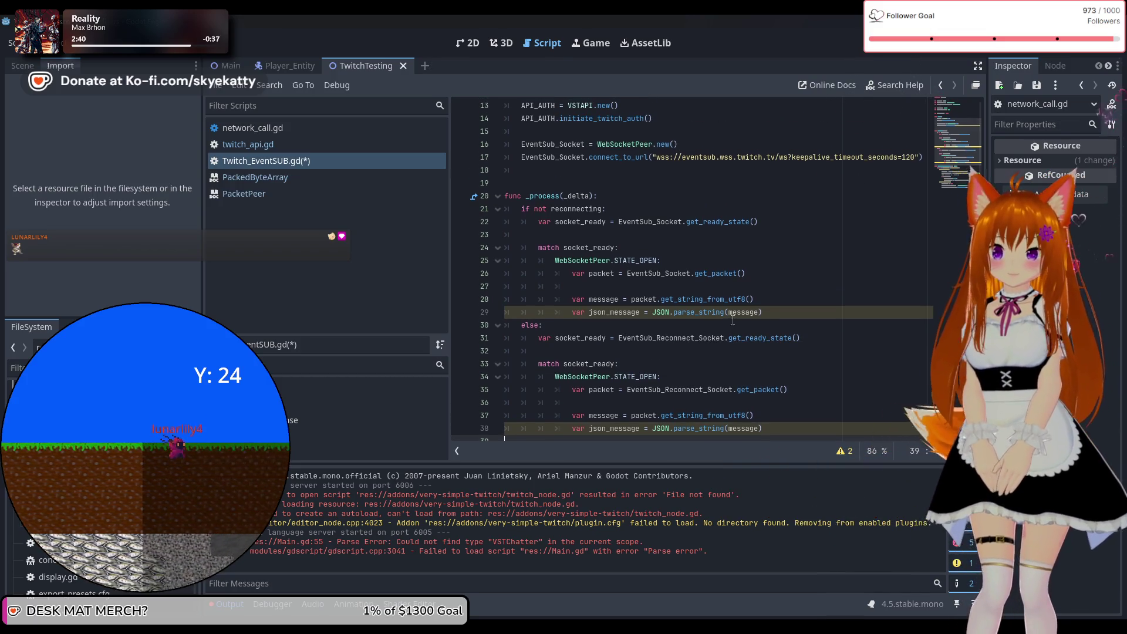
{"action": "scroll", "coordinate": [733, 320], "scroll_direction": "down", "scroll_amount": 1}
{"action": "left_click", "coordinate": [771, 262]}
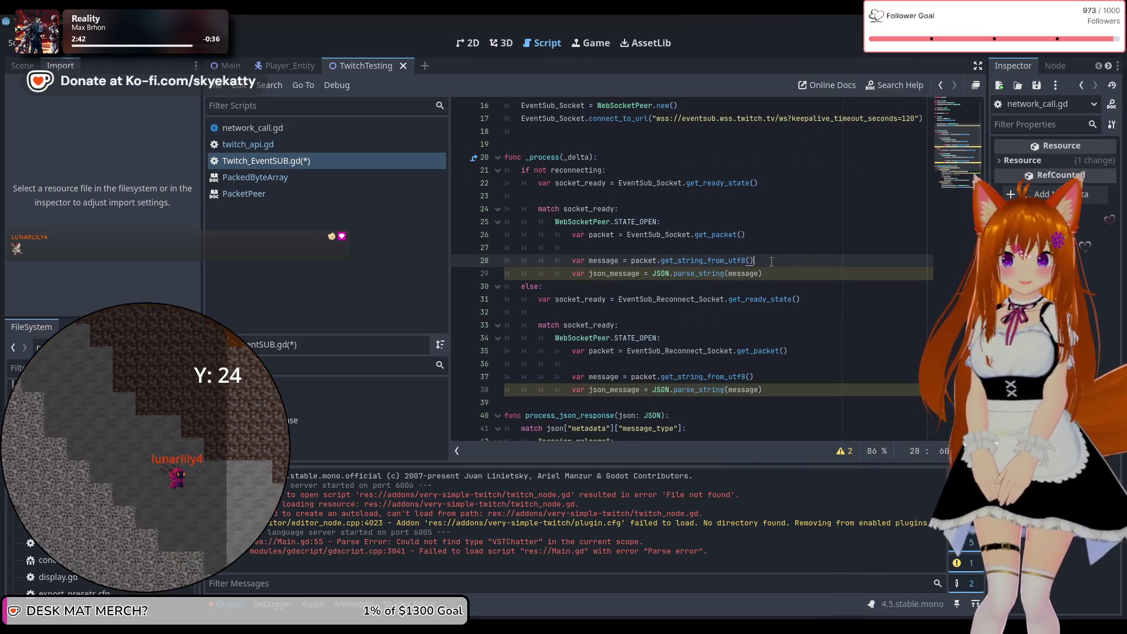
Step: Add if message.begins_with("PING"): sending EventSub_Socket.send_text(message.replace("PING", "PONG"))
{"action": "key", "text": "Return"}
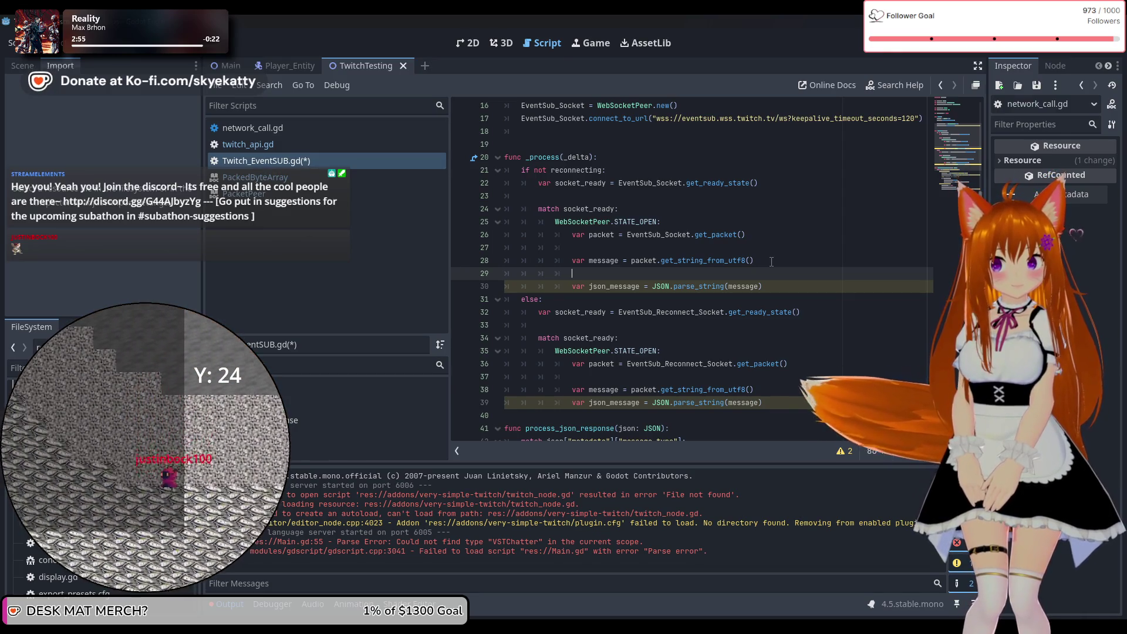
{"action": "key", "text": "Return"}
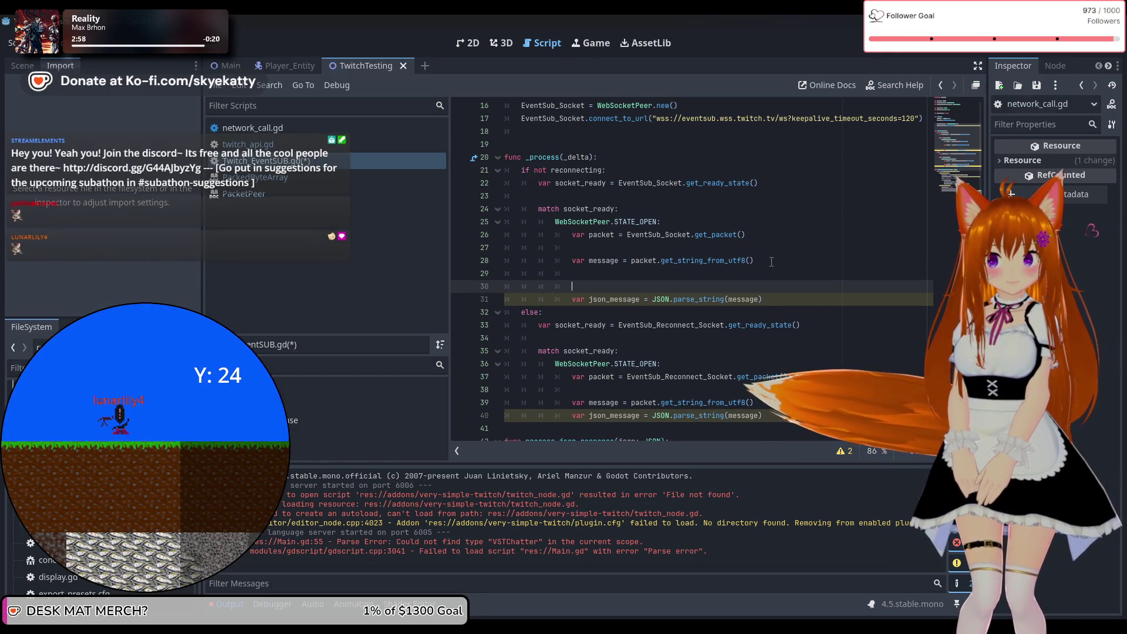
{"action": "type", "text": "if "}
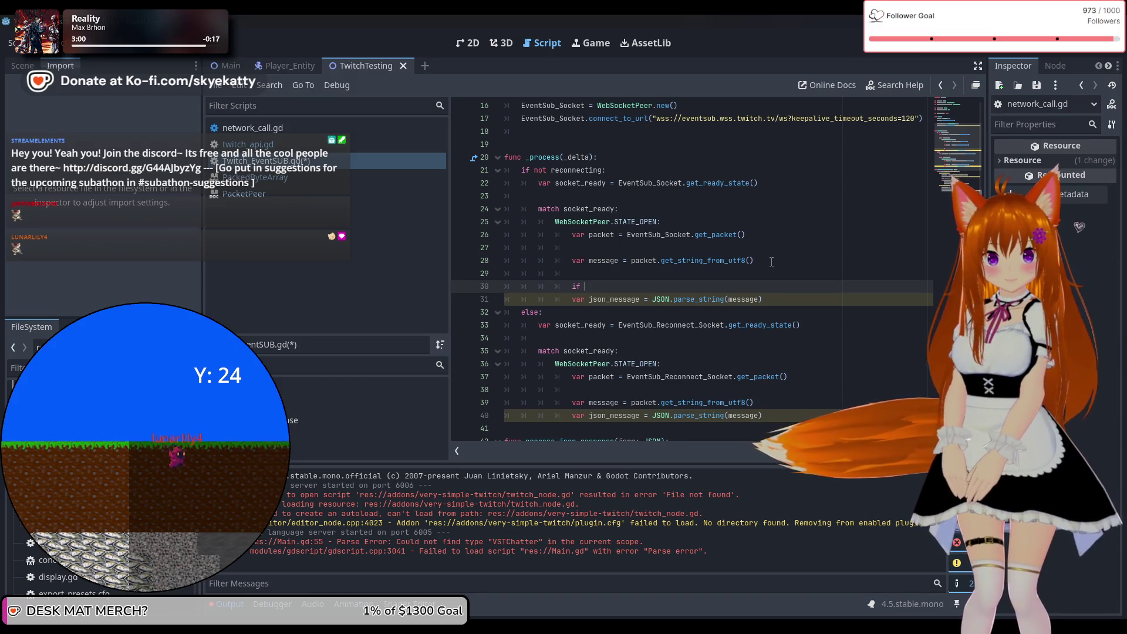
{"action": "type", "text": "m"}
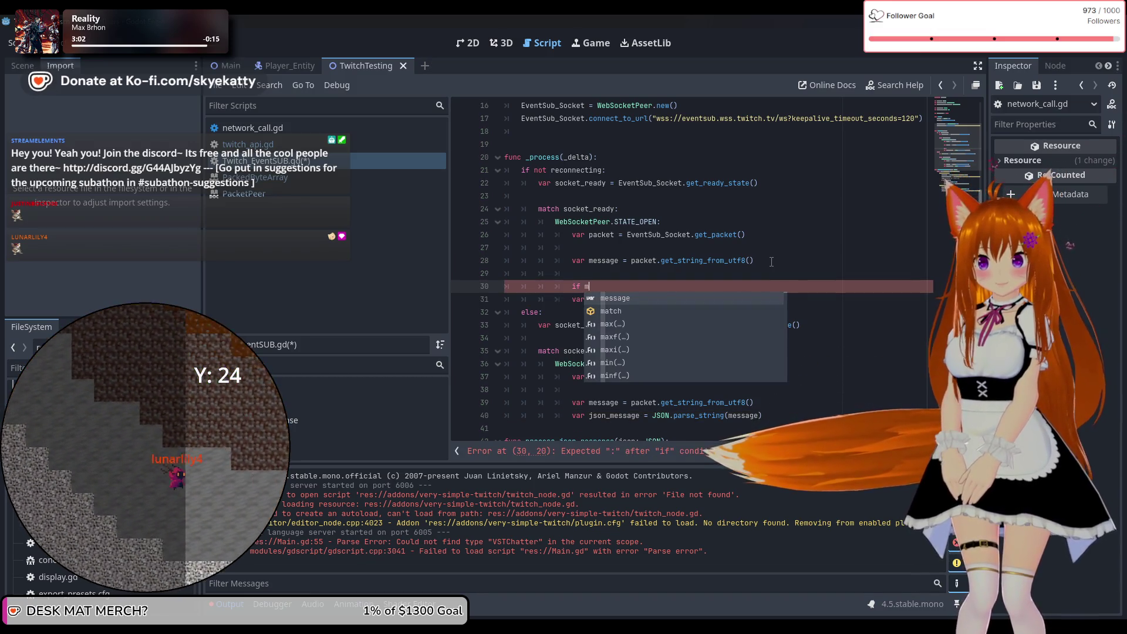
{"action": "type", "text": "essage.begins_with(\""}
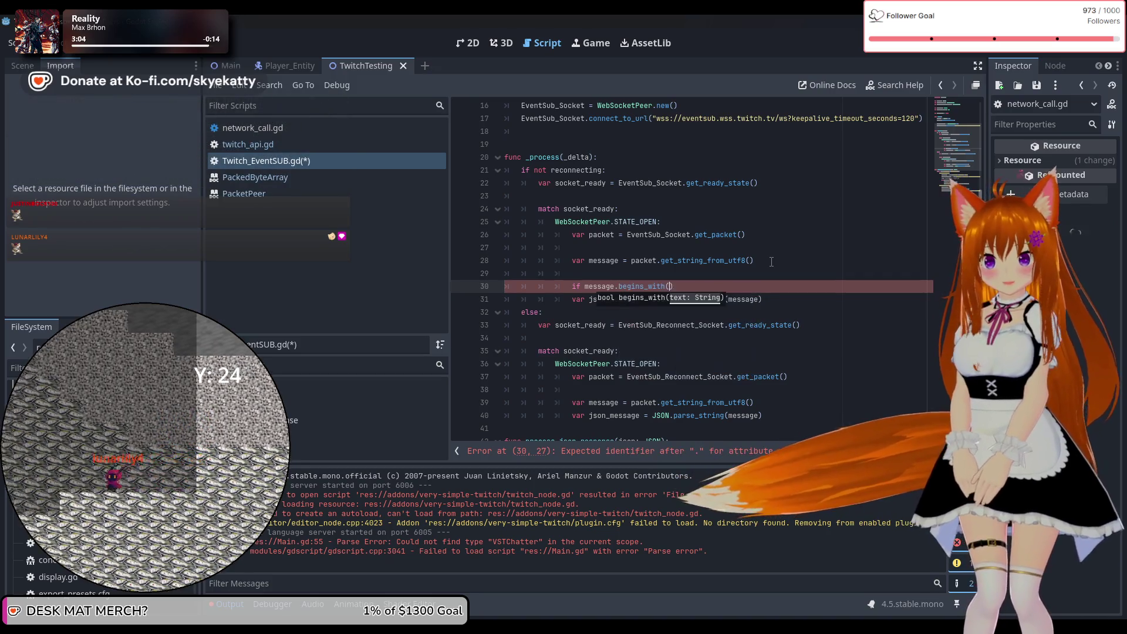
{"action": "type", "text": "PIN"}
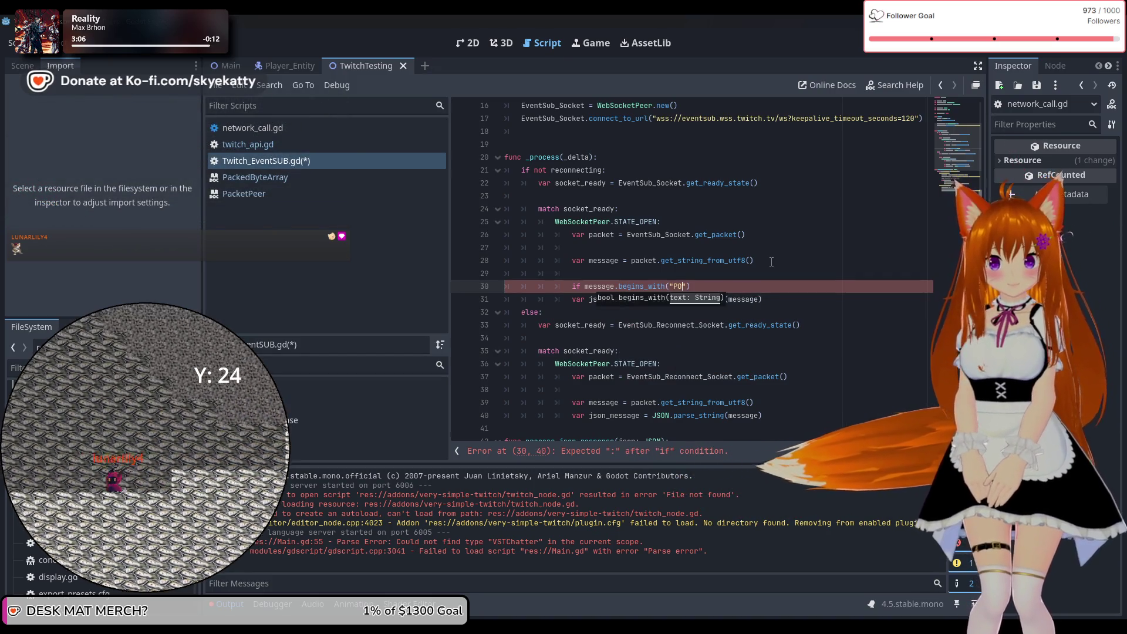
{"action": "type", "text": "G\")"}
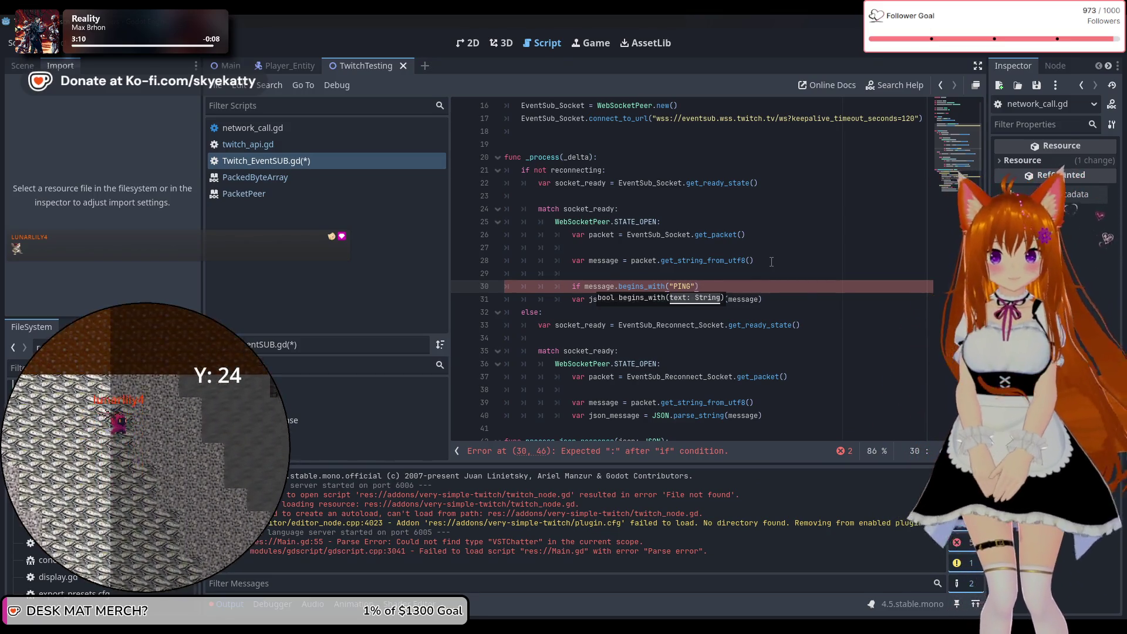
{"action": "type", "text": ":"}
{"action": "key", "text": "Return"}
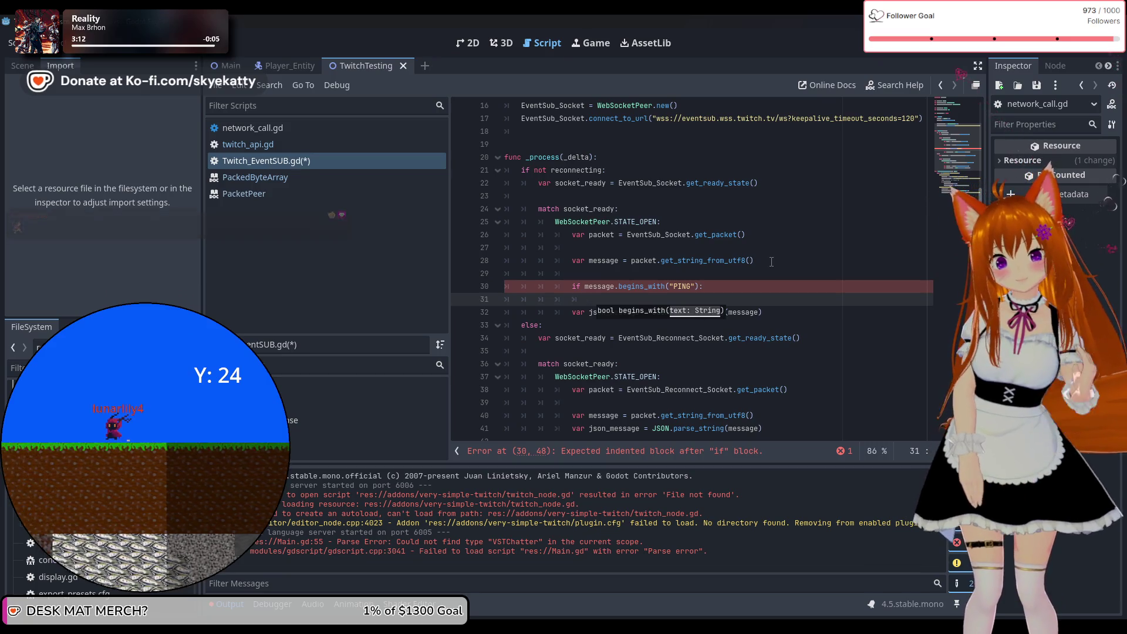
{"action": "type", "text": "E"}
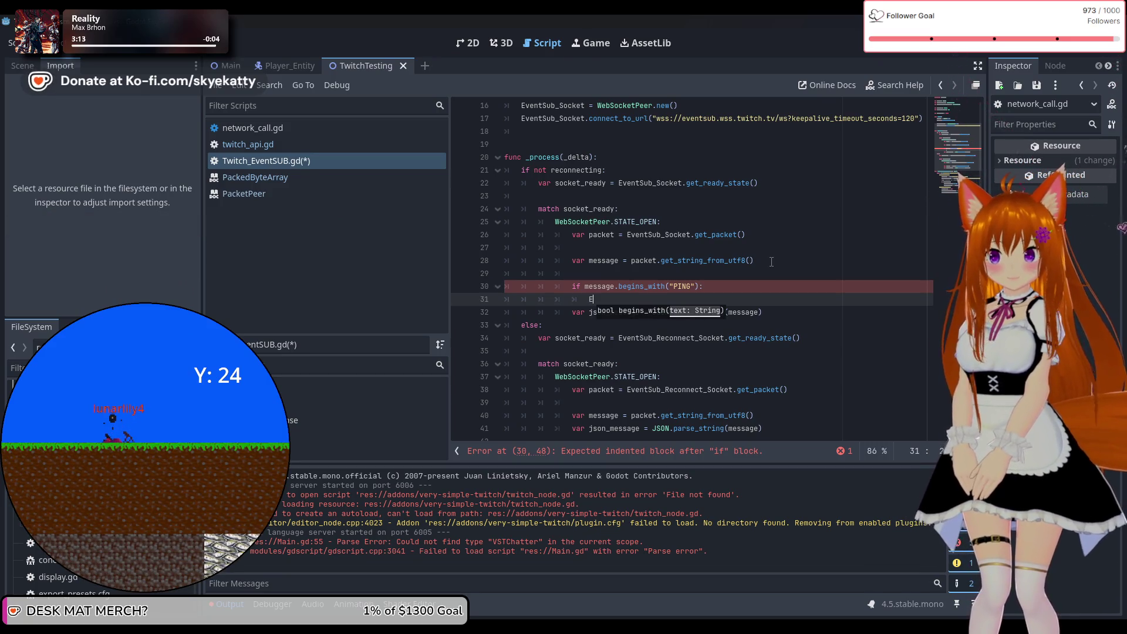
{"action": "key", "text": "Down"}
{"action": "key", "text": "Return"}
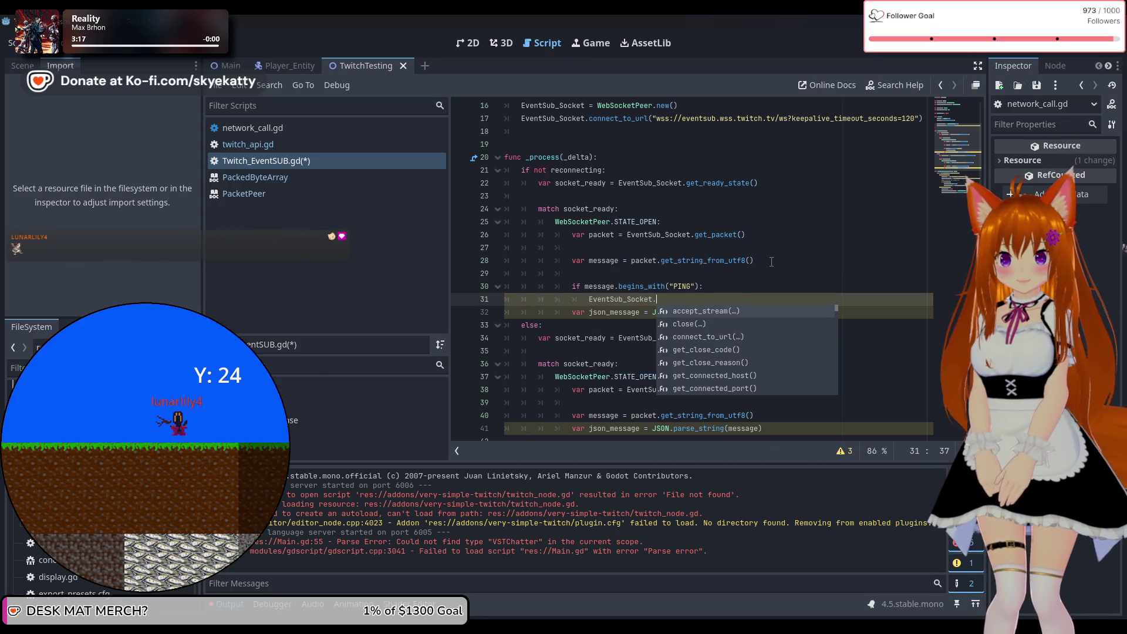
{"action": "type", "text": "send"}
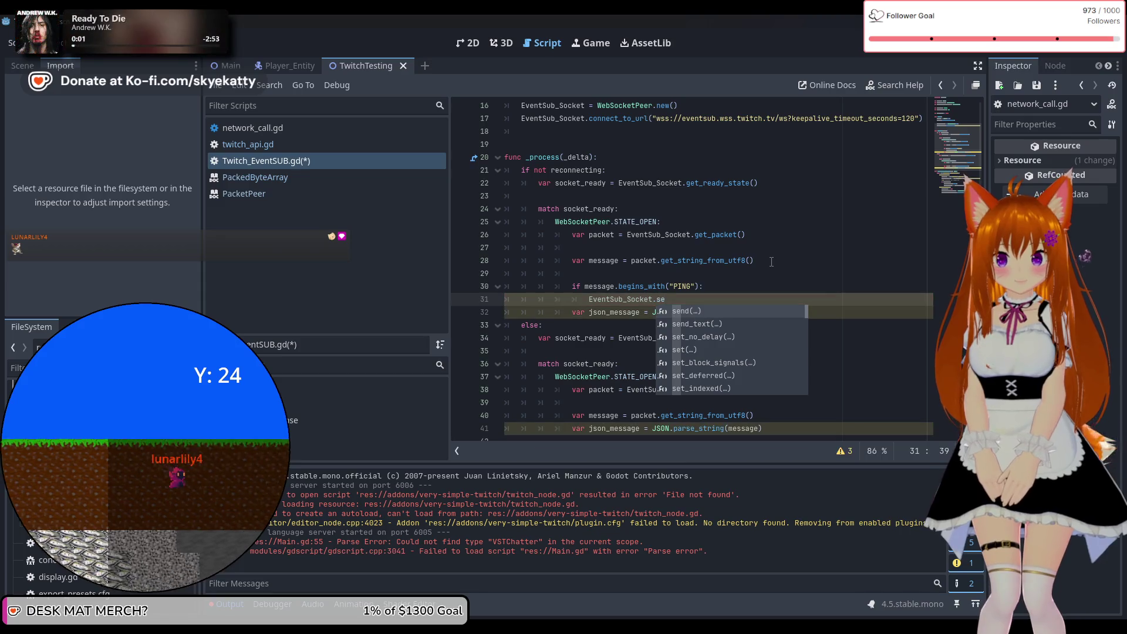
{"action": "key", "text": "Return"}
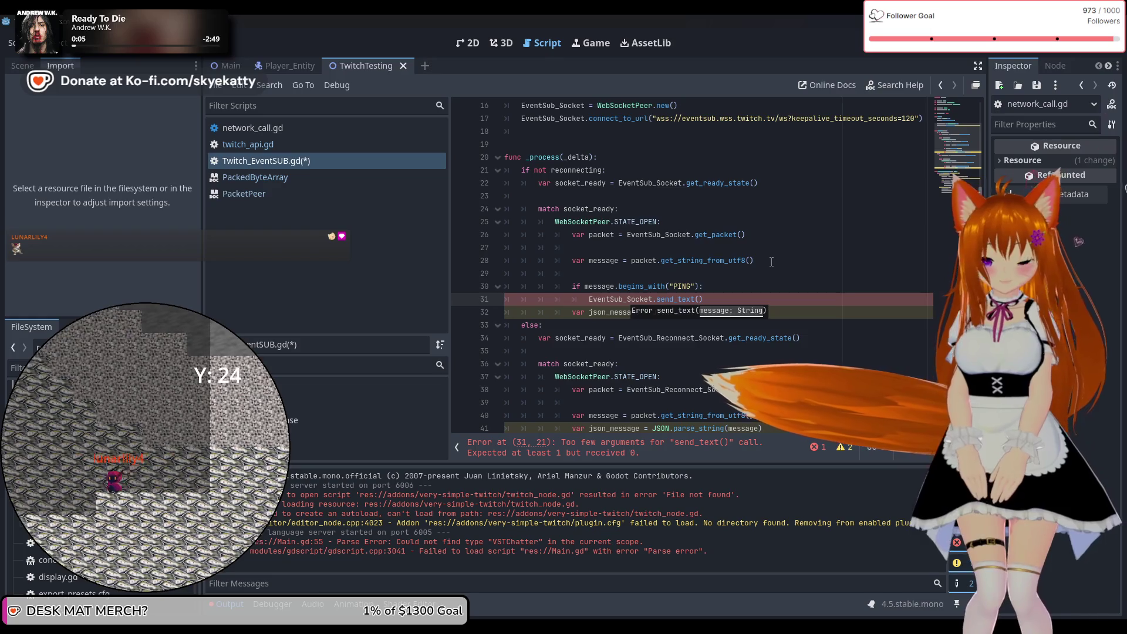
{"action": "type", "text": "mess"}
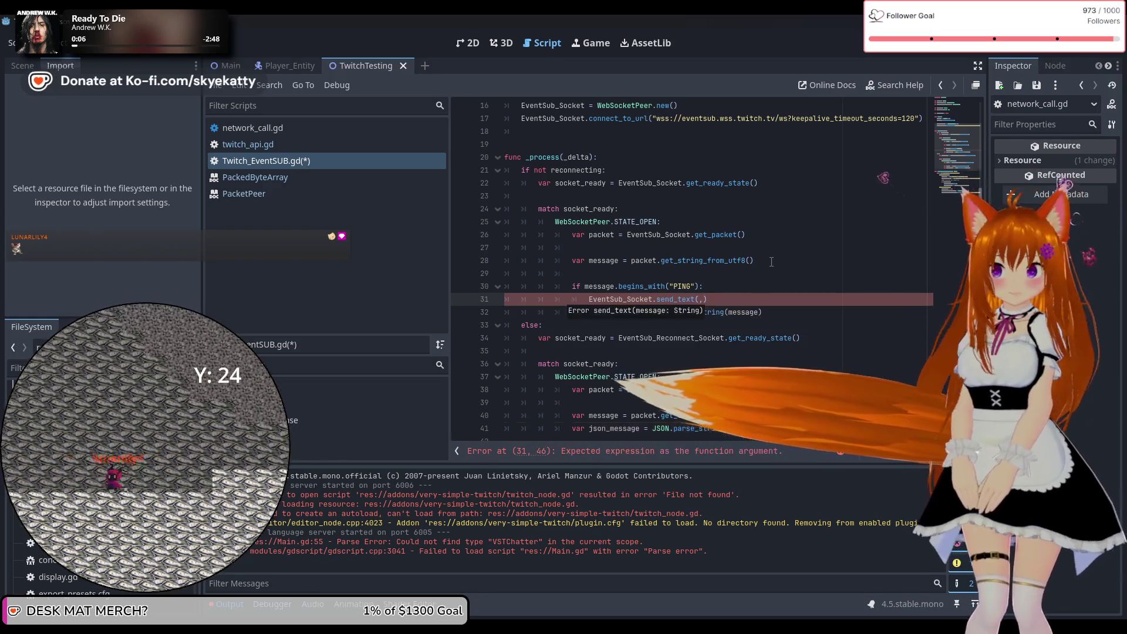
{"action": "type", "text": "age.re"}
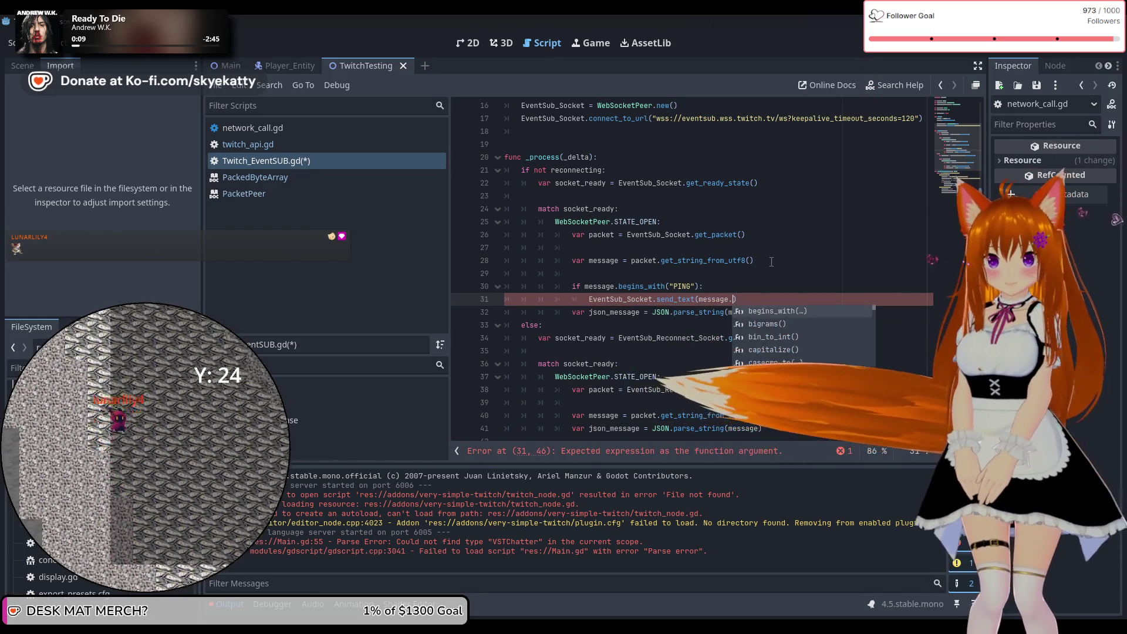
{"action": "type", "text": "place"}
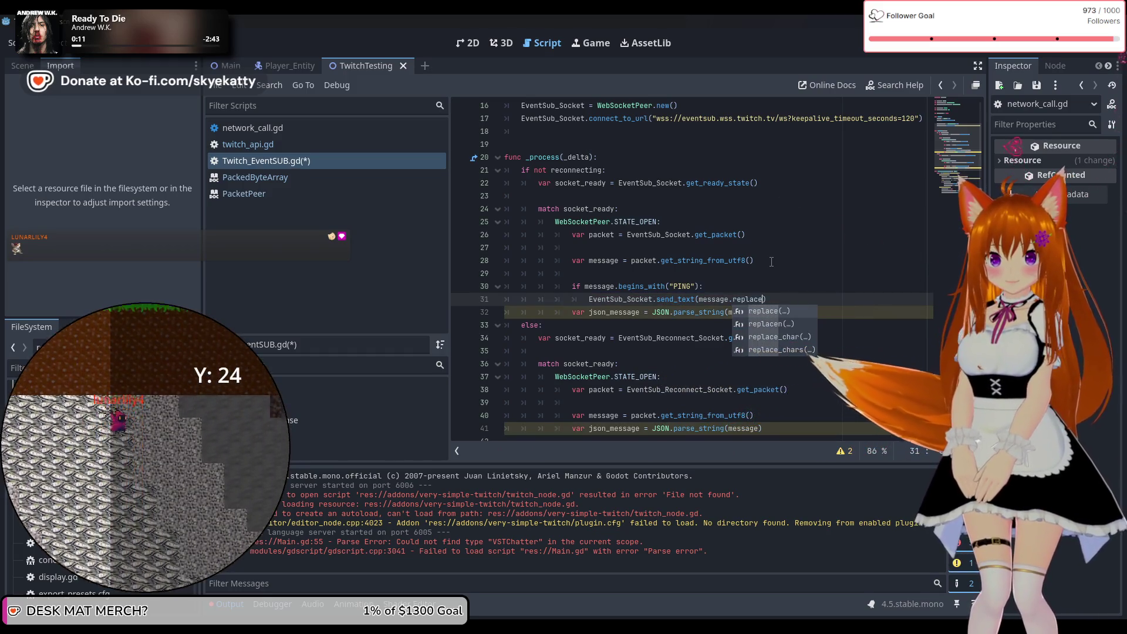
{"action": "key", "text": "Return"}
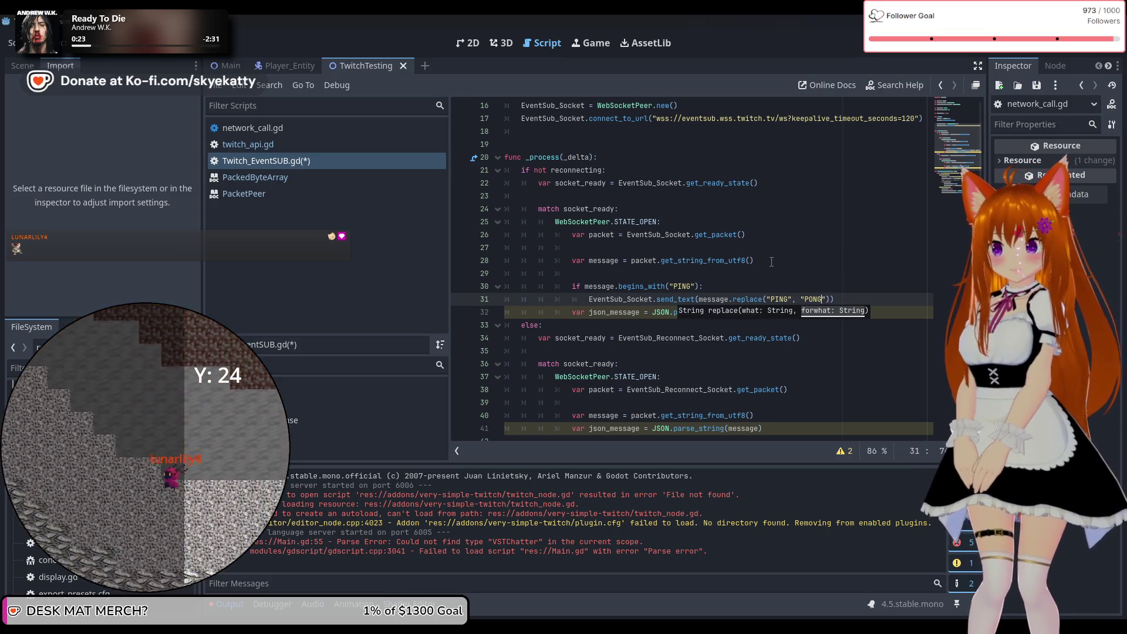
{"action": "left_click", "coordinate": [772, 262]}
{"action": "left_click", "coordinate": [864, 301]}
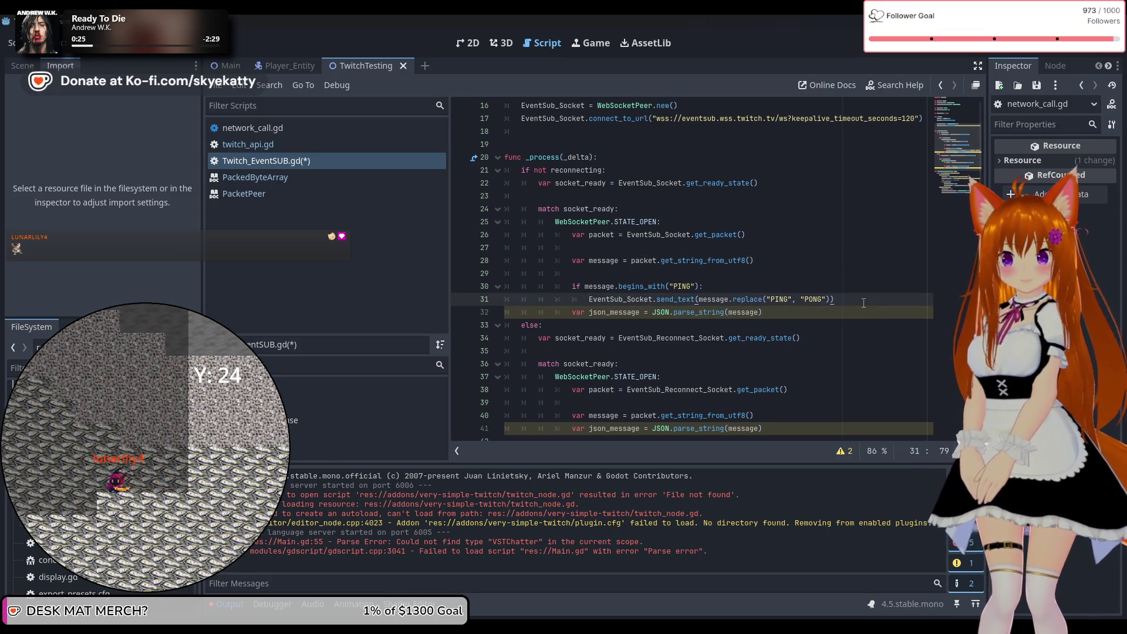
Step: Add an else: branch and indent the JSON parse line under it
{"action": "key", "text": "Return"}
{"action": "key", "text": "BackSpace"}
{"action": "type", "text": "else:"}
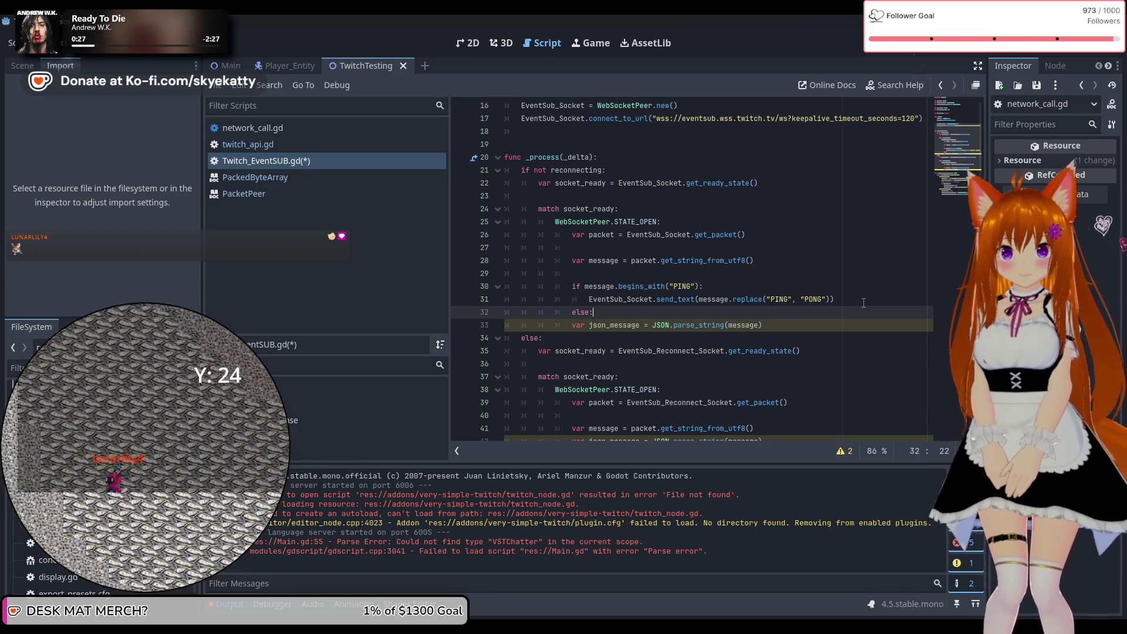
{"action": "left_click", "coordinate": [571, 322]}
{"action": "key", "text": "Tab"}
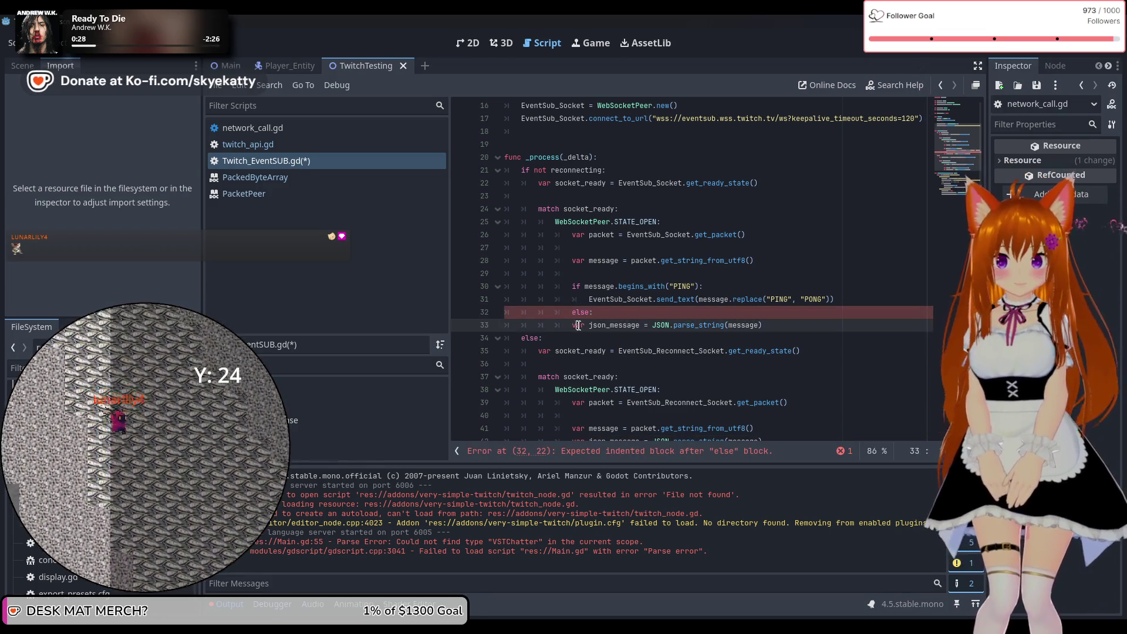
{"action": "key", "text": "End"}
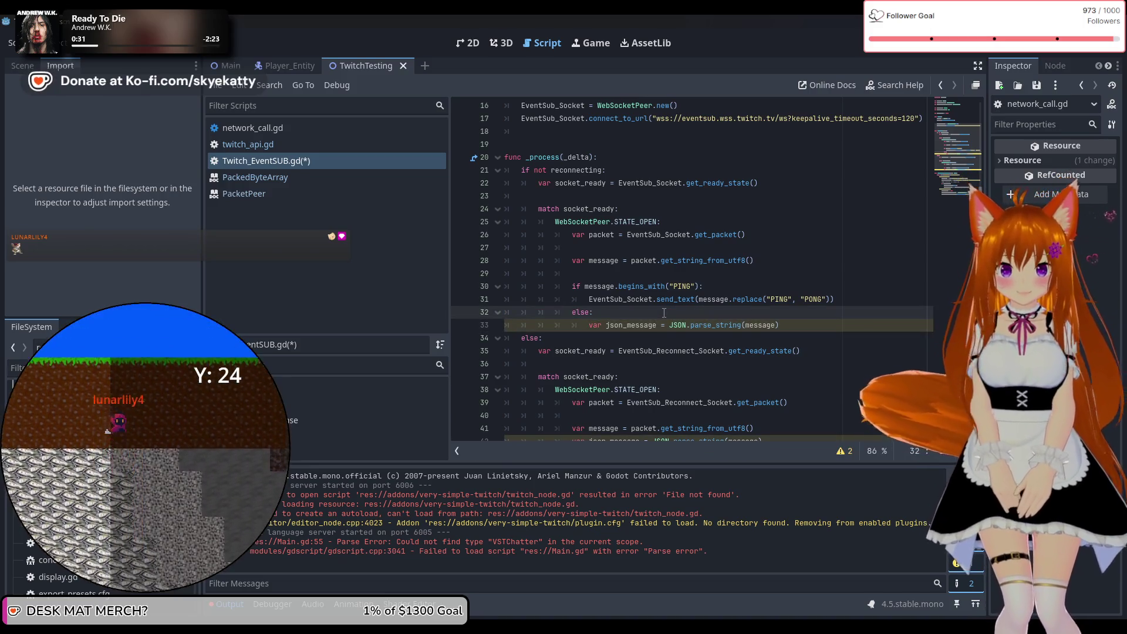
{"action": "scroll", "coordinate": [769, 324], "scroll_direction": "up", "scroll_amount": 1}
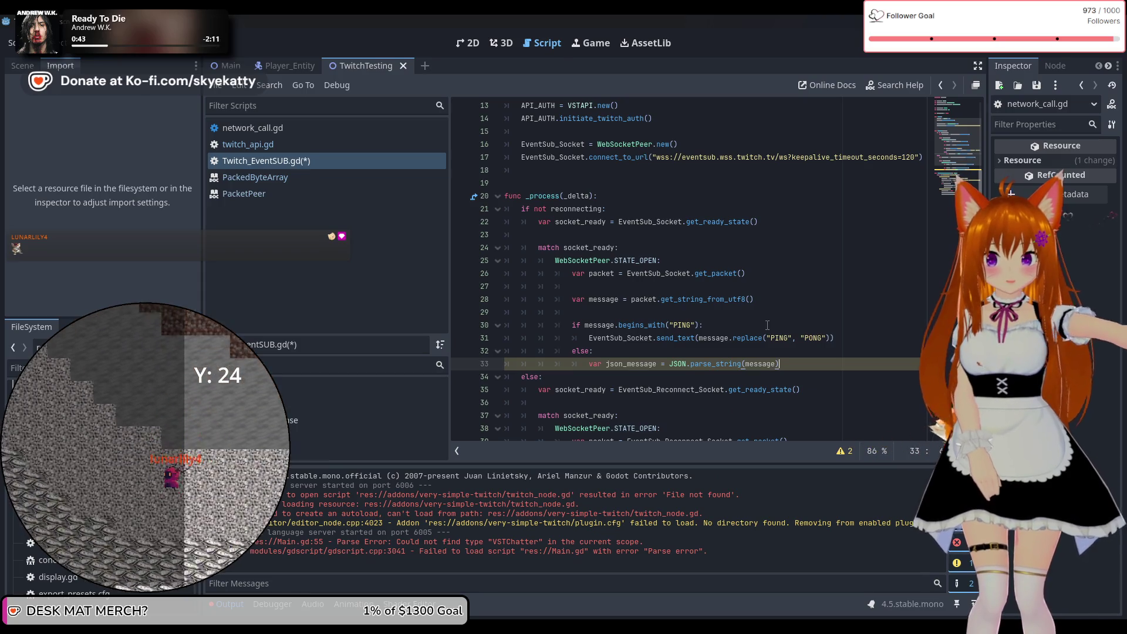
{"action": "scroll", "coordinate": [767, 325], "scroll_direction": "down", "scroll_amount": 2}
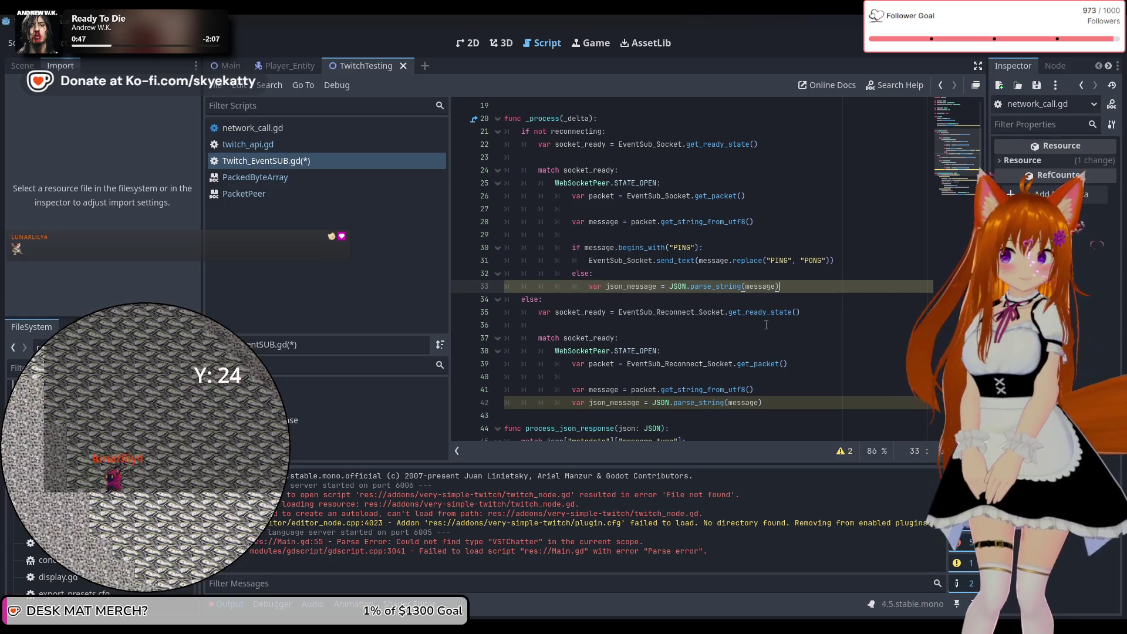
{"action": "scroll", "coordinate": [766, 325], "scroll_direction": "down", "scroll_amount": 3}
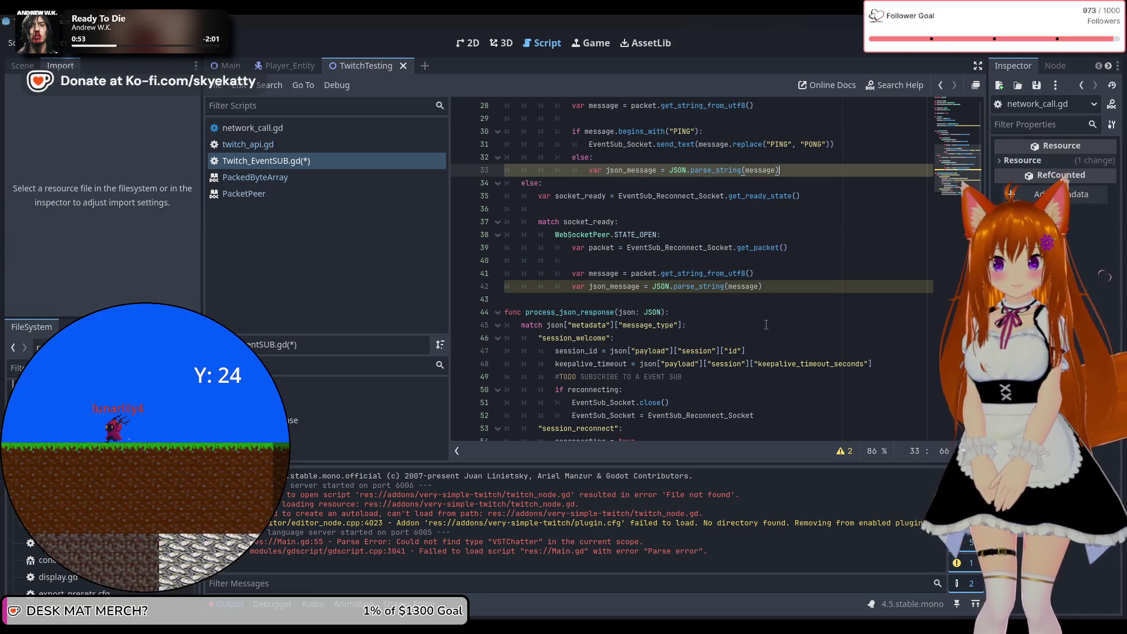
{"action": "key", "text": "Return"}
{"action": "key", "text": "BackSpace"}
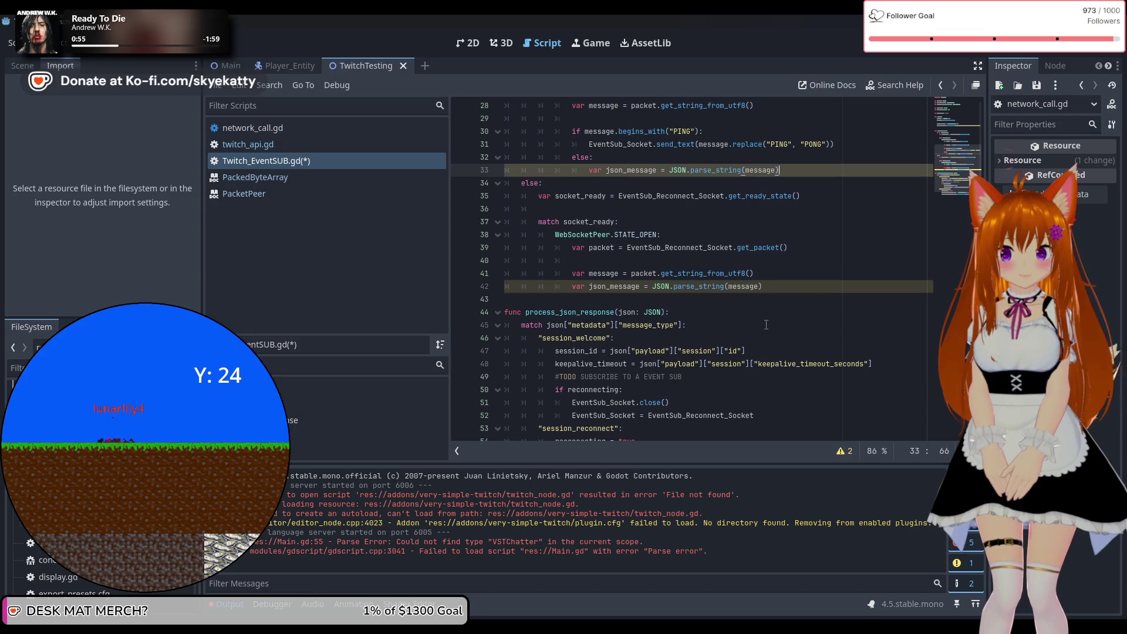
{"action": "scroll", "coordinate": [766, 324], "scroll_direction": "down", "scroll_amount": 1}
{"action": "scroll", "coordinate": [766, 324], "scroll_direction": "up", "scroll_amount": 3}
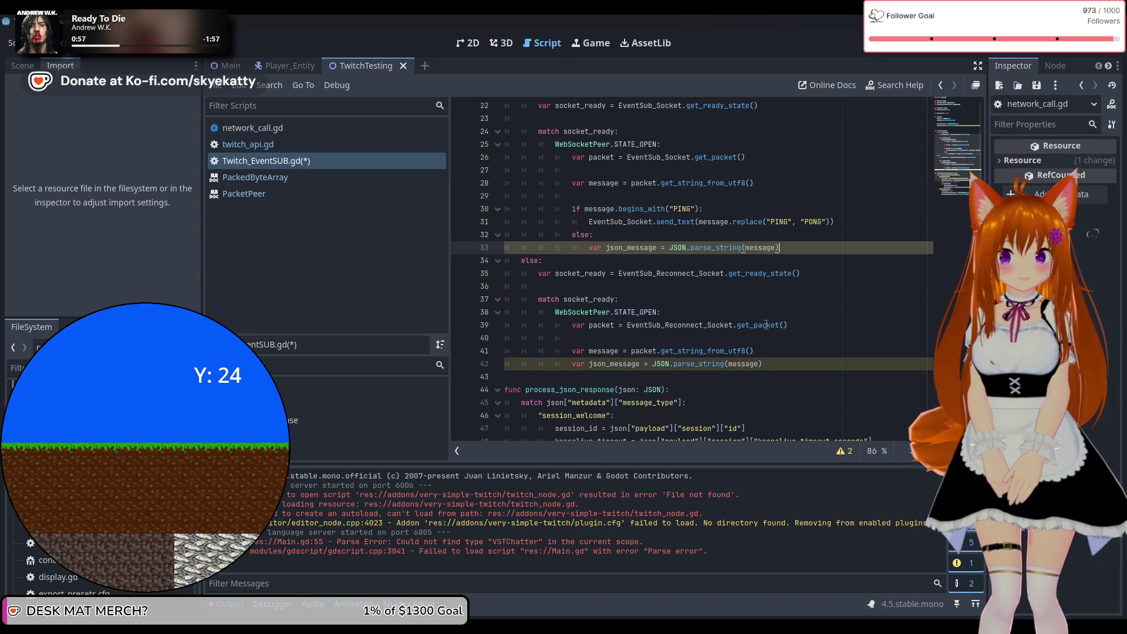
{"action": "scroll", "coordinate": [766, 324], "scroll_direction": "up", "scroll_amount": 1}
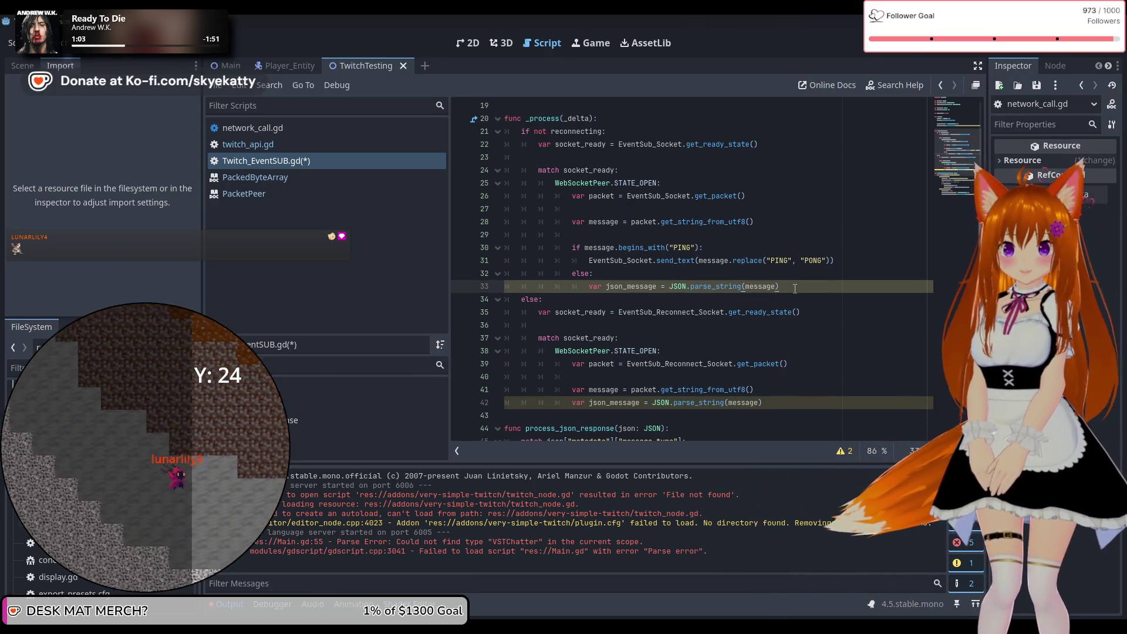
{"action": "key", "text": "Return"}
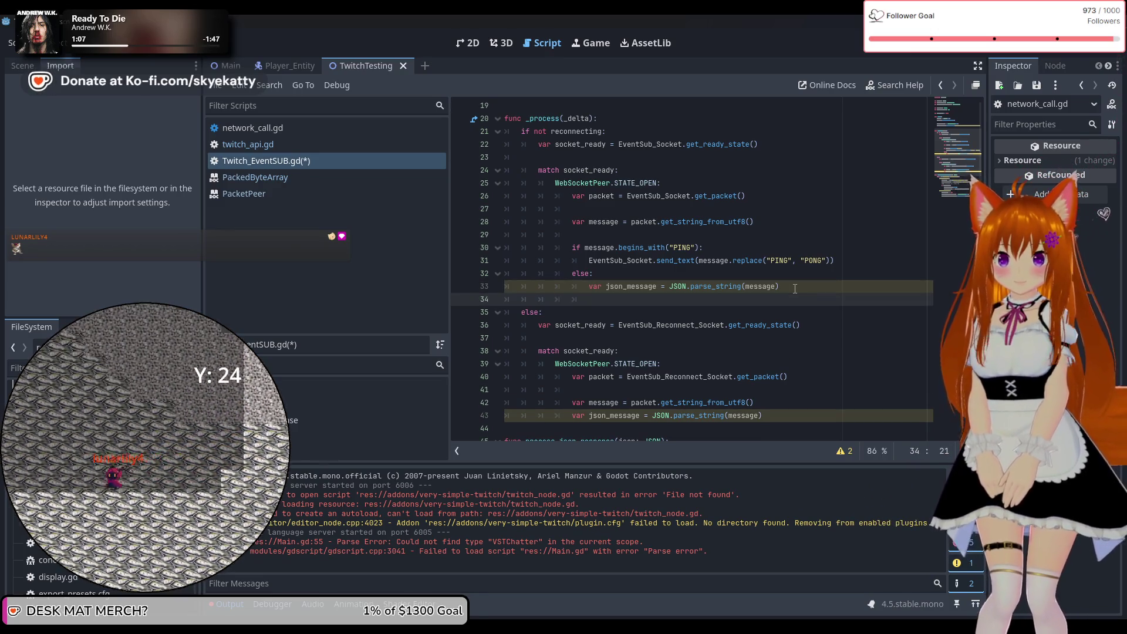
{"action": "type", "text": "process_"}
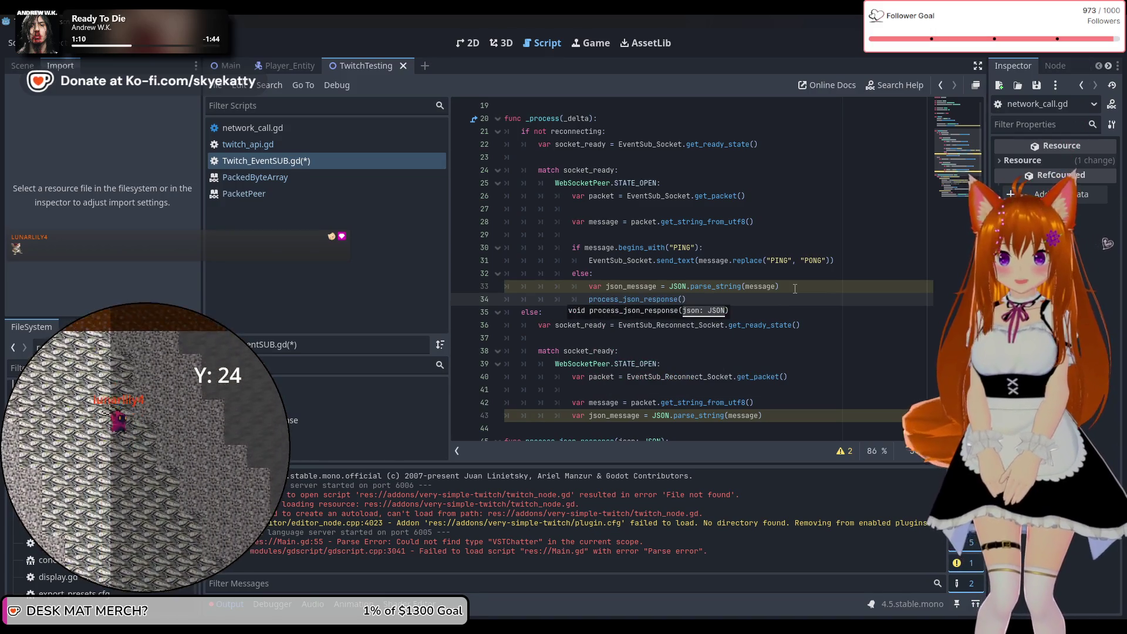
{"action": "type", "text": "jso"}
{"action": "key", "text": "Return"}
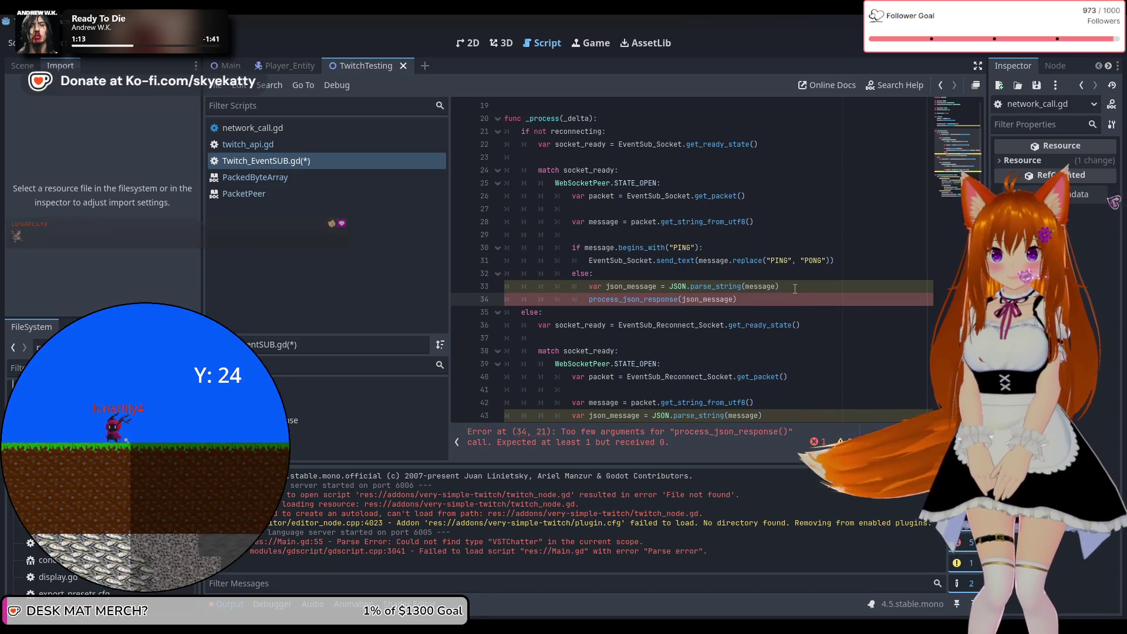
{"action": "scroll", "coordinate": [795, 289], "scroll_direction": "down", "scroll_amount": 2}
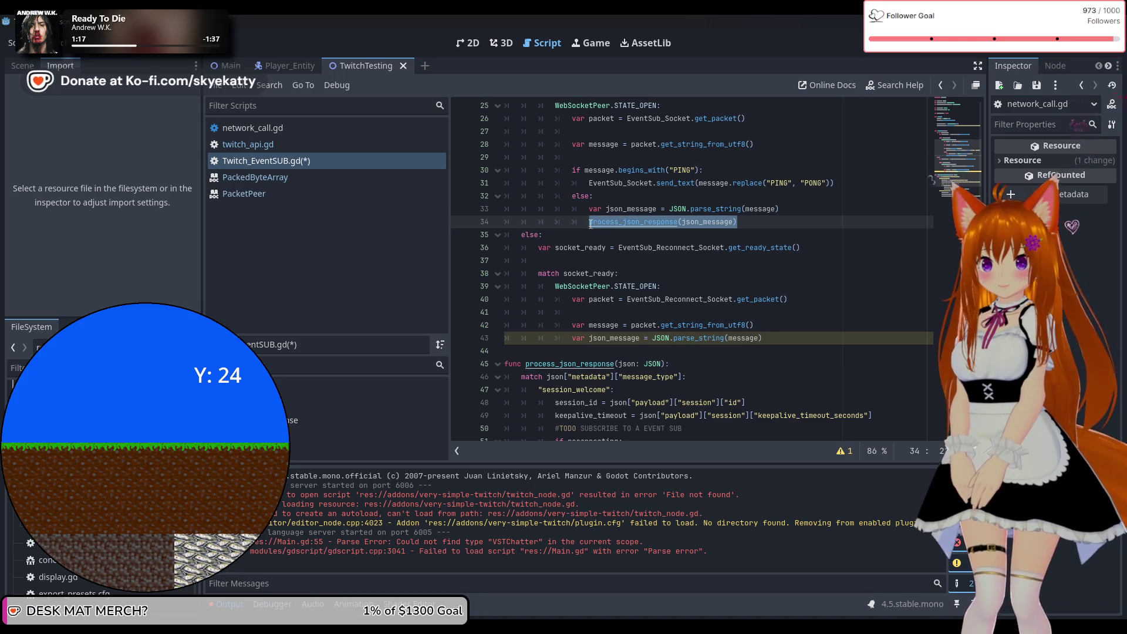
{"action": "left_click", "coordinate": [768, 357]}
{"action": "left_click", "coordinate": [787, 339]}
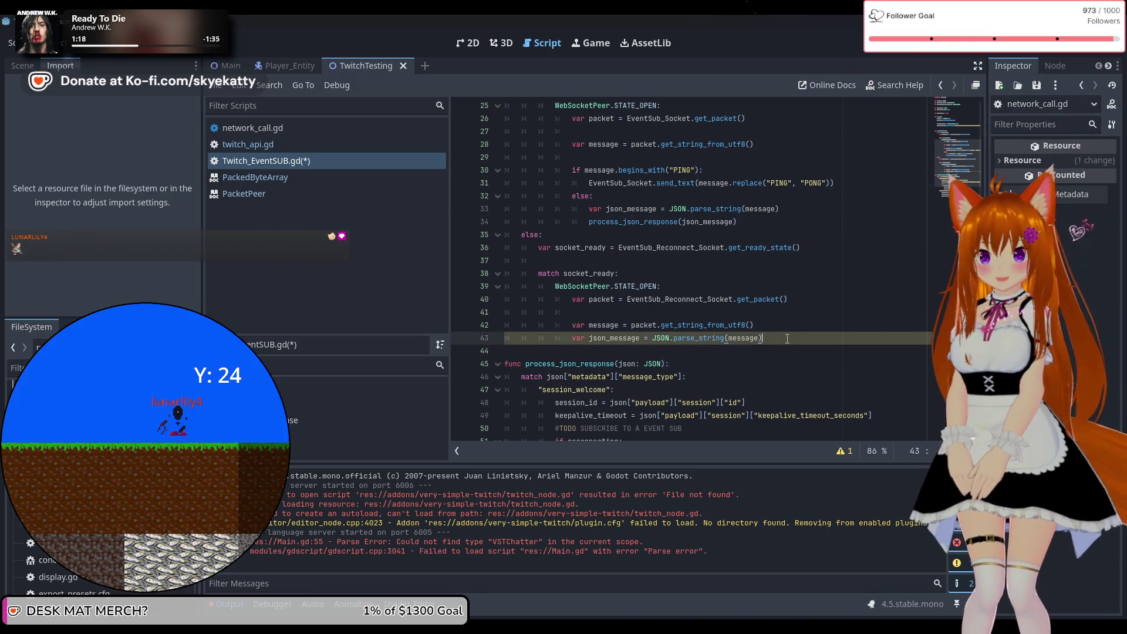
{"action": "key", "text": "Return"}
{"action": "type", "text": "process_json_response(json_message)"}
{"action": "left_click", "coordinate": [768, 324]}
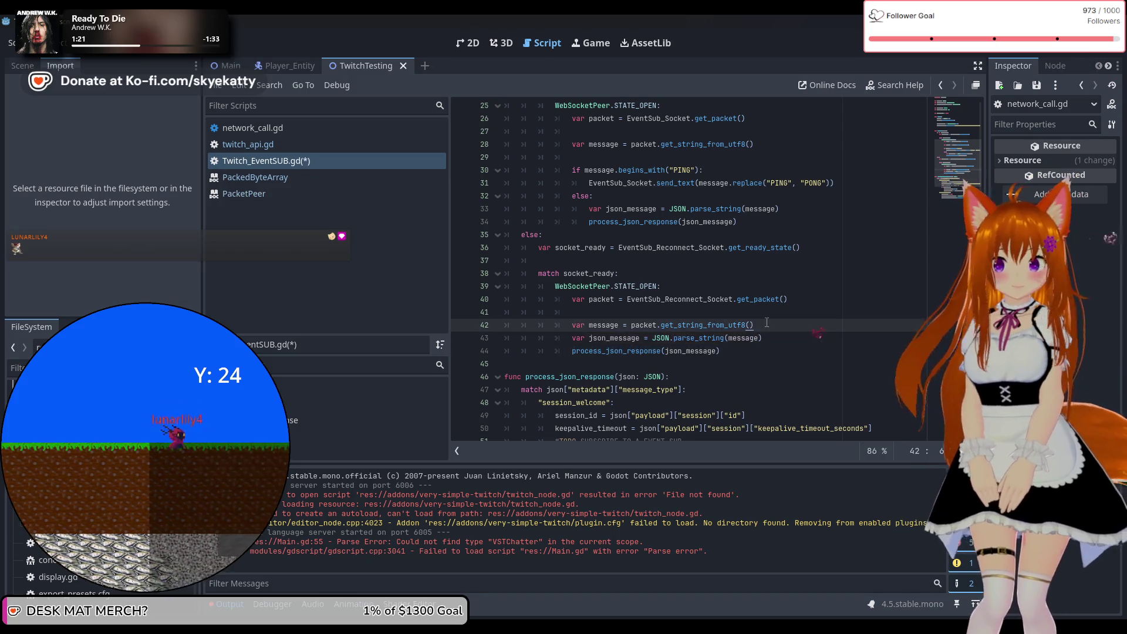
{"action": "scroll", "coordinate": [767, 322], "scroll_direction": "up", "scroll_amount": 2}
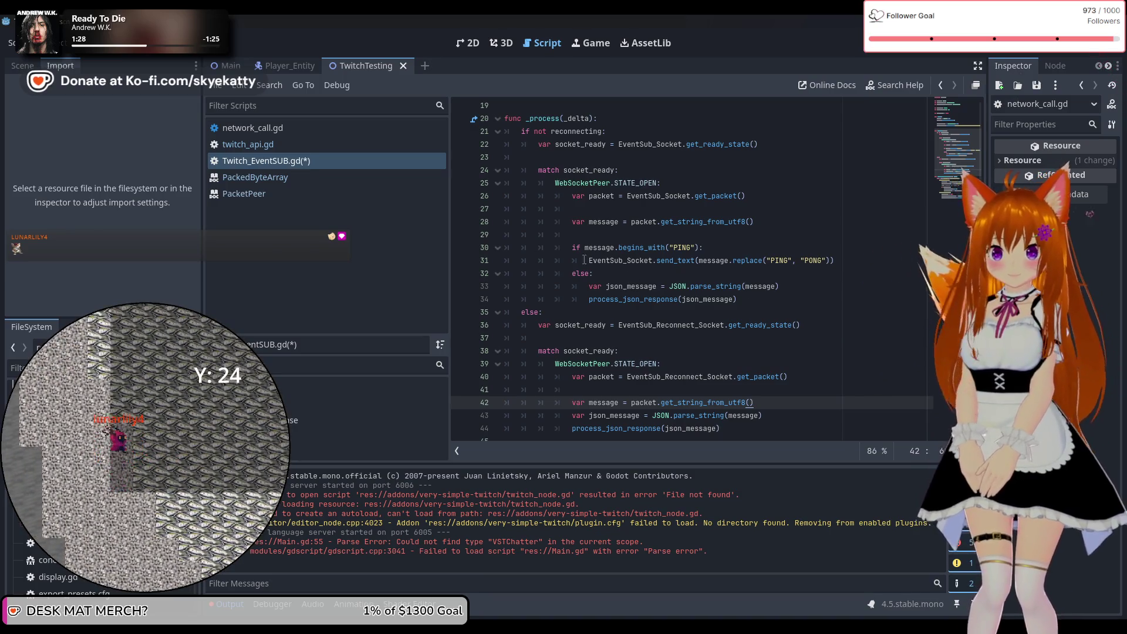
{"action": "left_click_drag", "start_coordinate": [572, 247], "coordinate": [847, 260]}
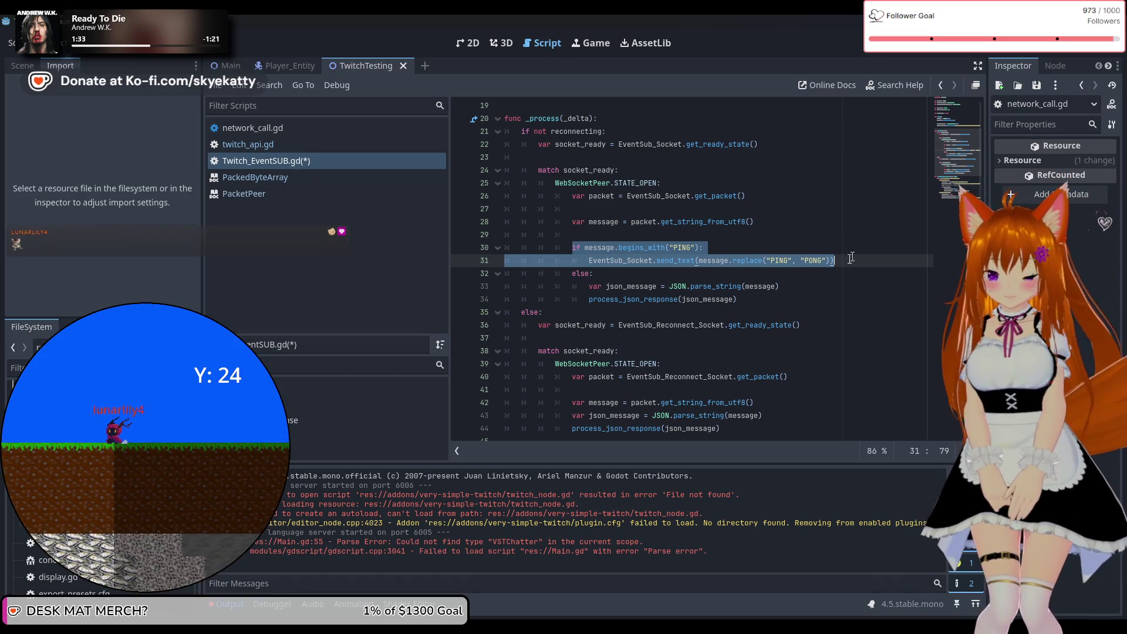
{"action": "left_click", "coordinate": [740, 275]}
{"action": "scroll", "coordinate": [590, 242], "scroll_direction": "down", "scroll_amount": 1}
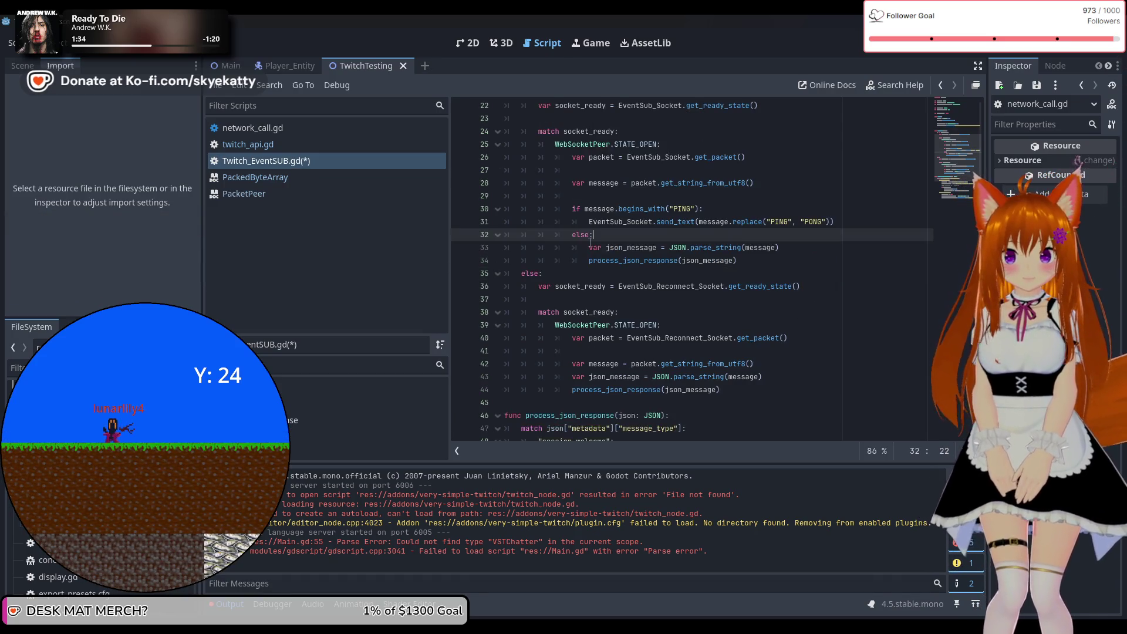
{"action": "mouse_move", "coordinate": [573, 209]}
{"action": "left_mouse_down"}
{"action": "mouse_move", "coordinate": [733, 210]}
{"action": "mouse_move", "coordinate": [827, 231]}
{"action": "left_mouse_up"}
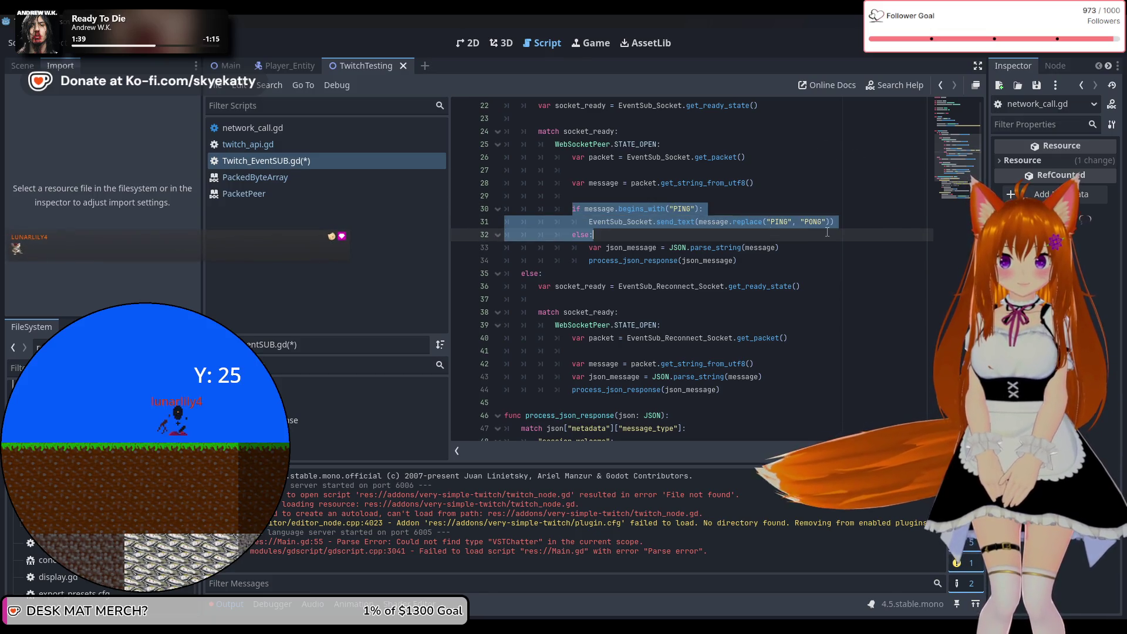
{"action": "left_click", "coordinate": [775, 299]}
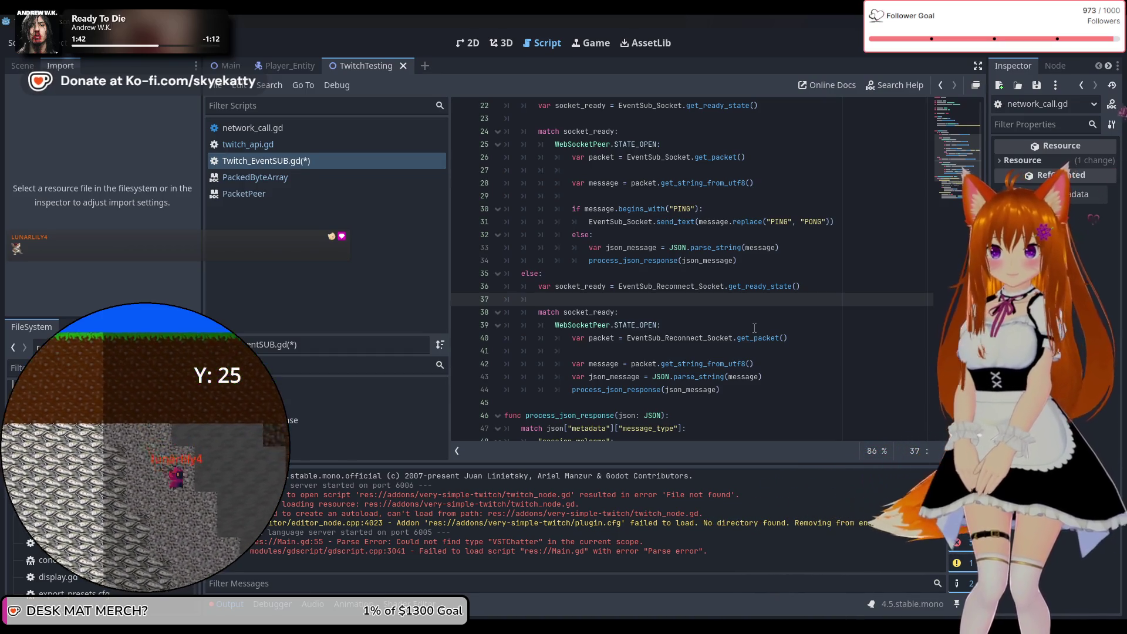
{"action": "scroll", "coordinate": [754, 328], "scroll_direction": "down", "scroll_amount": 1}
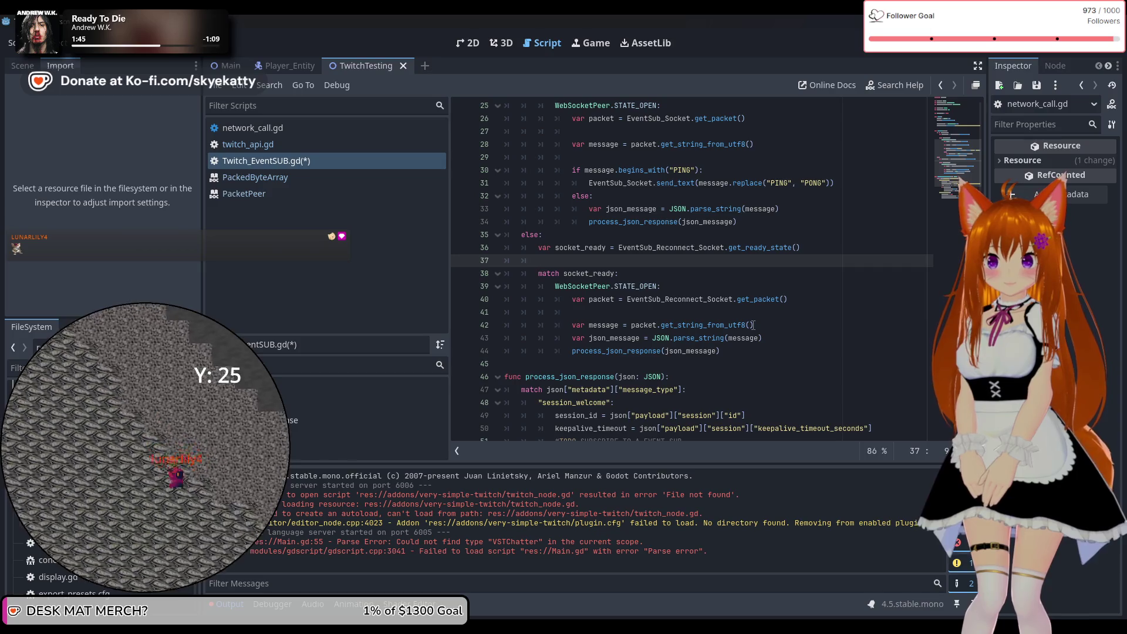
{"action": "scroll", "coordinate": [752, 324], "scroll_direction": "up", "scroll_amount": 1}
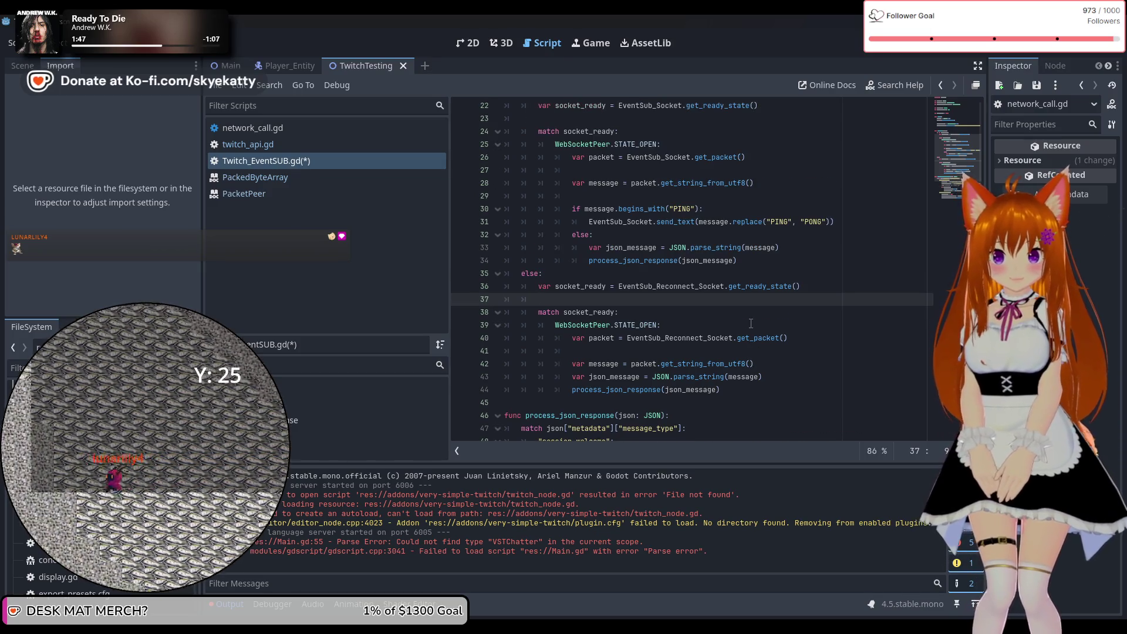
{"action": "scroll", "coordinate": [751, 324], "scroll_direction": "up", "scroll_amount": 1}
{"action": "scroll", "coordinate": [750, 323], "scroll_direction": "down", "scroll_amount": 2}
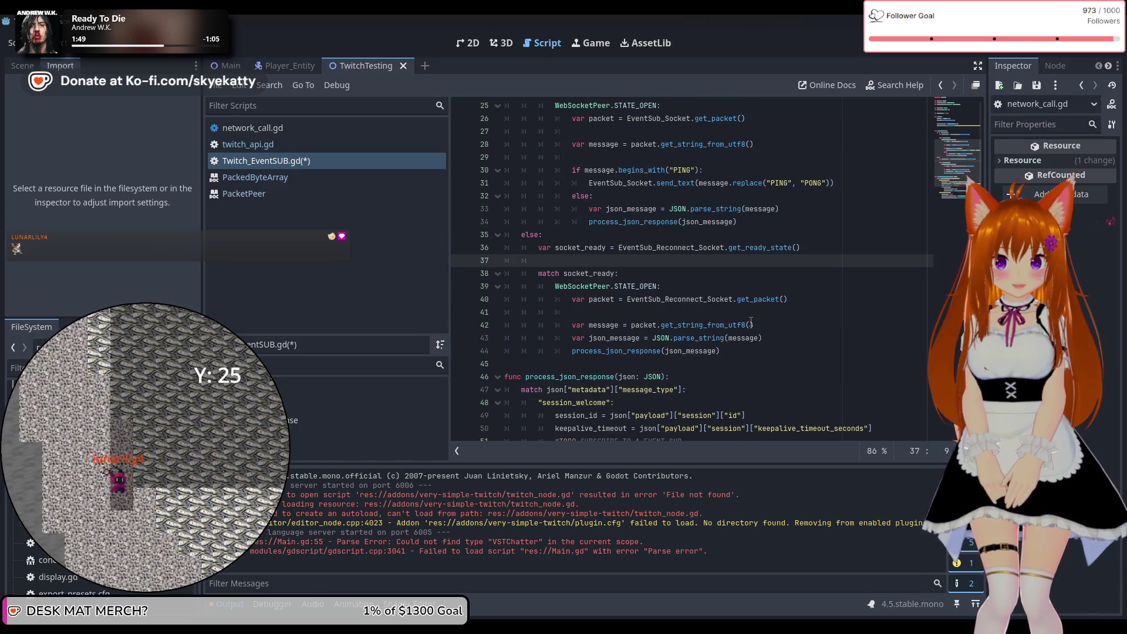
{"action": "scroll", "coordinate": [696, 351], "scroll_direction": "down", "scroll_amount": 2}
{"action": "scroll", "coordinate": [695, 351], "scroll_direction": "down", "scroll_amount": 1}
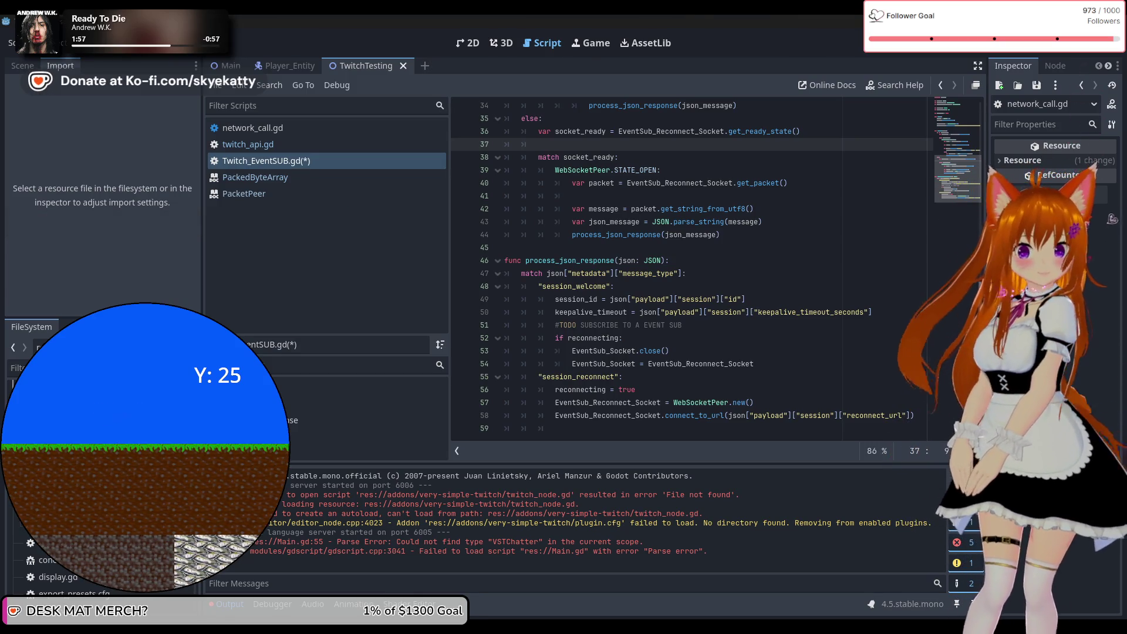
{"action": "scroll", "coordinate": [667, 241], "scroll_direction": "up", "scroll_amount": 8}
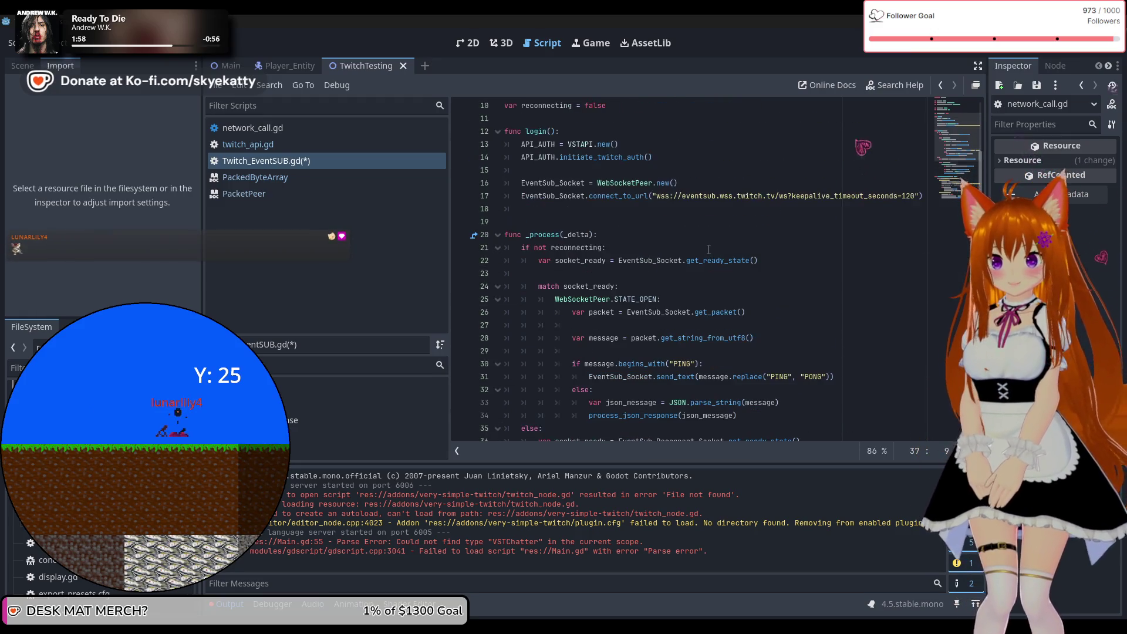
{"action": "scroll", "coordinate": [692, 266], "scroll_direction": "up", "scroll_amount": 1}
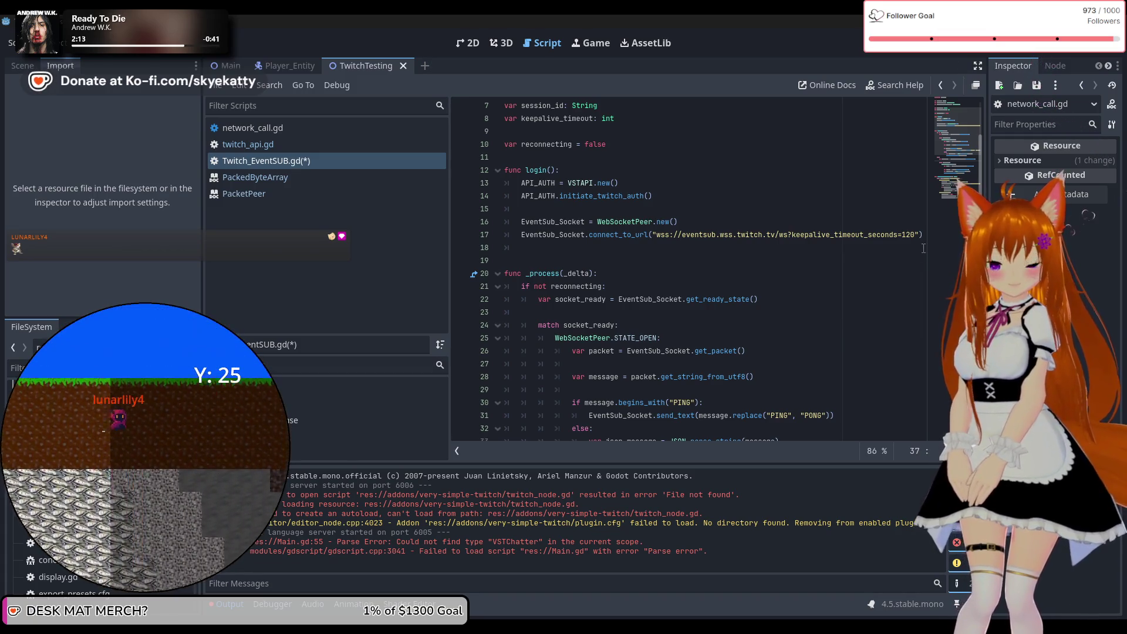
{"action": "scroll", "coordinate": [817, 222], "scroll_direction": "up", "scroll_amount": 2}
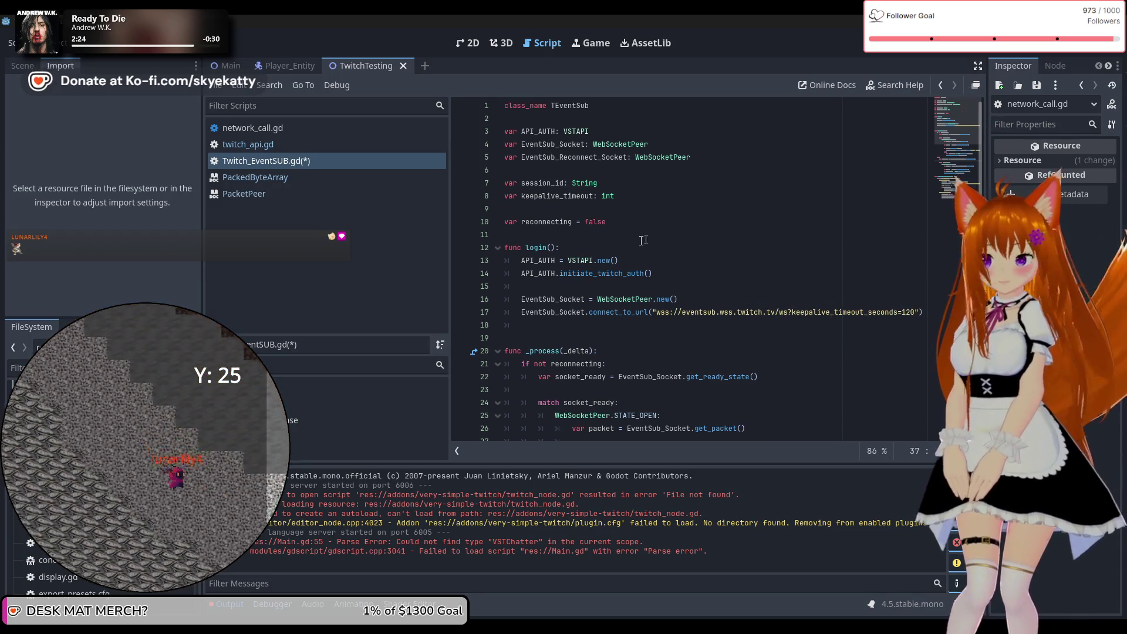
{"action": "scroll", "coordinate": [610, 268], "scroll_direction": "down", "scroll_amount": 2}
Step: At the top of _process, add 'if !EventSub_Socket:' with return beneath it
{"action": "left_click", "coordinate": [624, 278]}
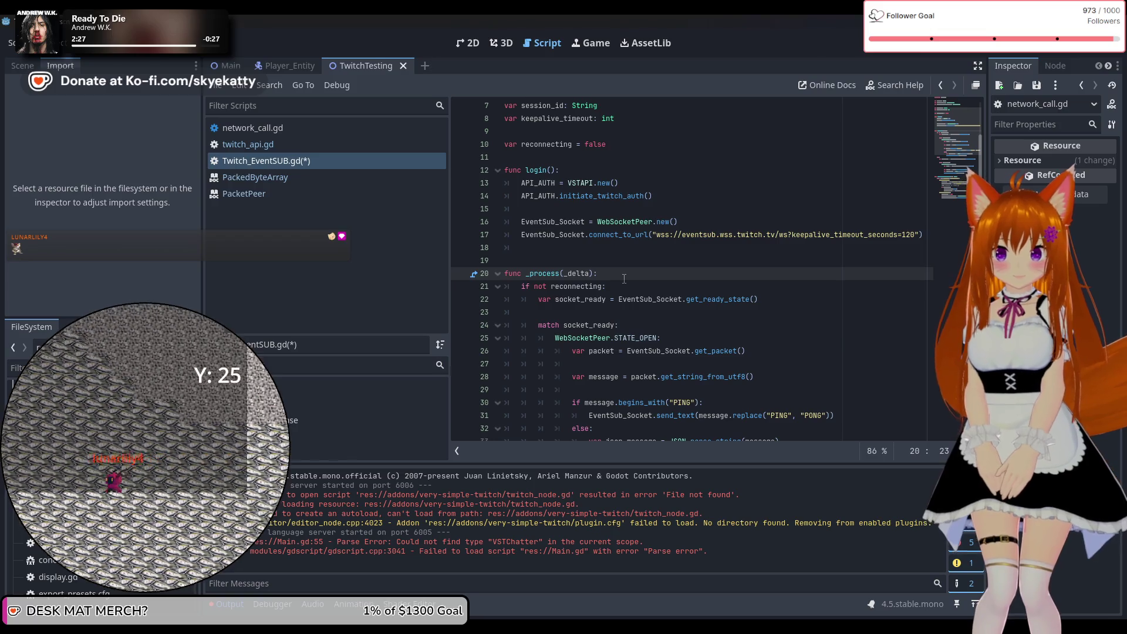
{"action": "key", "text": "Return"}
{"action": "type", "text": "if"}
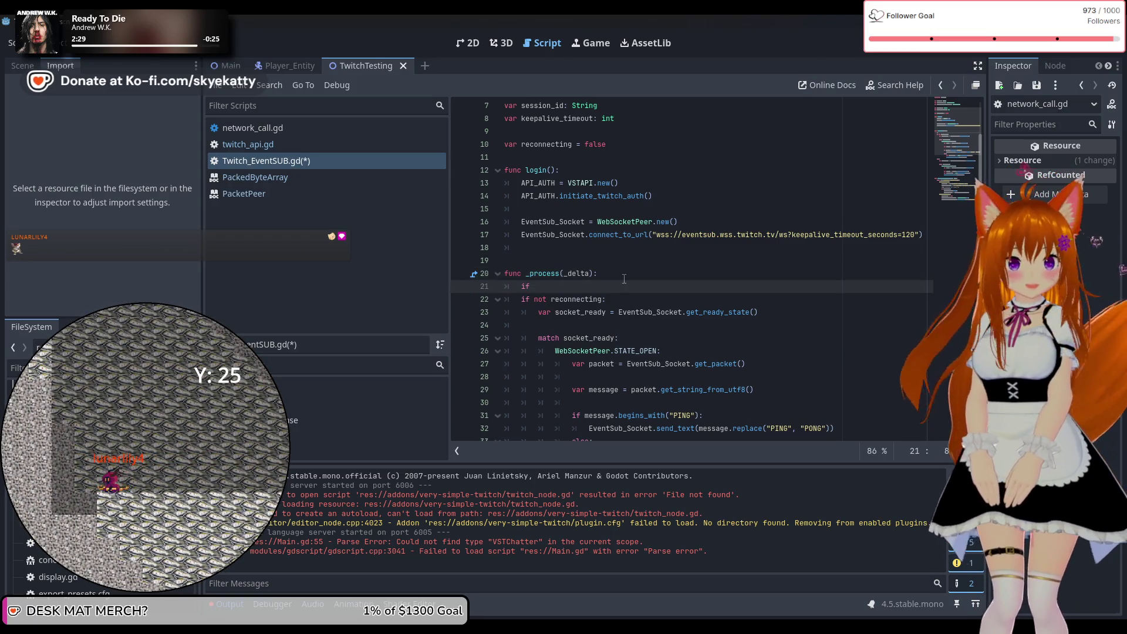
{"action": "type", "text": "!E"}
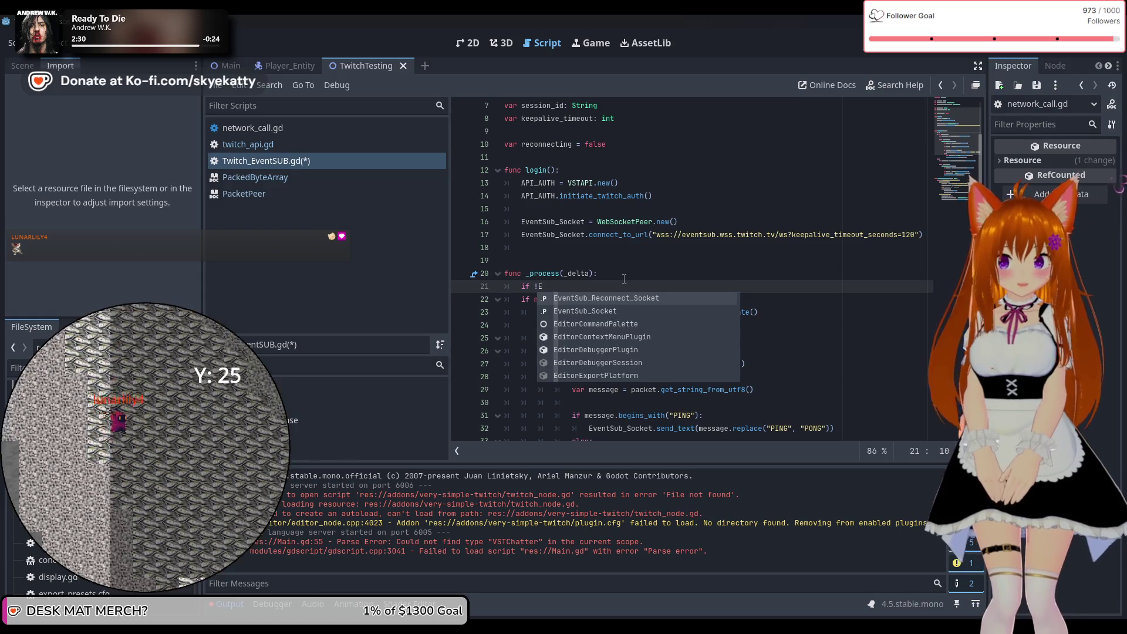
{"action": "key", "text": "Down"}
{"action": "key", "text": "Return"}
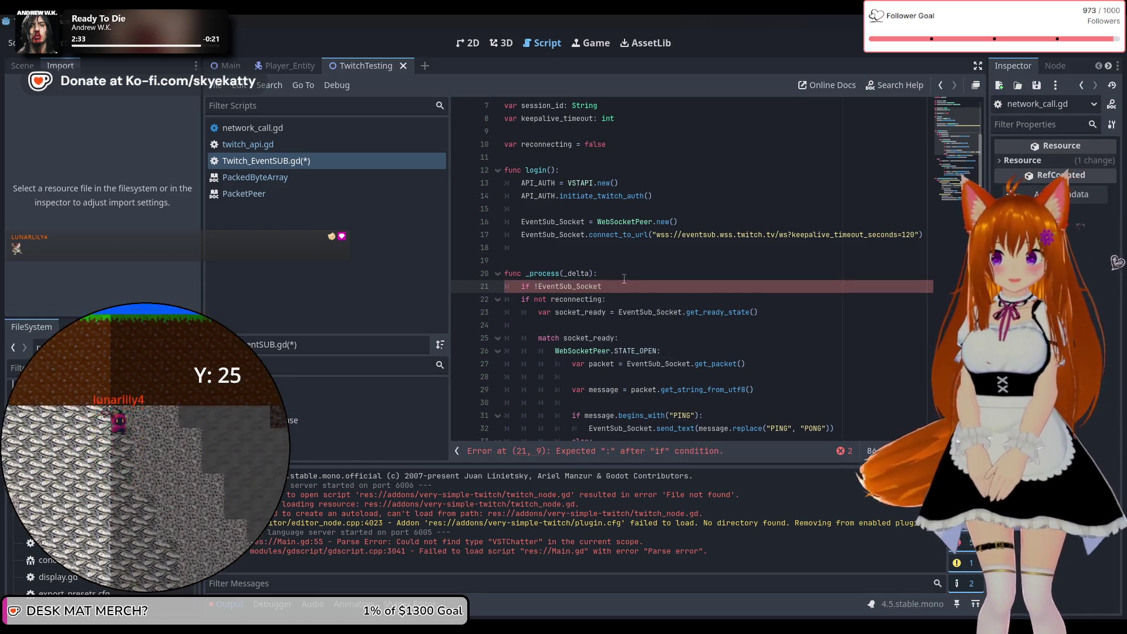
{"action": "key", "text": "Return"}
{"action": "type", "text": "return"}
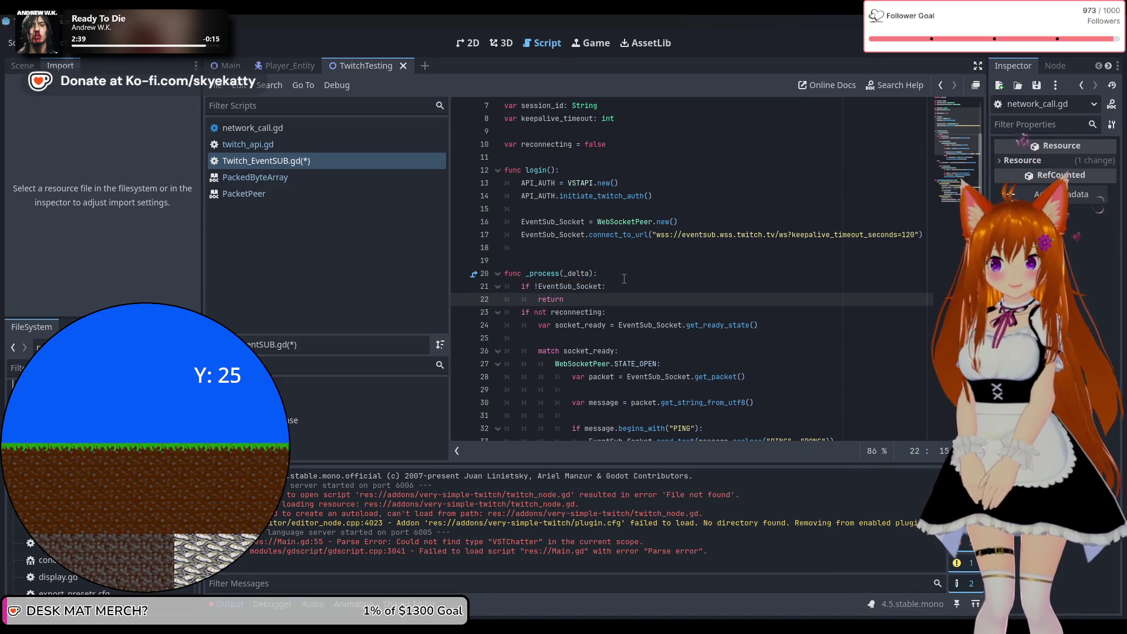
{"action": "key", "text": "Return"}
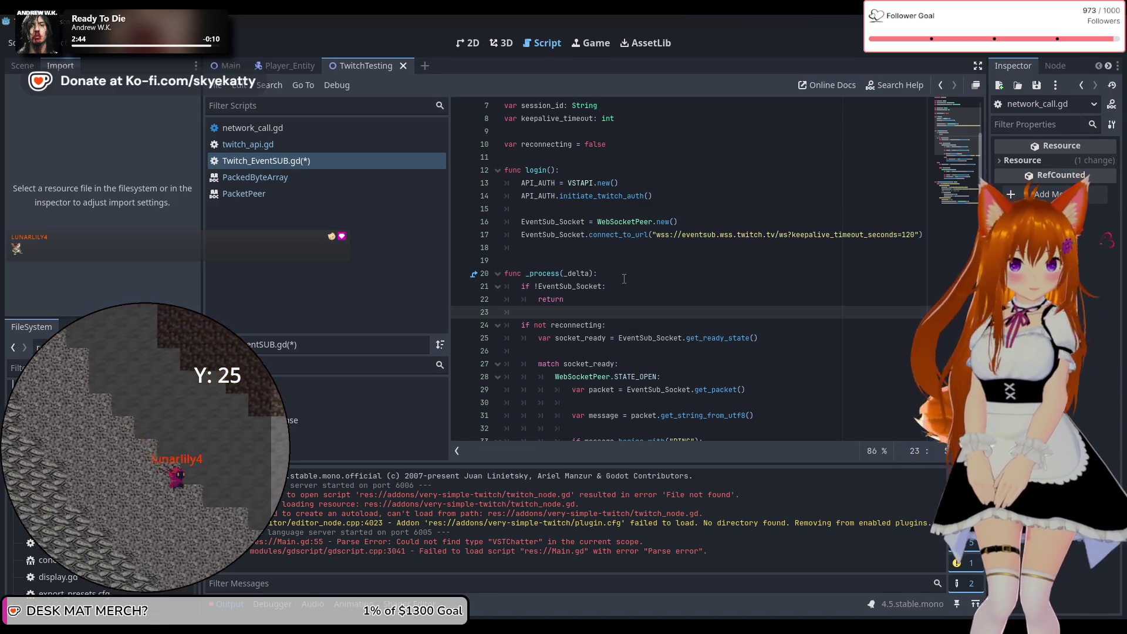
Step: Add EventSub_Socket.poll() right after the null-socket guard
{"action": "type", "text": "Eve"}
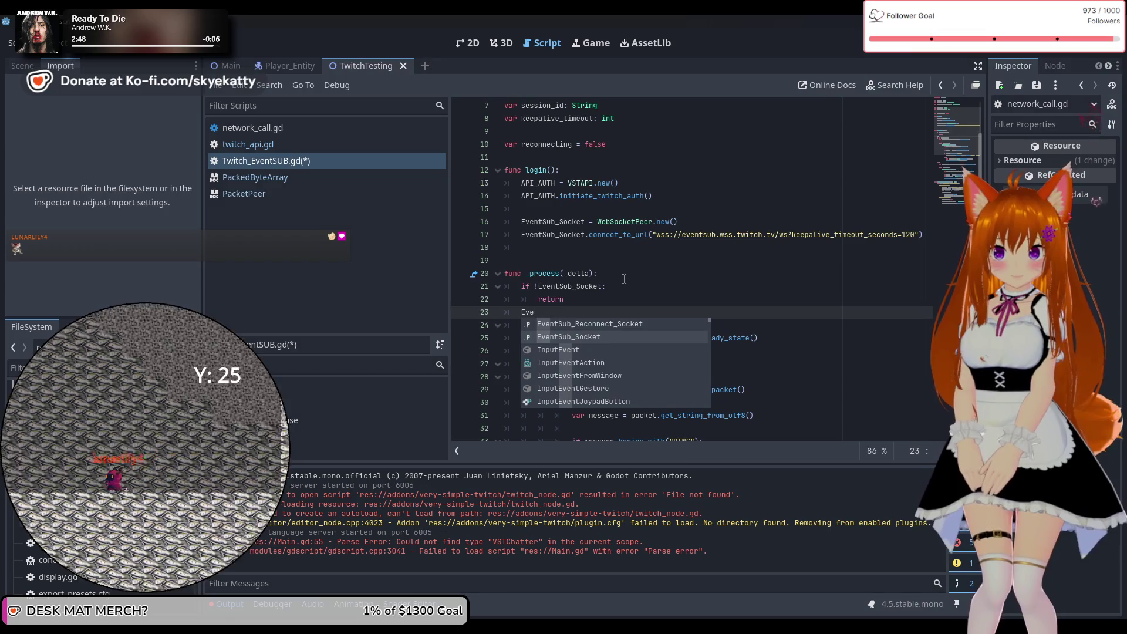
{"action": "key", "text": "Return"}
{"action": "type", "text": ".pol"}
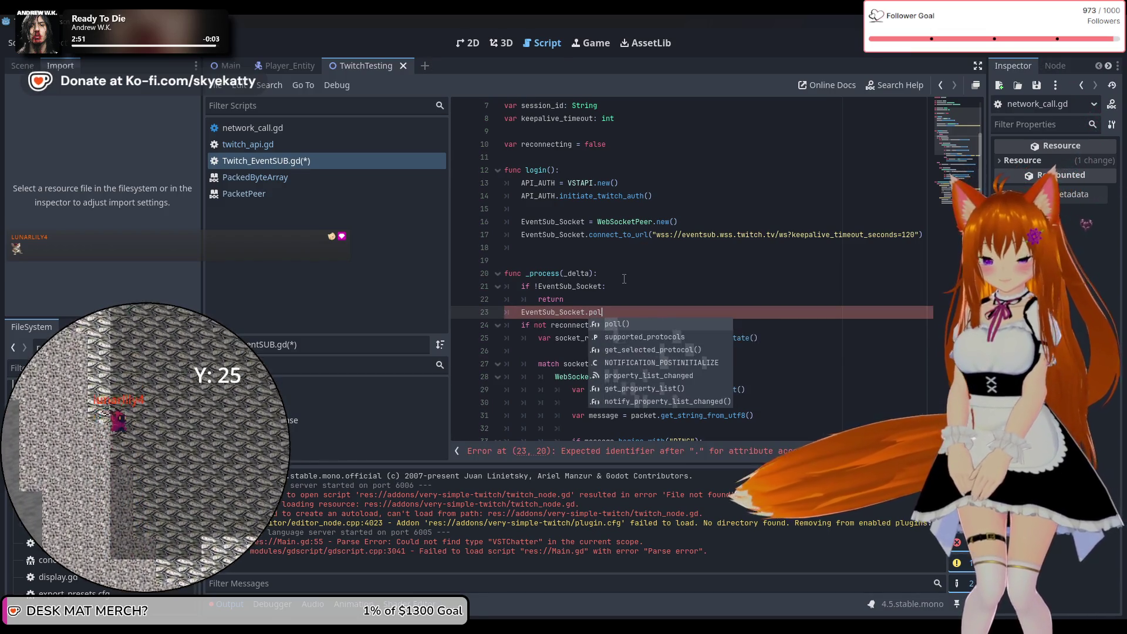
{"action": "type", "text": "l()"}
{"action": "scroll", "coordinate": [634, 258], "scroll_direction": "down", "scroll_amount": 1}
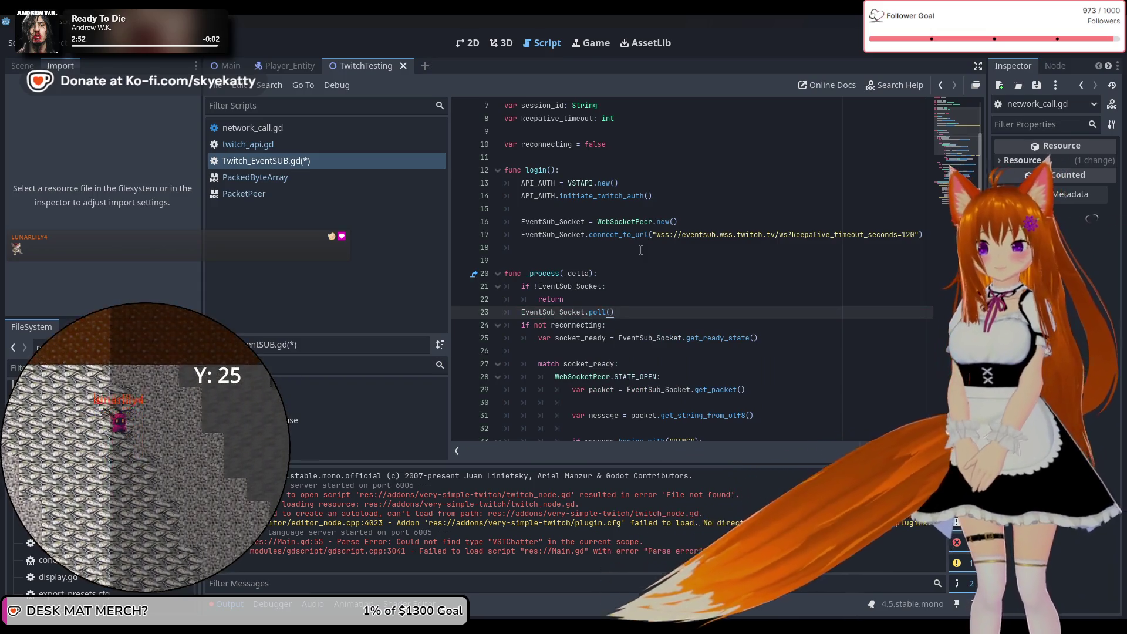
{"action": "scroll", "coordinate": [641, 250], "scroll_direction": "down", "scroll_amount": 1}
{"action": "left_click_drag", "start_coordinate": [614, 234], "coordinate": [528, 234]}
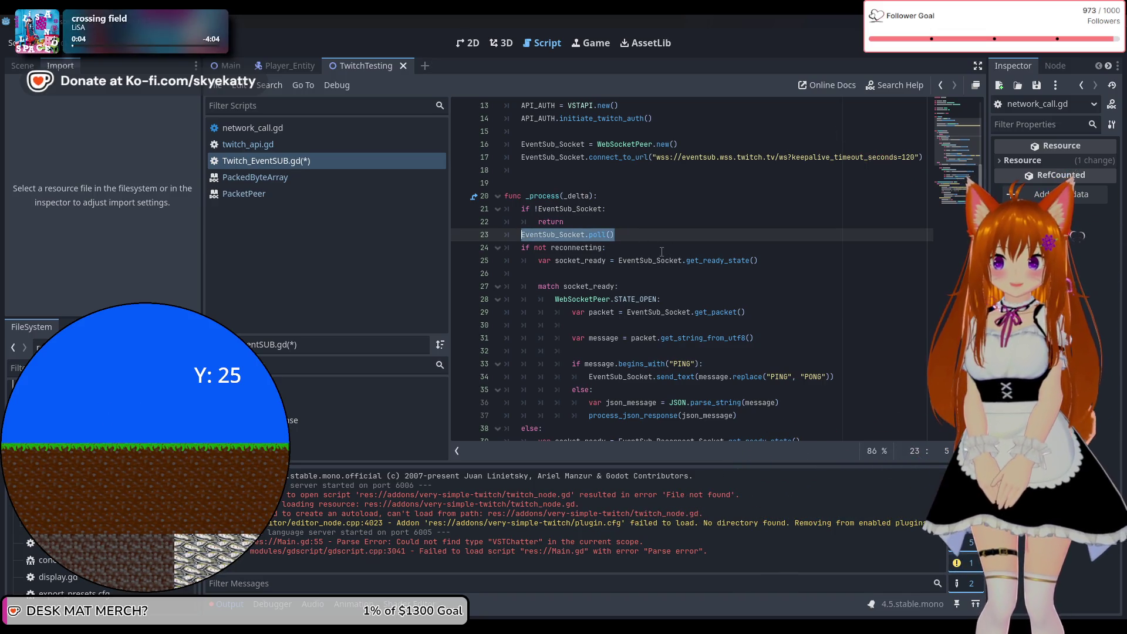
Step: Move the EventSub_Socket.poll() line onto a new line directly under 'if not reconnecting:'
{"action": "key", "text": "BackSpace"}
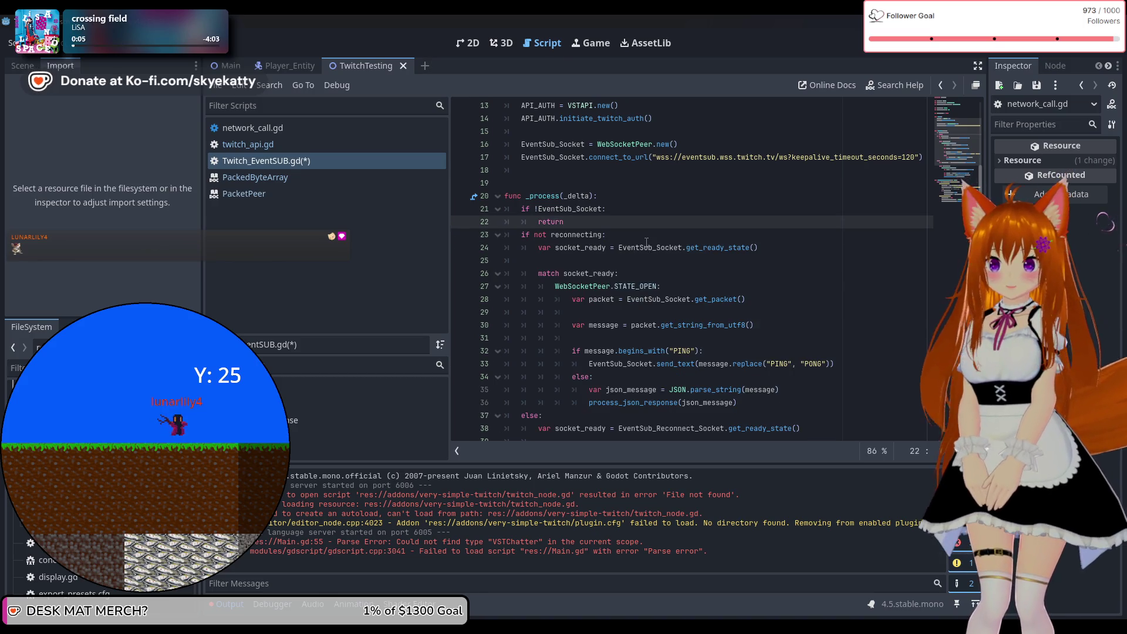
{"action": "left_click", "coordinate": [646, 242]}
{"action": "left_click", "coordinate": [643, 234]}
{"action": "key", "text": "Return"}
{"action": "type", "text": "EventSub_Socket.poll()"}
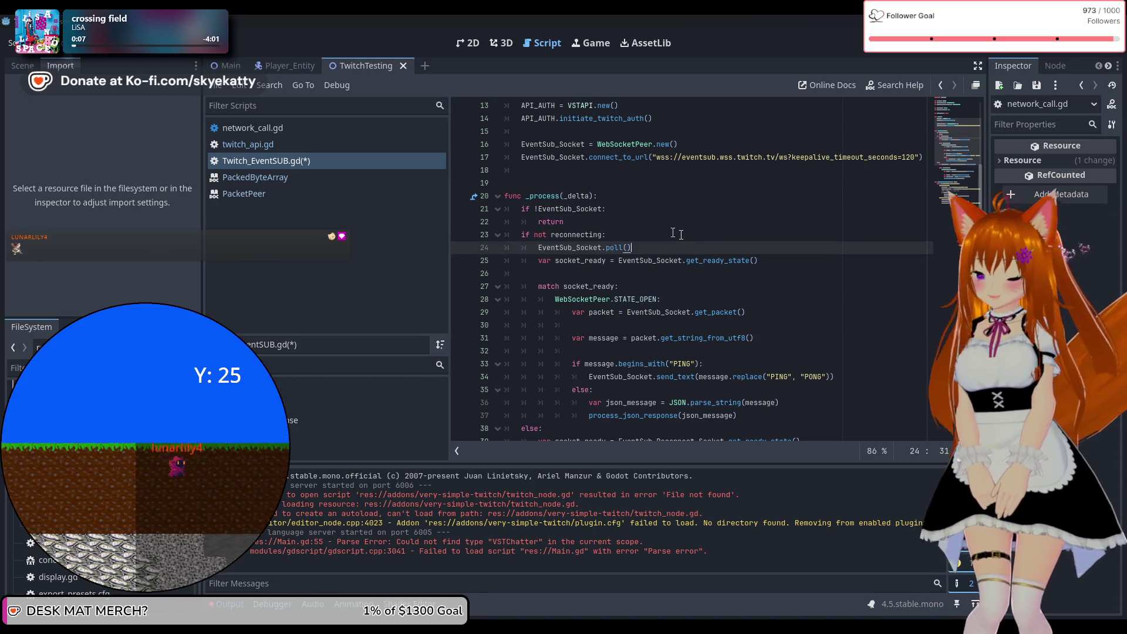
{"action": "scroll", "coordinate": [590, 360], "scroll_direction": "down", "scroll_amount": 2}
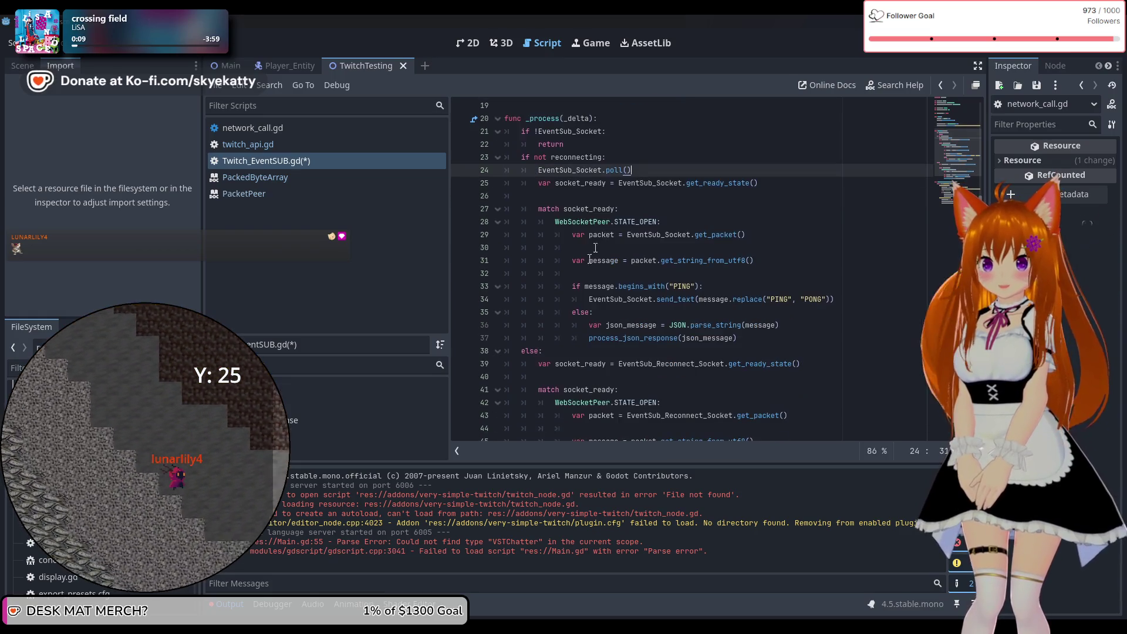
{"action": "left_click", "coordinate": [617, 351]}
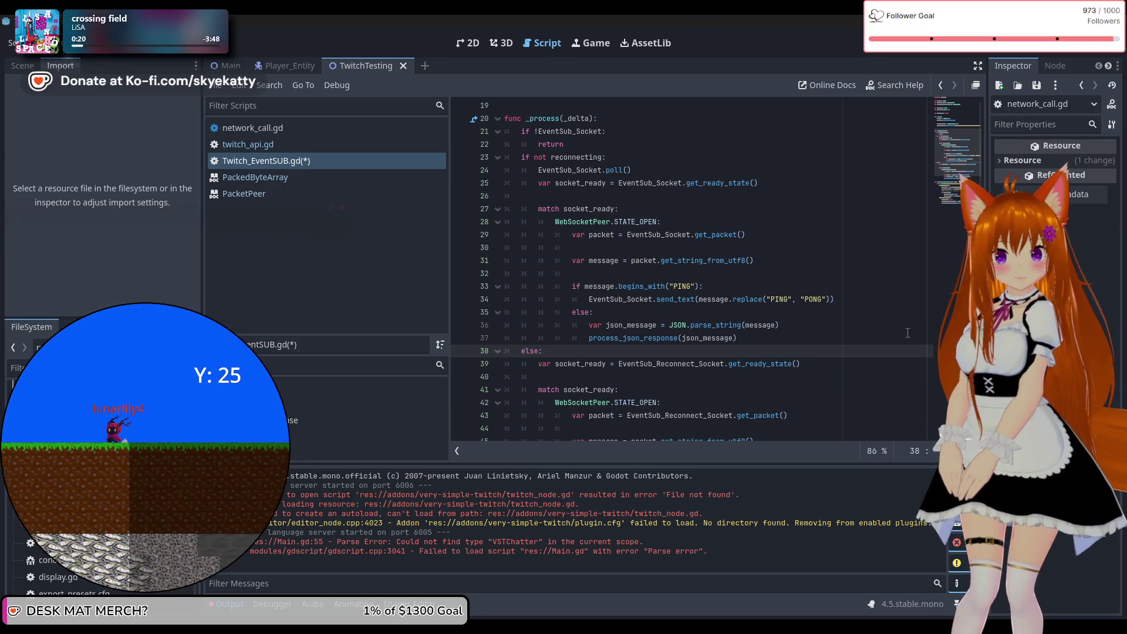
{"action": "left_click", "coordinate": [628, 362]}
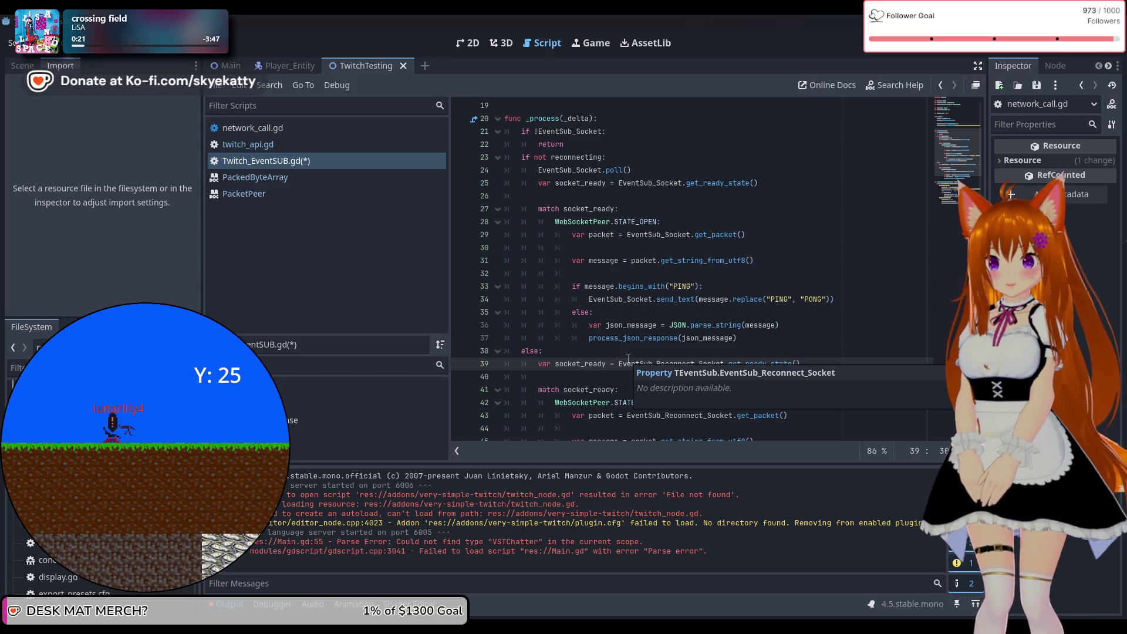
{"action": "key", "text": "Return"}
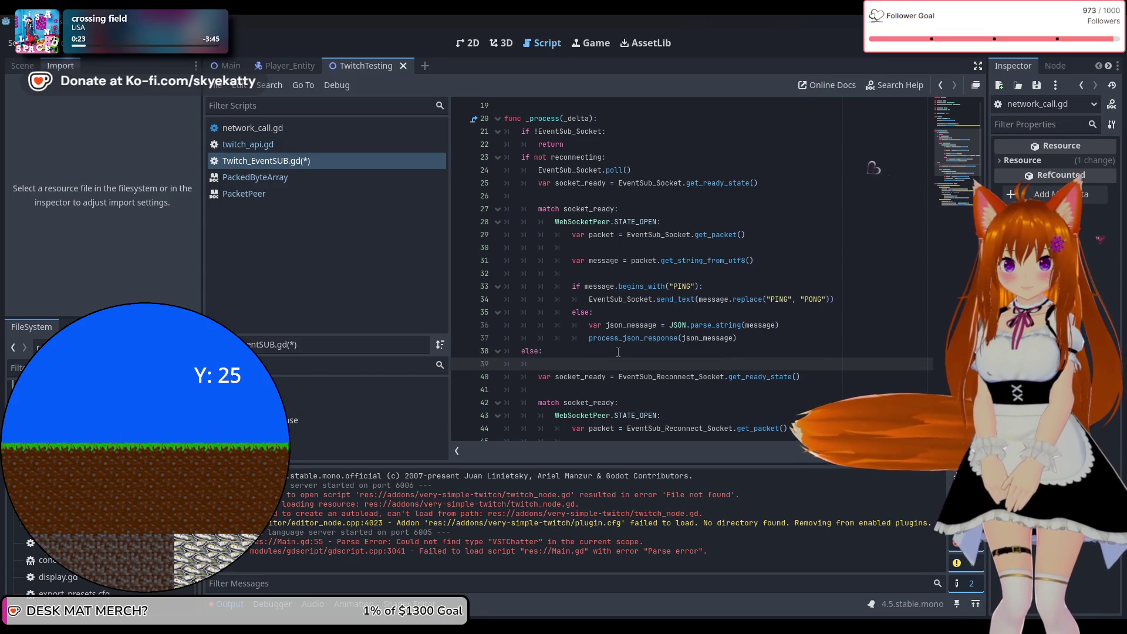
{"action": "type", "text": "EventSub_R"}
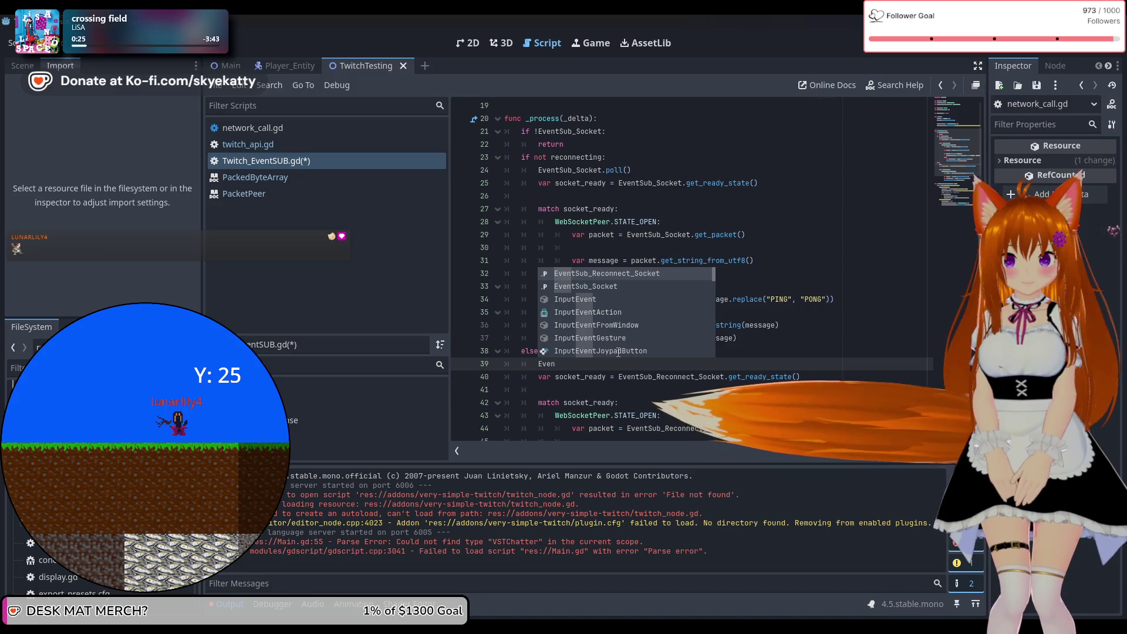
{"action": "key", "text": "Return"}
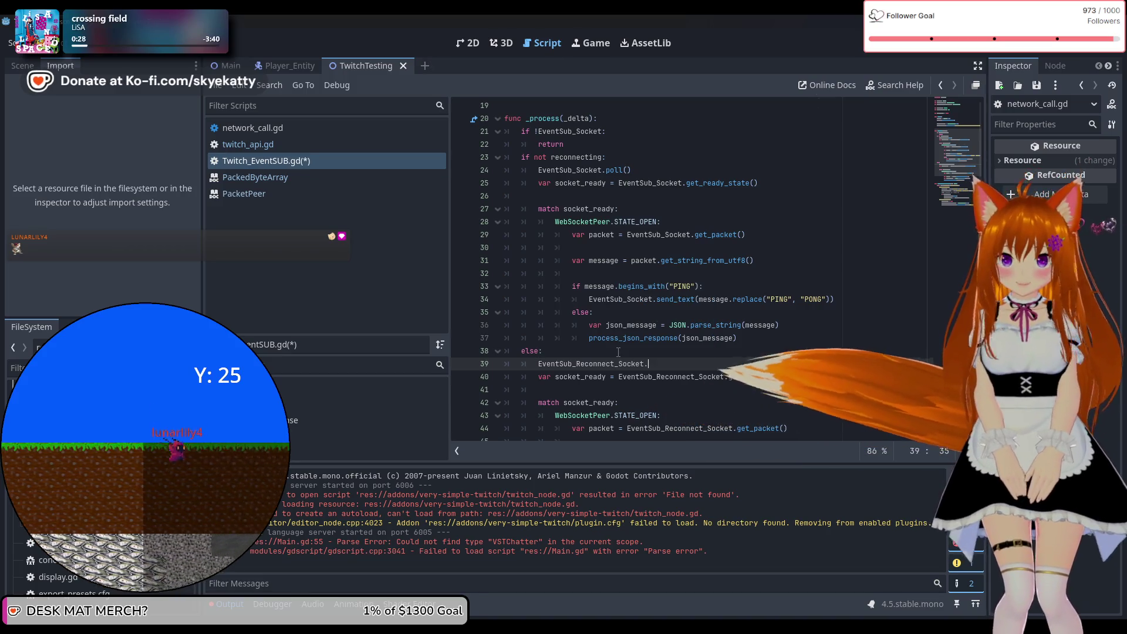
{"action": "type", "text": ".poll"}
{"action": "key", "text": "Return"}
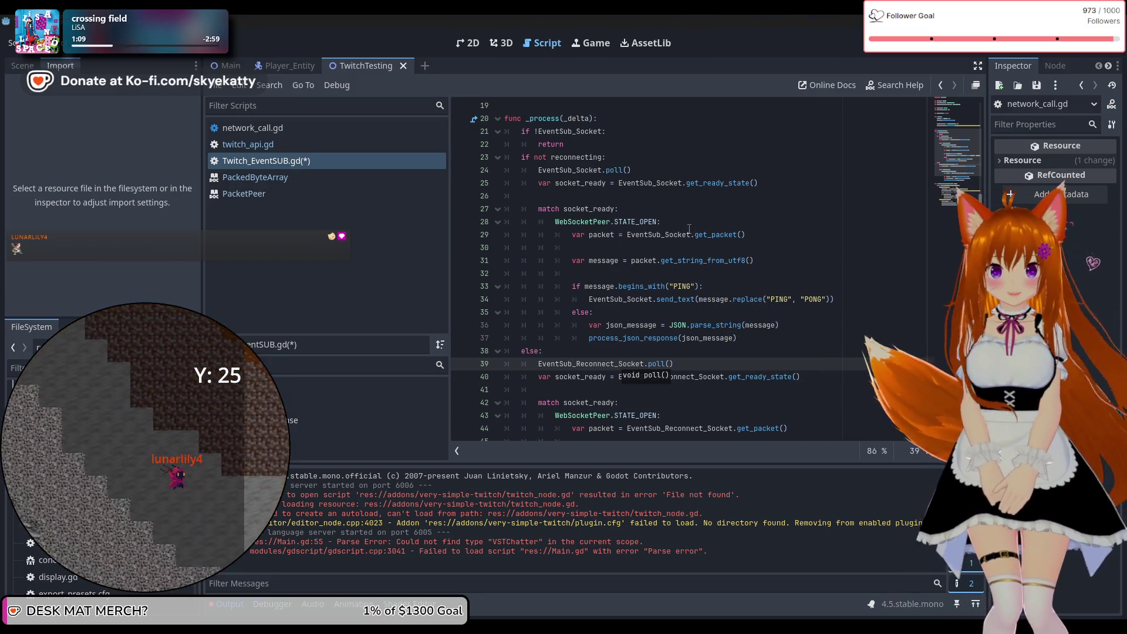
{"action": "scroll", "coordinate": [681, 235], "scroll_direction": "up", "scroll_amount": 6}
{"action": "scroll", "coordinate": [669, 235], "scroll_direction": "down", "scroll_amount": 6}
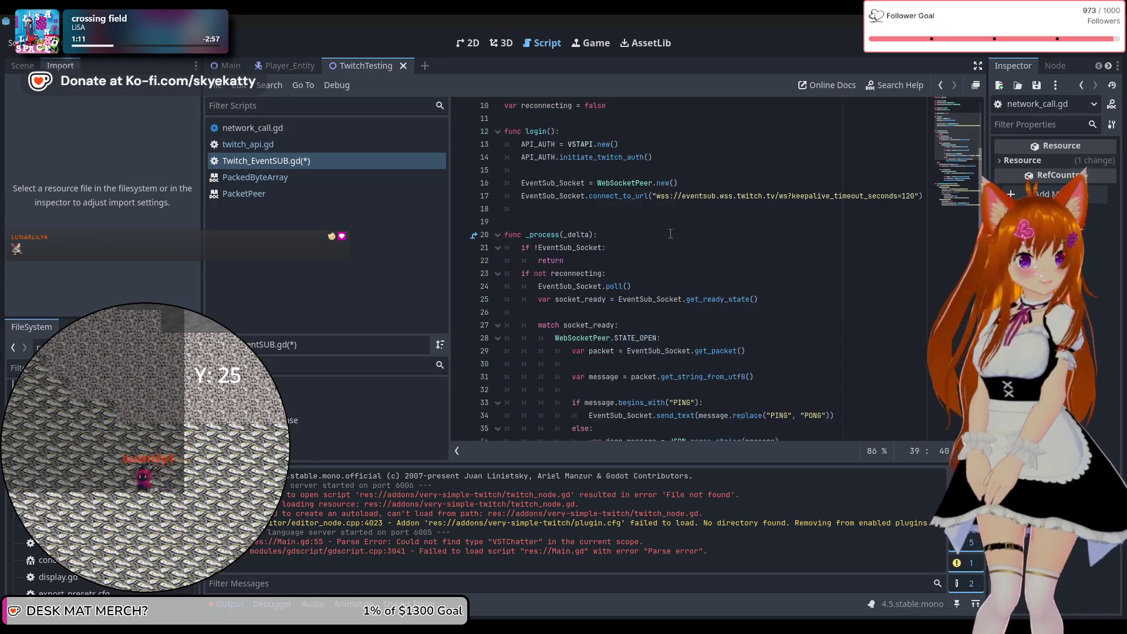
{"action": "scroll", "coordinate": [677, 230], "scroll_direction": "up", "scroll_amount": 1}
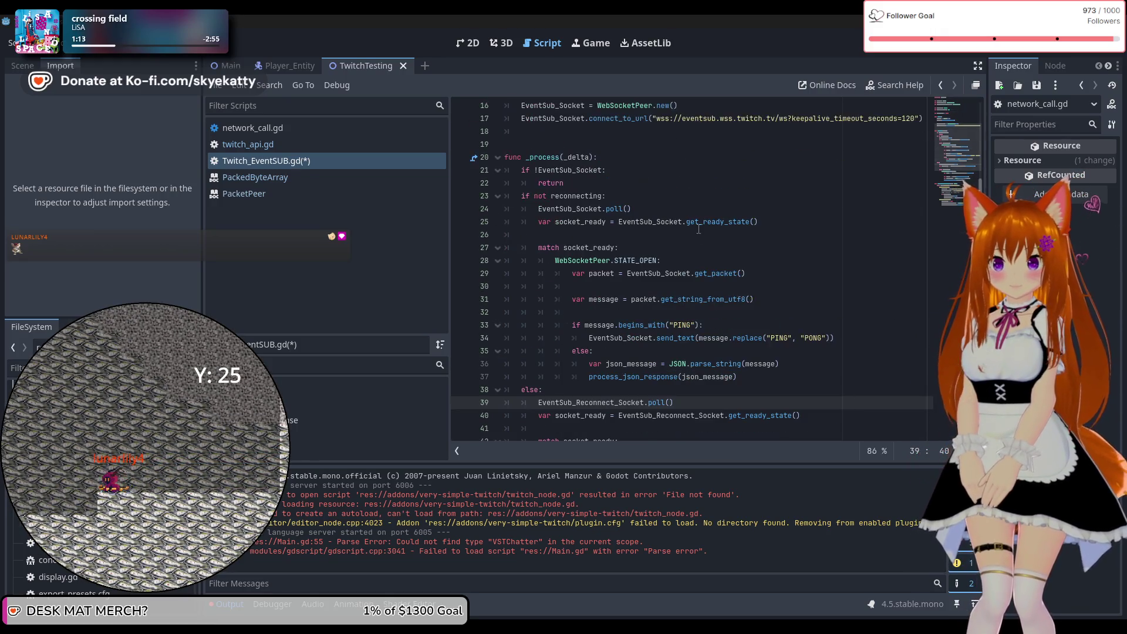
{"action": "scroll", "coordinate": [791, 246], "scroll_direction": "down", "scroll_amount": 2}
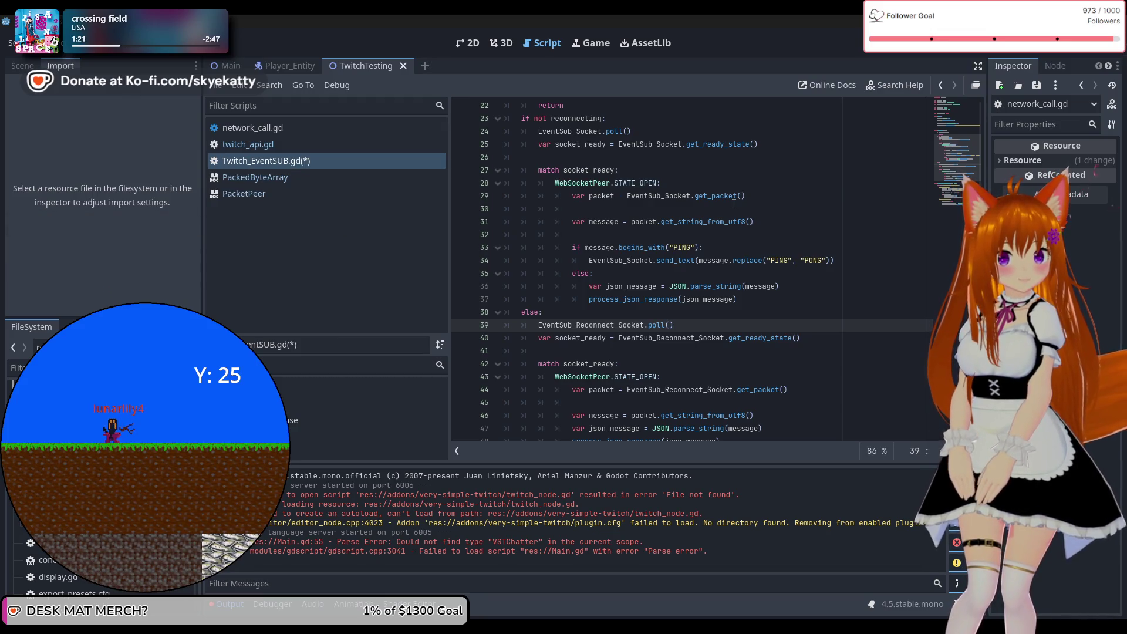
{"action": "left_click", "coordinate": [736, 186]}
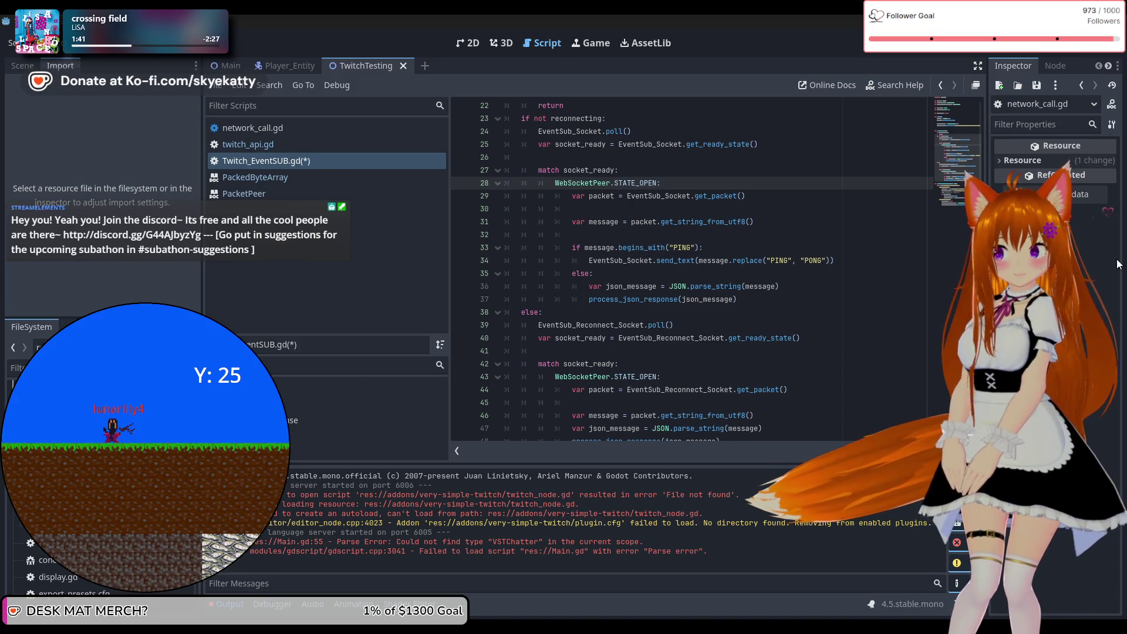
{"action": "scroll", "coordinate": [694, 251], "scroll_direction": "down", "scroll_amount": 1}
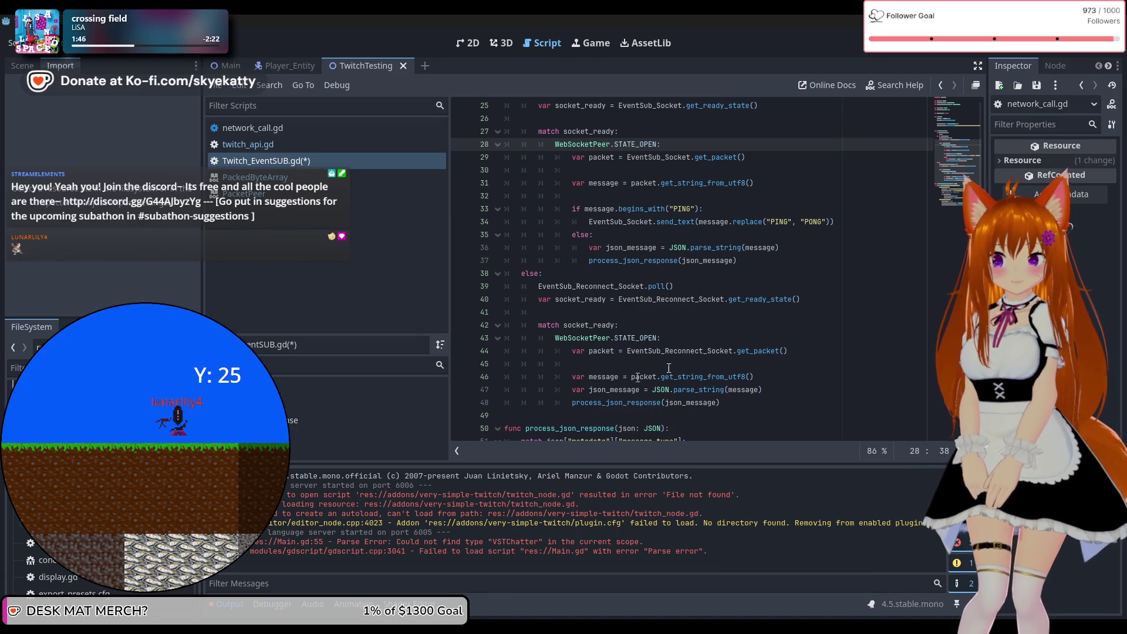
{"action": "scroll", "coordinate": [751, 375], "scroll_direction": "down", "scroll_amount": 1}
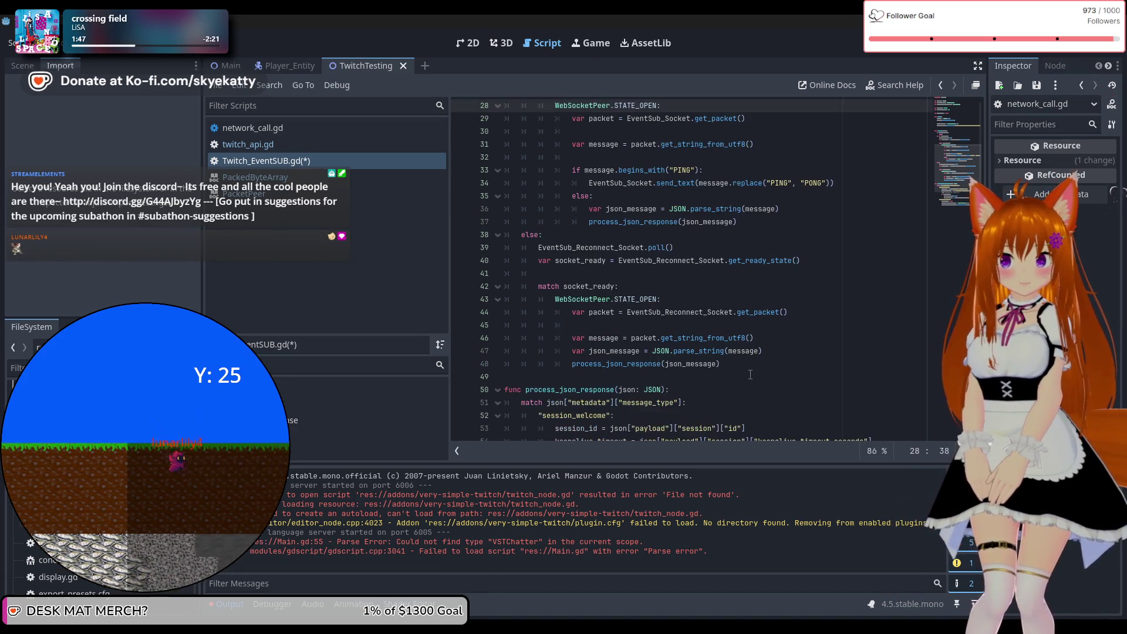
{"action": "scroll", "coordinate": [745, 371], "scroll_direction": "up", "scroll_amount": 2}
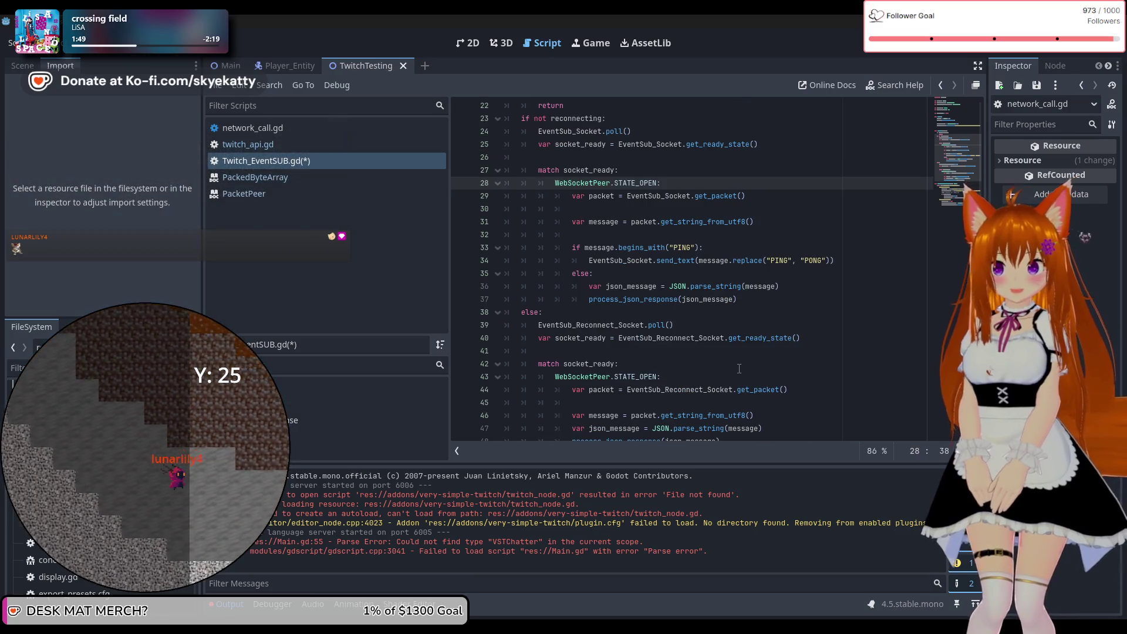
{"action": "scroll", "coordinate": [739, 368], "scroll_direction": "down", "scroll_amount": 2}
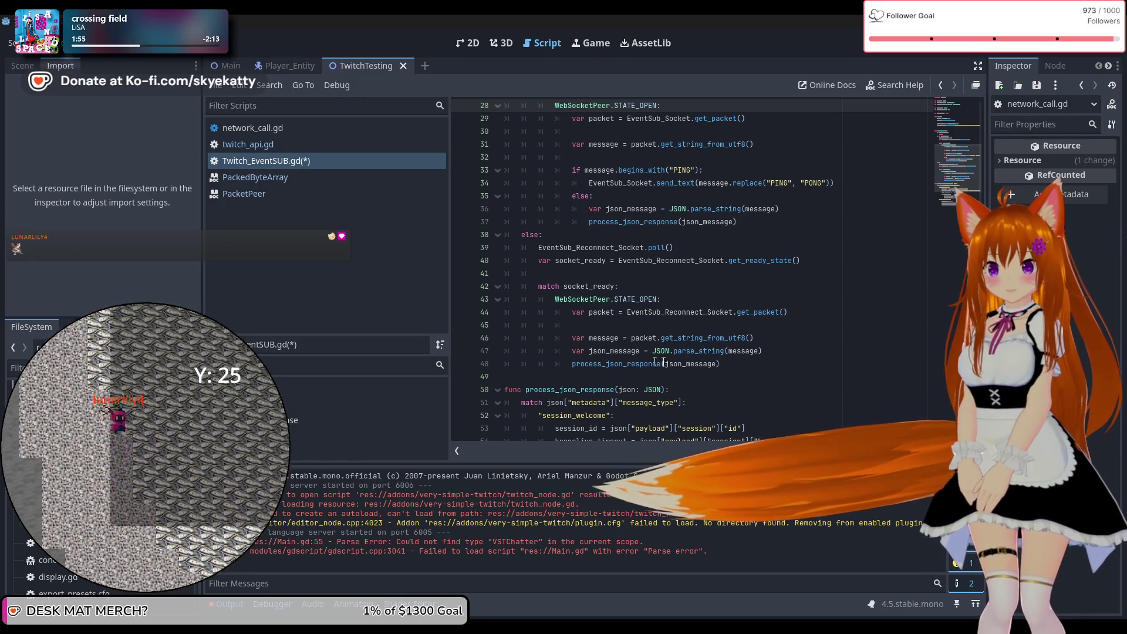
{"action": "scroll", "coordinate": [613, 350], "scroll_direction": "up", "scroll_amount": 1}
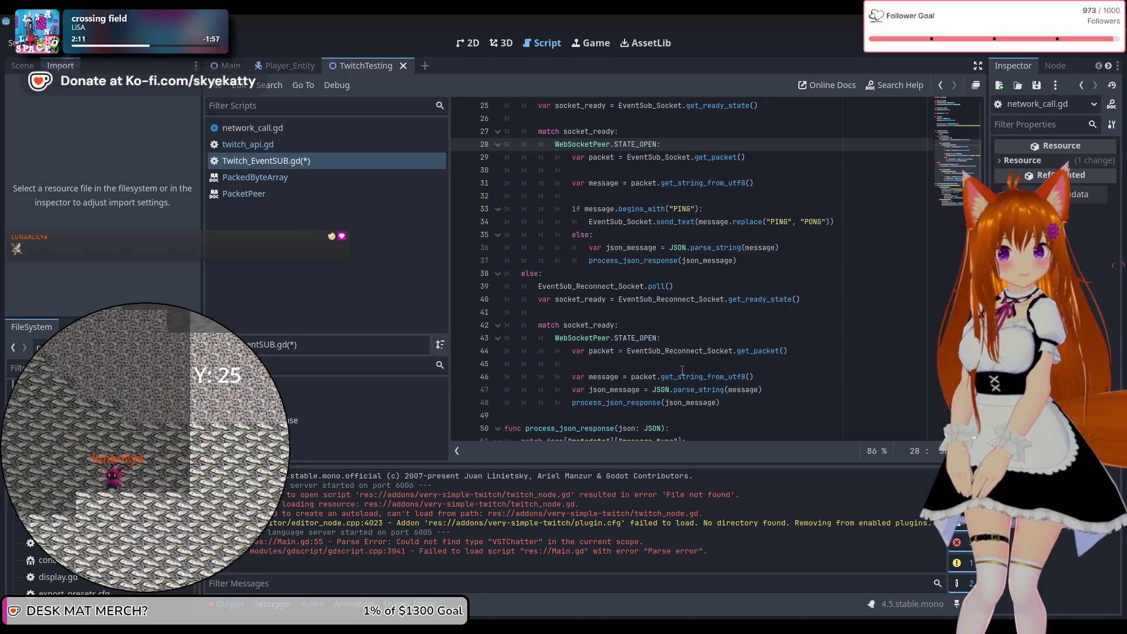
{"action": "scroll", "coordinate": [677, 373], "scroll_direction": "down", "scroll_amount": 1}
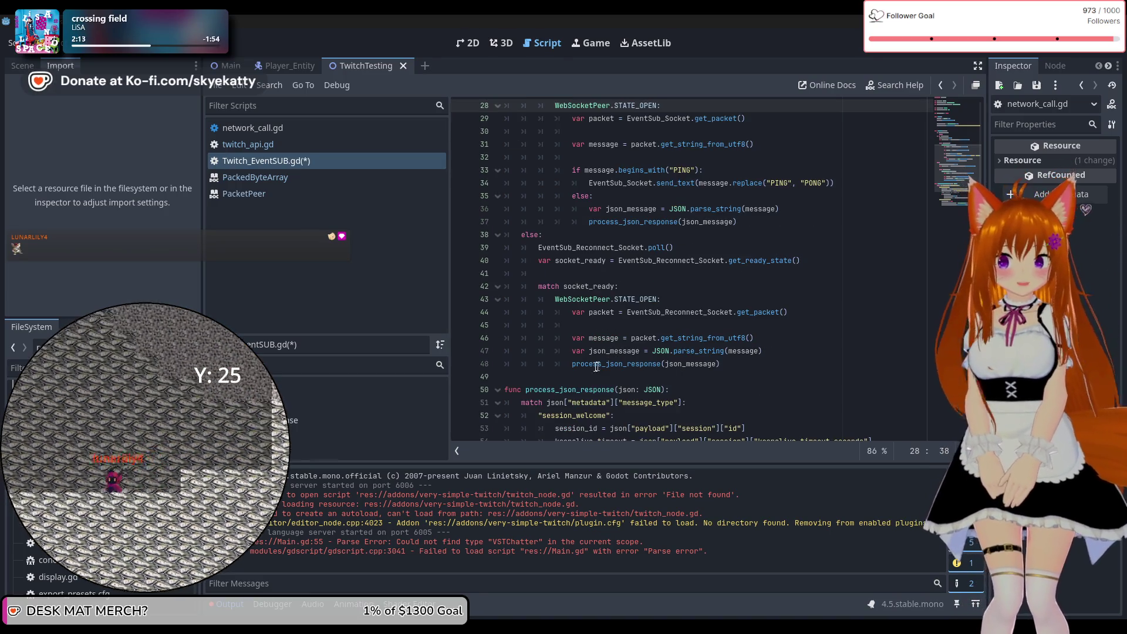
Step: Add the header 'func on_ReceivedData(data: PackedByteArray):' on a new line 50, above process_json_response
{"action": "left_click", "coordinate": [585, 376]}
{"action": "key", "text": "Return"}
{"action": "type", "text": "func on"}
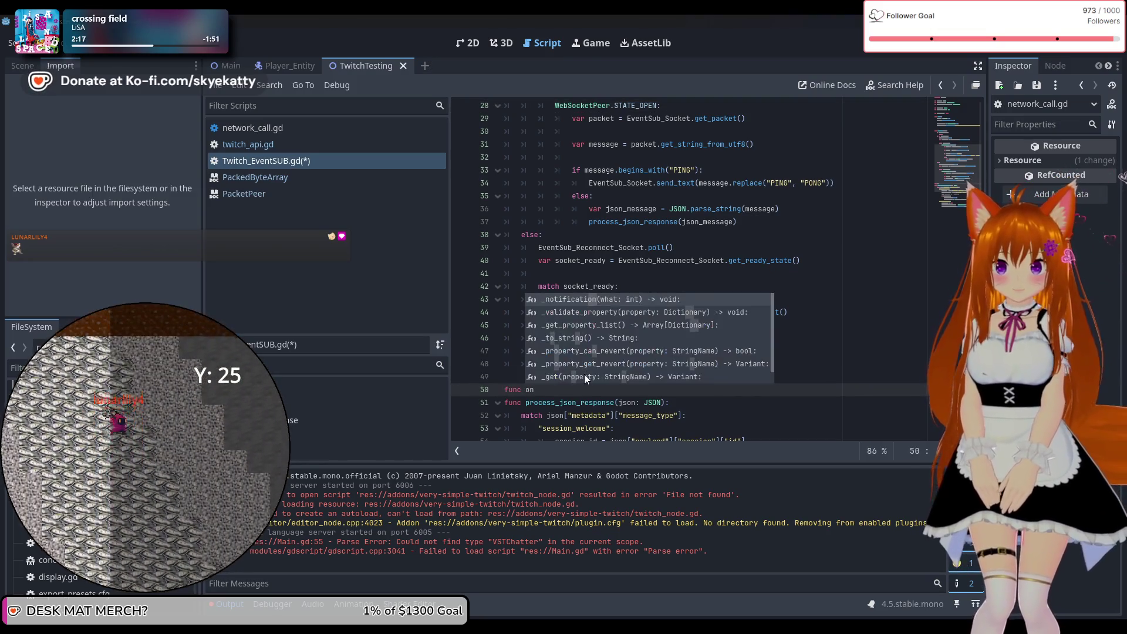
{"action": "type", "text": "_"}
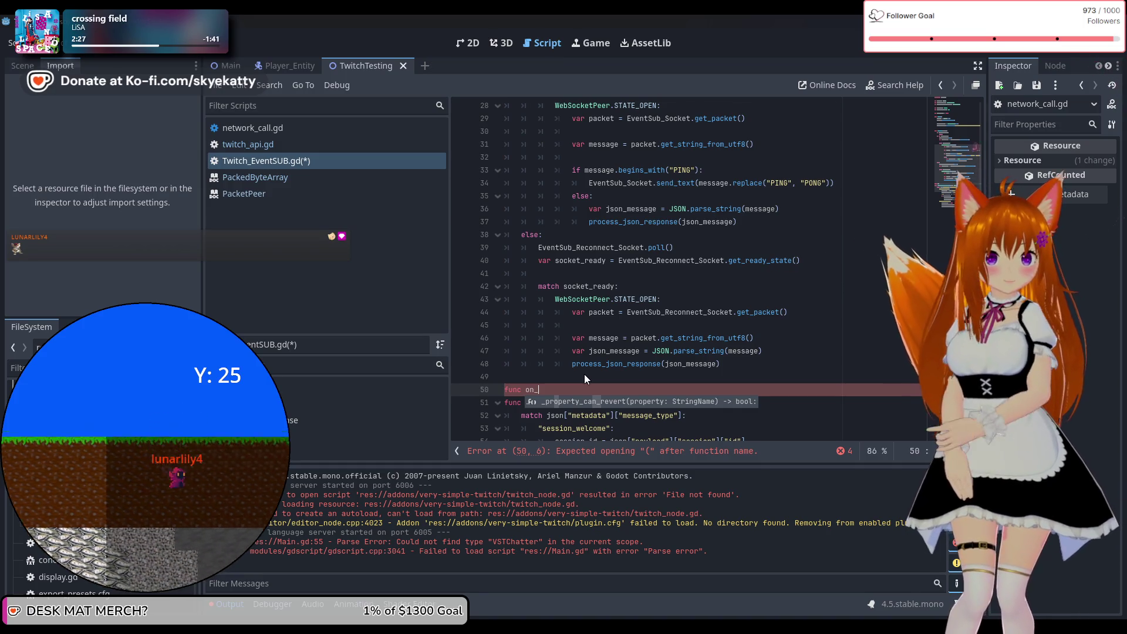
{"action": "type", "text": "Recie"}
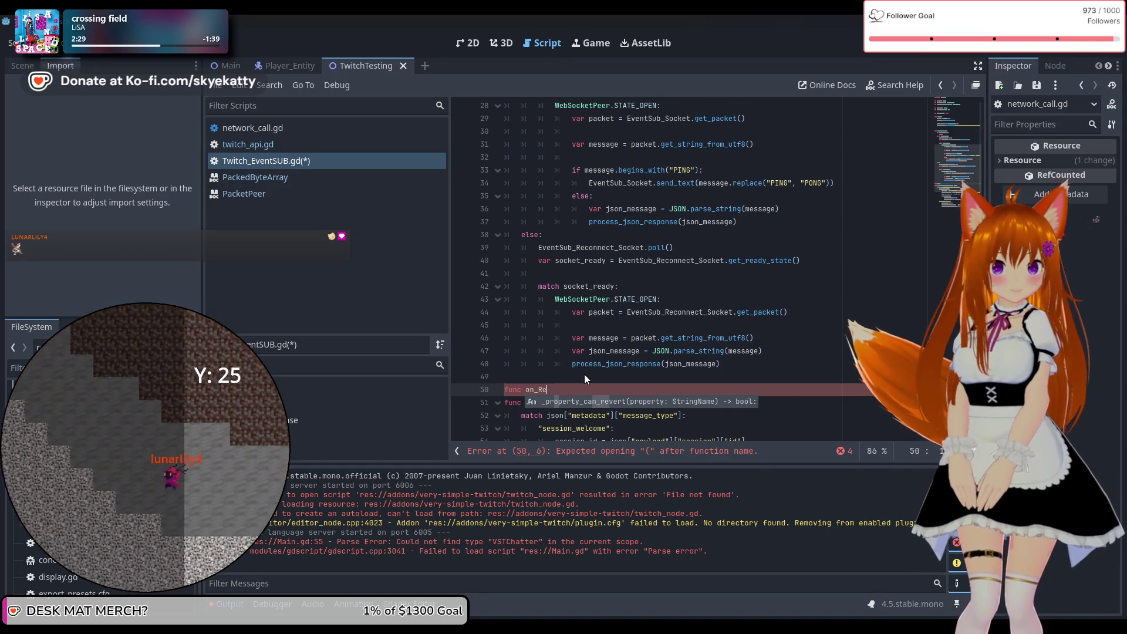
{"action": "key", "text": "BackSpace"}
{"action": "key", "text": "BackSpace"}
{"action": "type", "text": "eiv"}
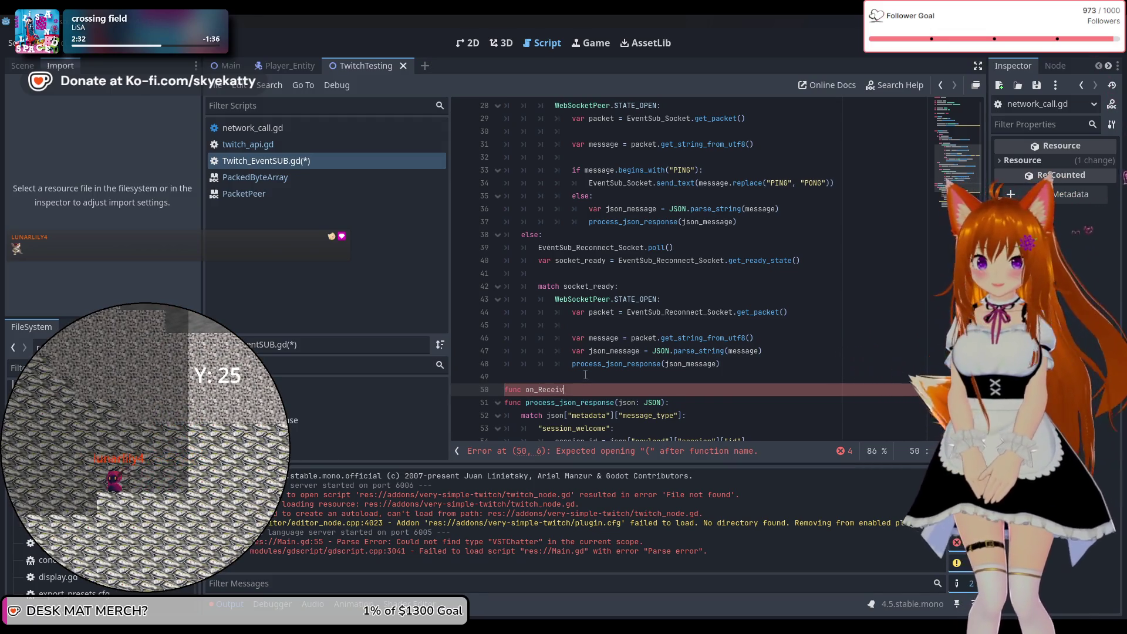
{"action": "type", "text": "edData"}
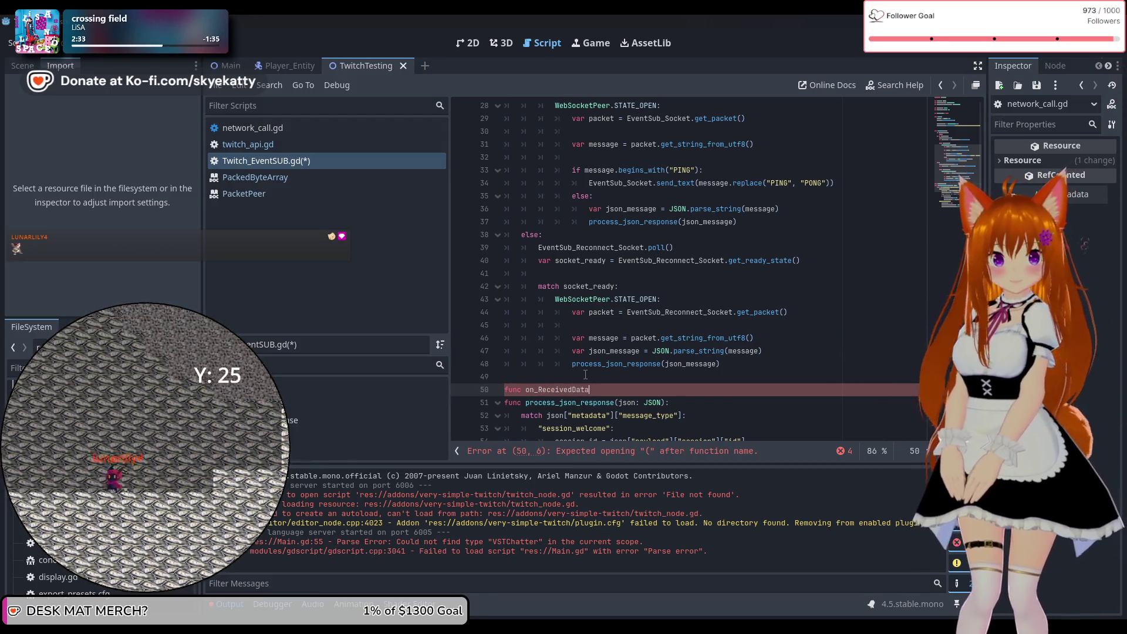
{"action": "type", "text": "()"}
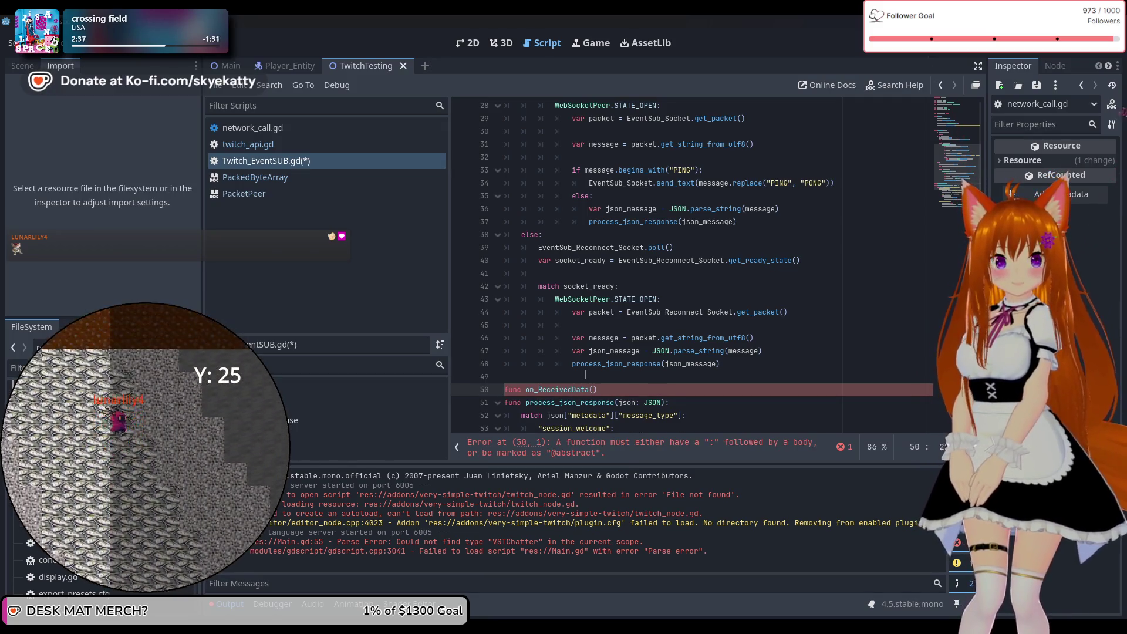
{"action": "type", "text": "A"}
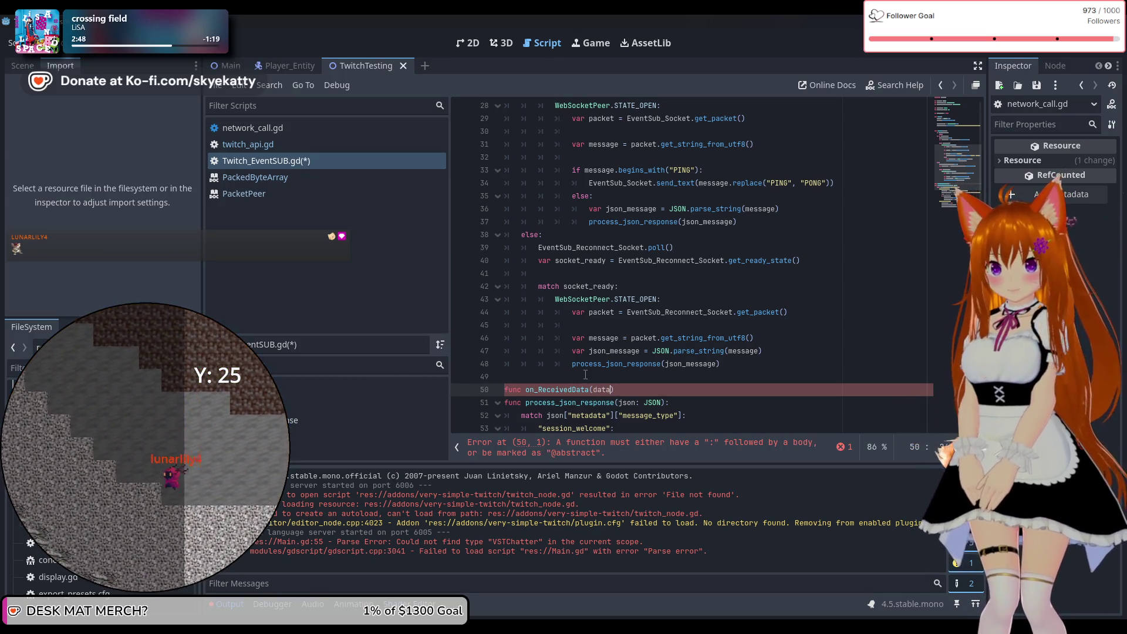
{"action": "type", "text": "ta: "}
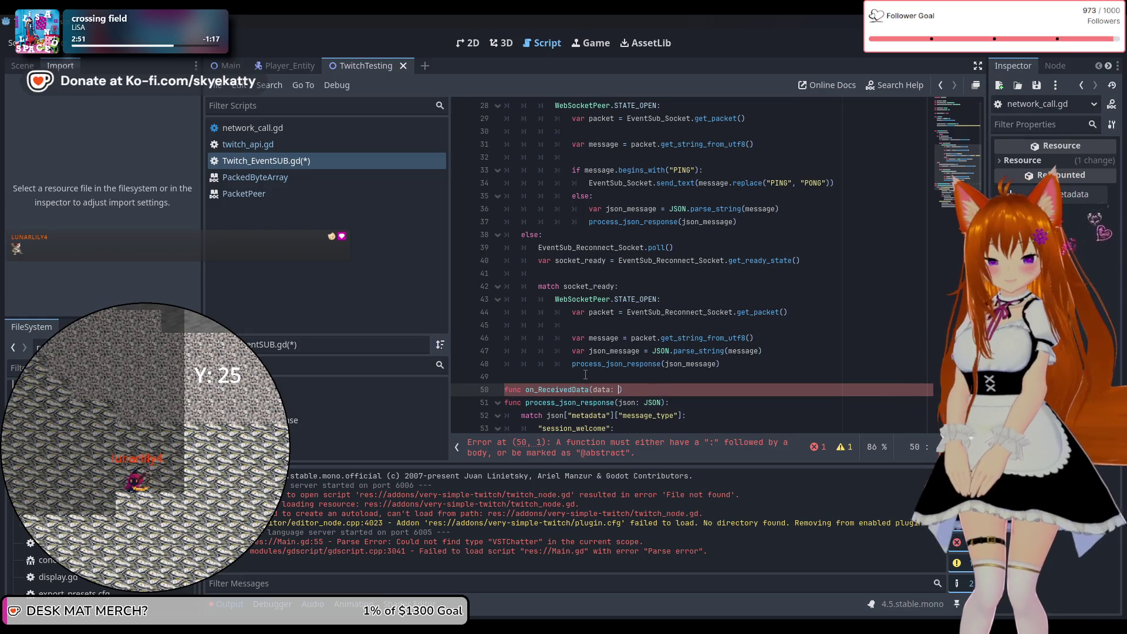
{"action": "type", "text": "Pack"}
{"action": "key", "text": "Return"}
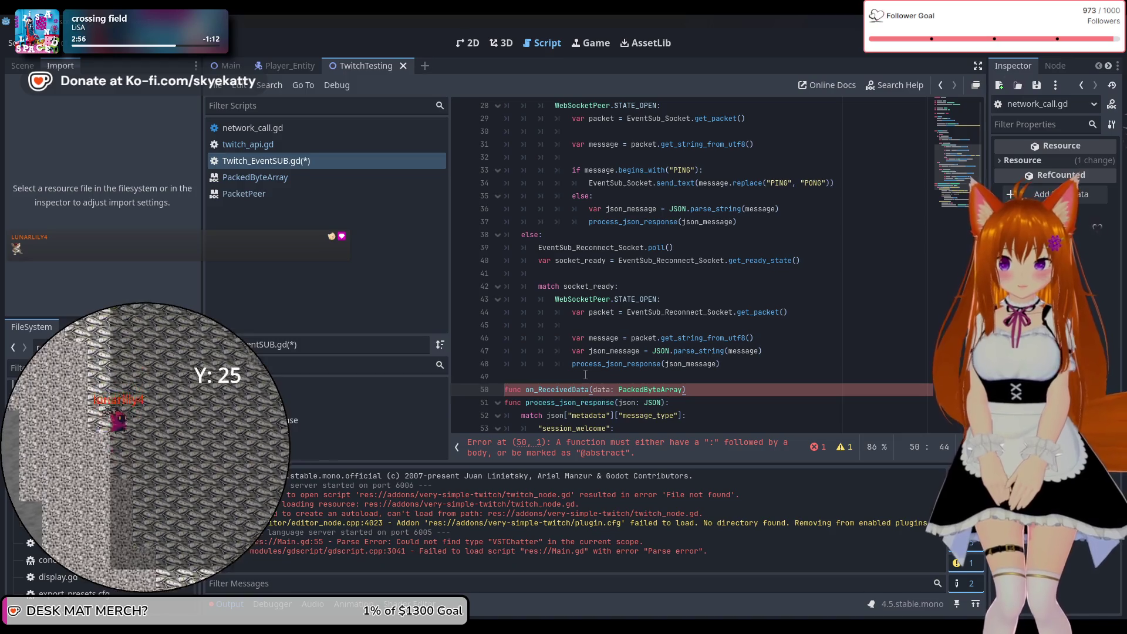
{"action": "type", "text": ":"}
{"action": "key", "text": "Return"}
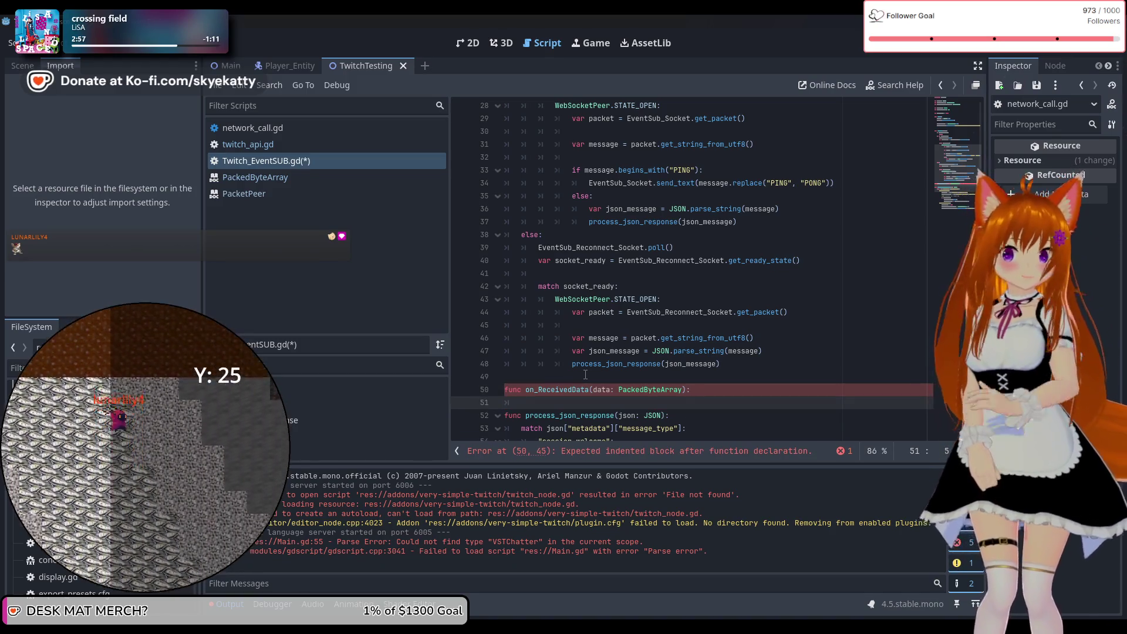
Step: Select the message conversion code on line 31 of _process
{"action": "scroll", "coordinate": [583, 358], "scroll_direction": "down", "scroll_amount": 2}
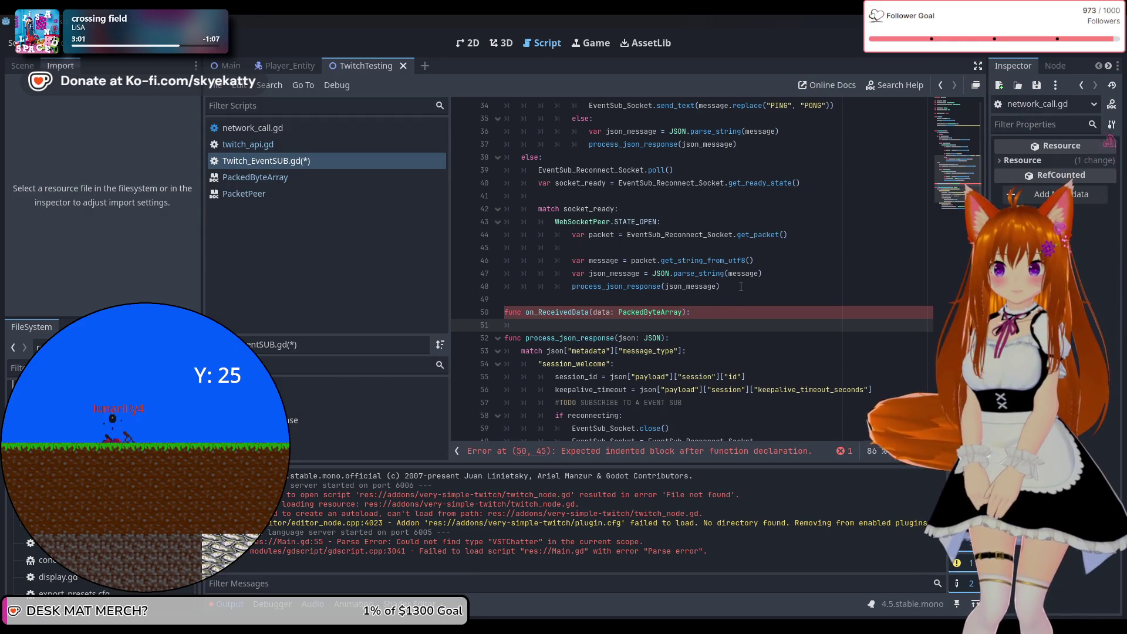
{"action": "scroll", "coordinate": [741, 286], "scroll_direction": "up", "scroll_amount": 2}
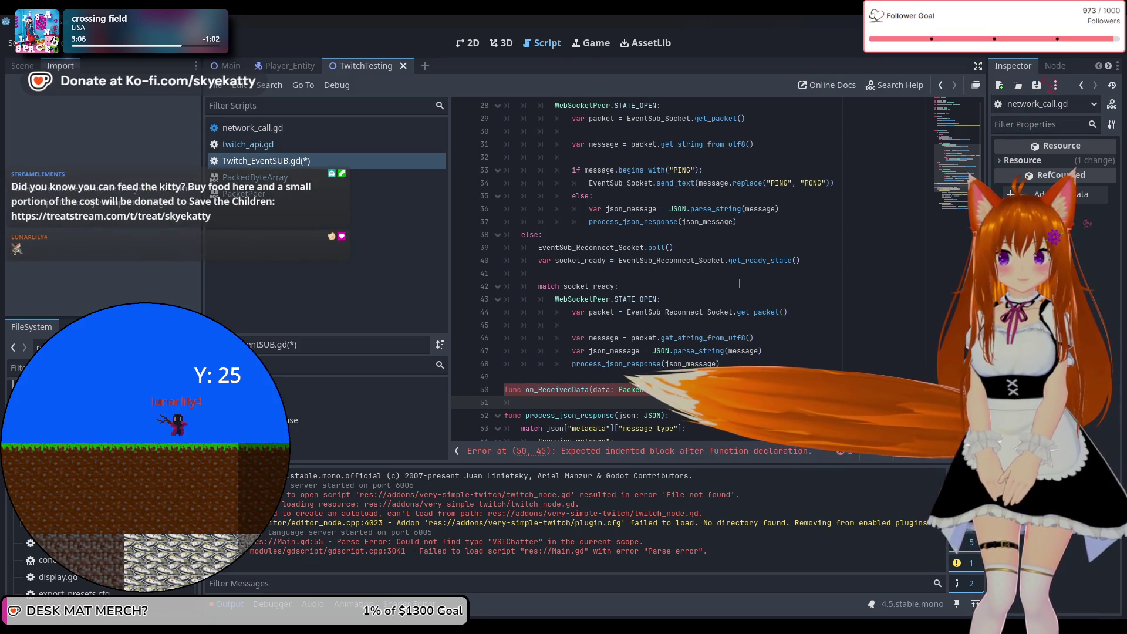
{"action": "scroll", "coordinate": [719, 257], "scroll_direction": "up", "scroll_amount": 1}
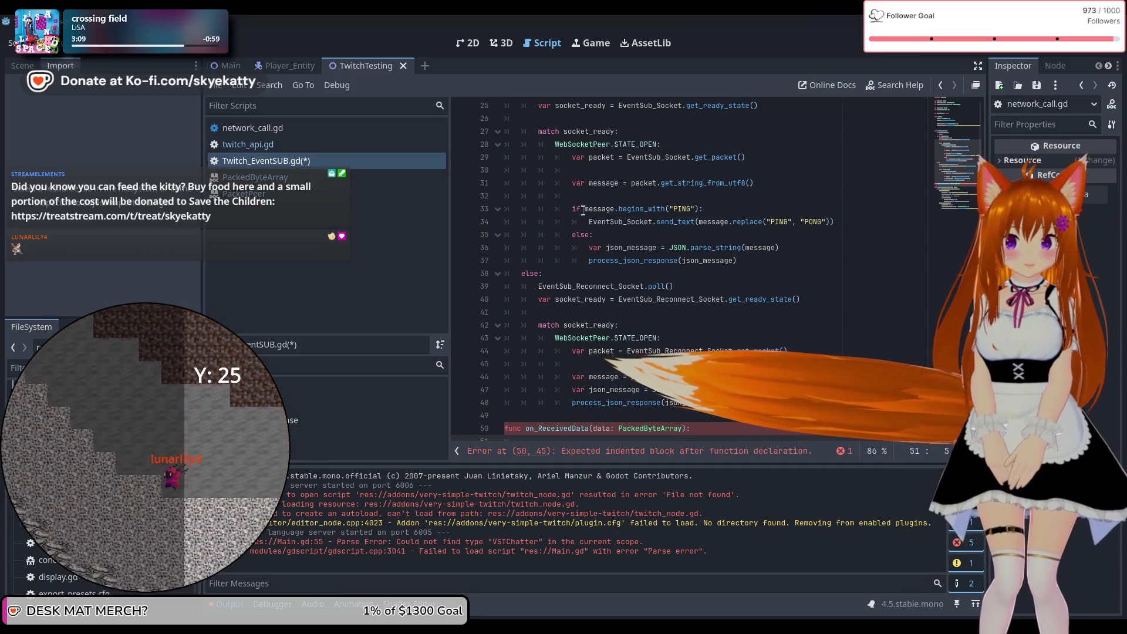
{"action": "scroll", "coordinate": [574, 171], "scroll_direction": "down", "scroll_amount": 1}
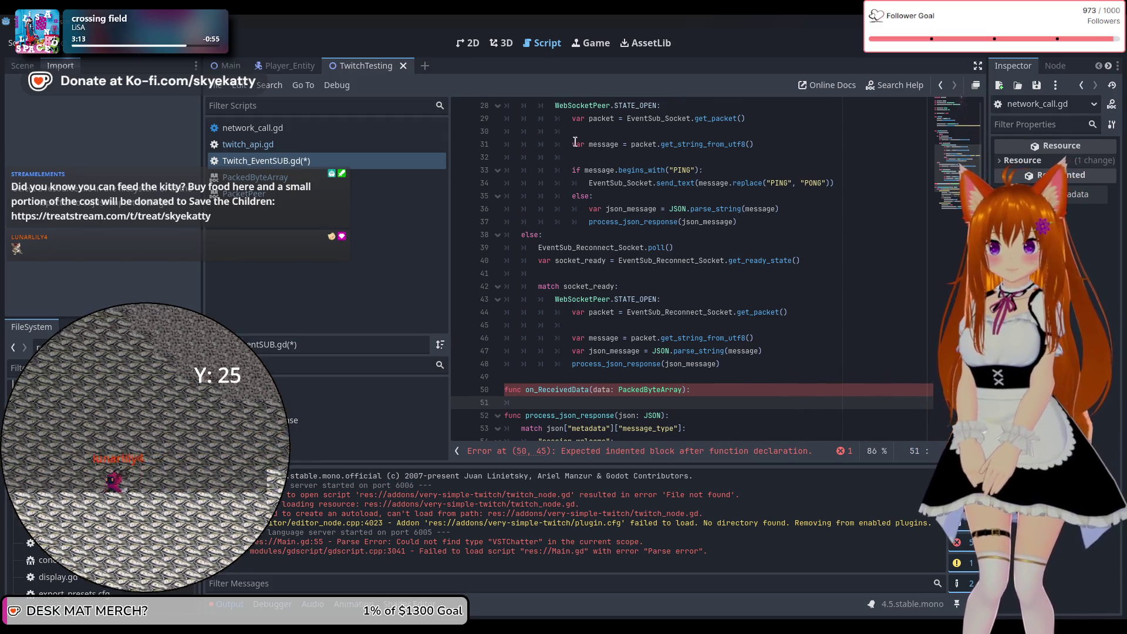
{"action": "mouse_move", "coordinate": [573, 143]}
{"action": "left_mouse_down"}
{"action": "mouse_move", "coordinate": [757, 156]}
{"action": "mouse_move", "coordinate": [720, 158]}
{"action": "left_mouse_up"}
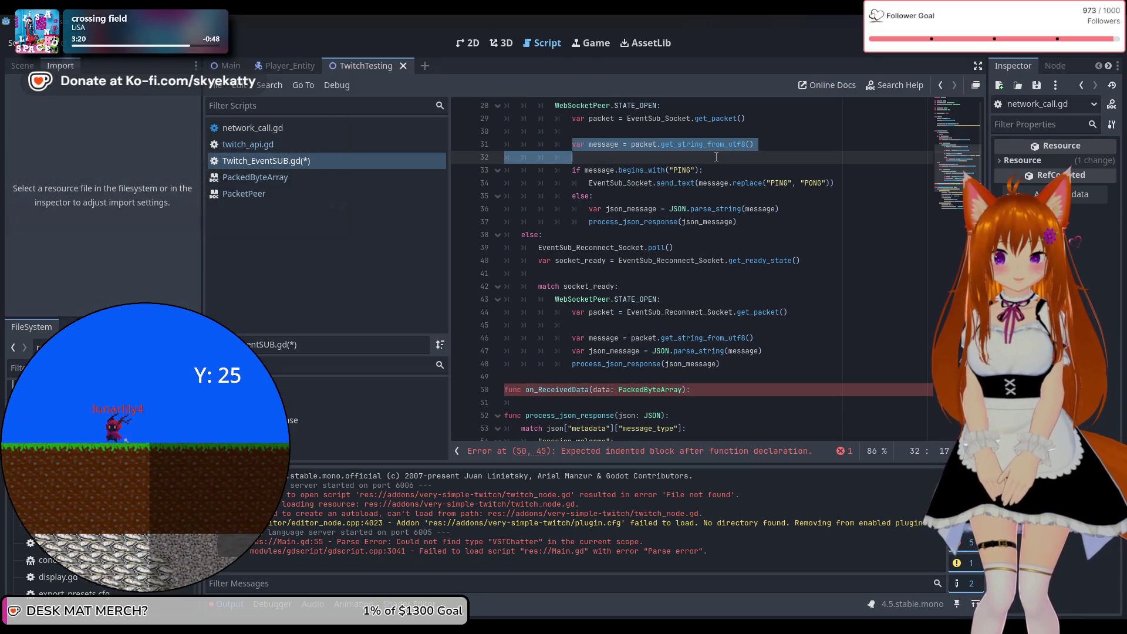
Step: Start on_ReceivedData's body with 'var message = data.get_string_from_utf8()'
{"action": "left_click", "coordinate": [618, 403]}
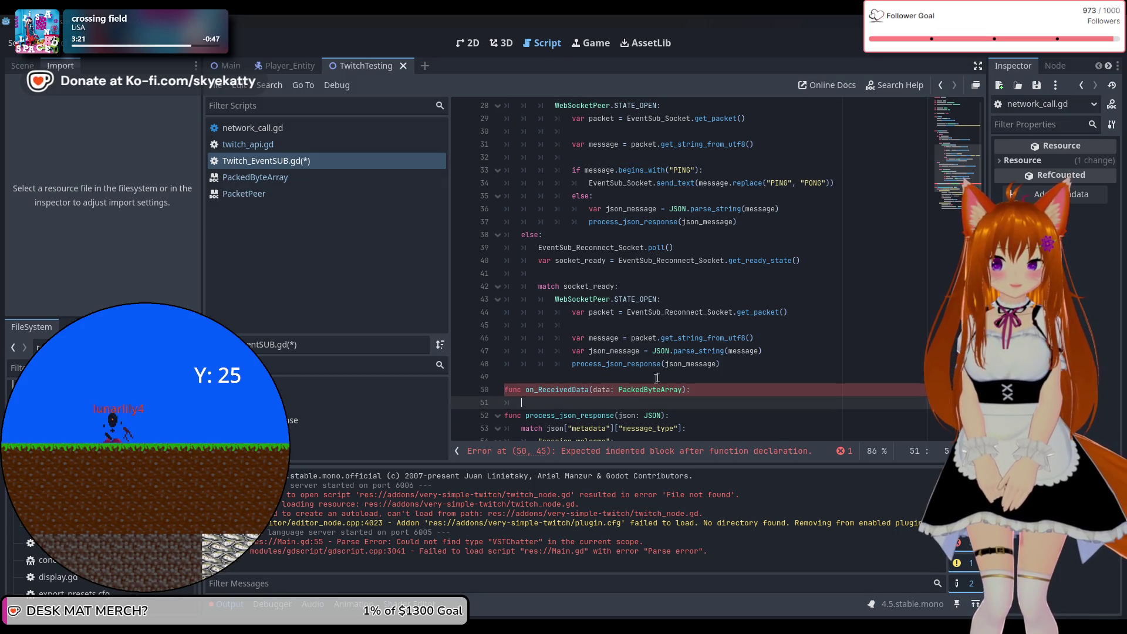
{"action": "type", "text": "varmes"}
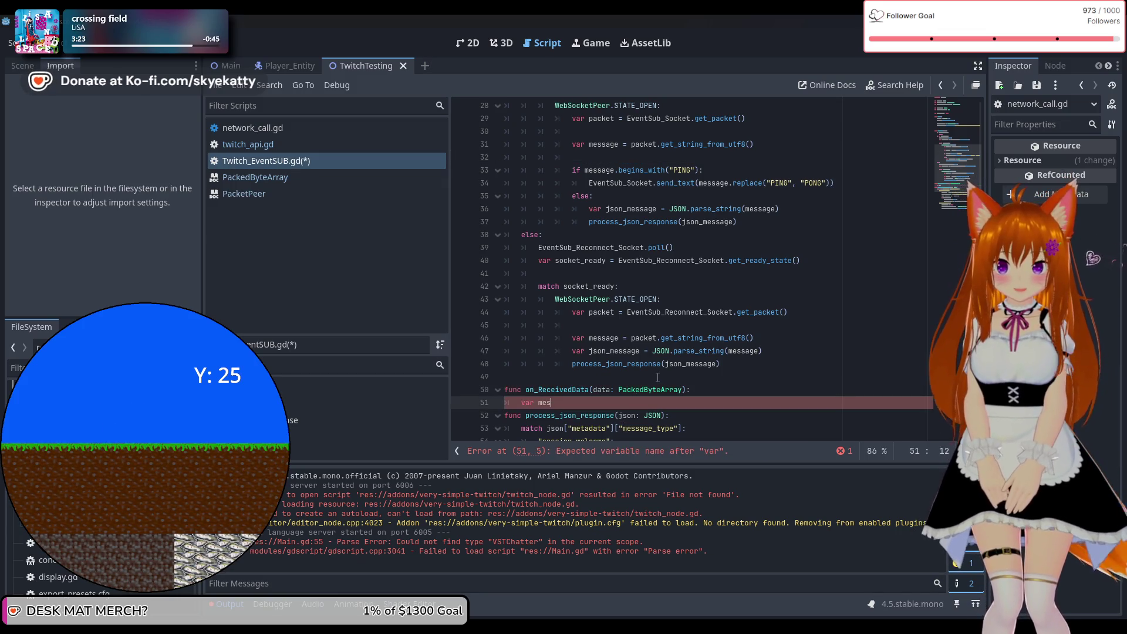
{"action": "type", "text": "sage"}
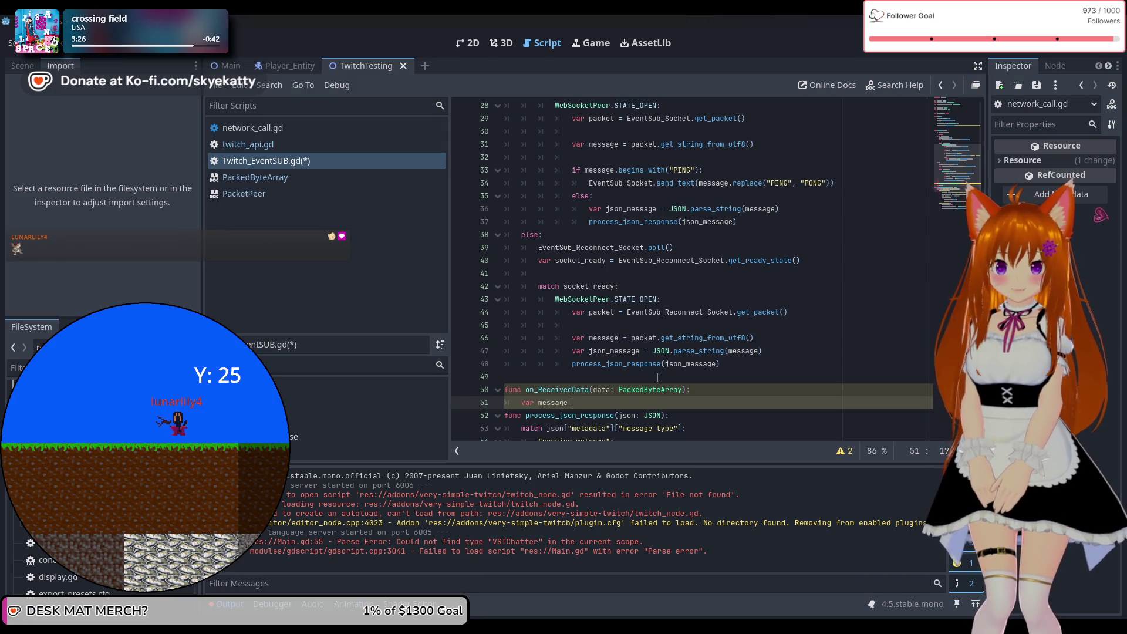
{"action": "key", "text": "BackSpace"}
{"action": "key", "text": "BackSpace"}
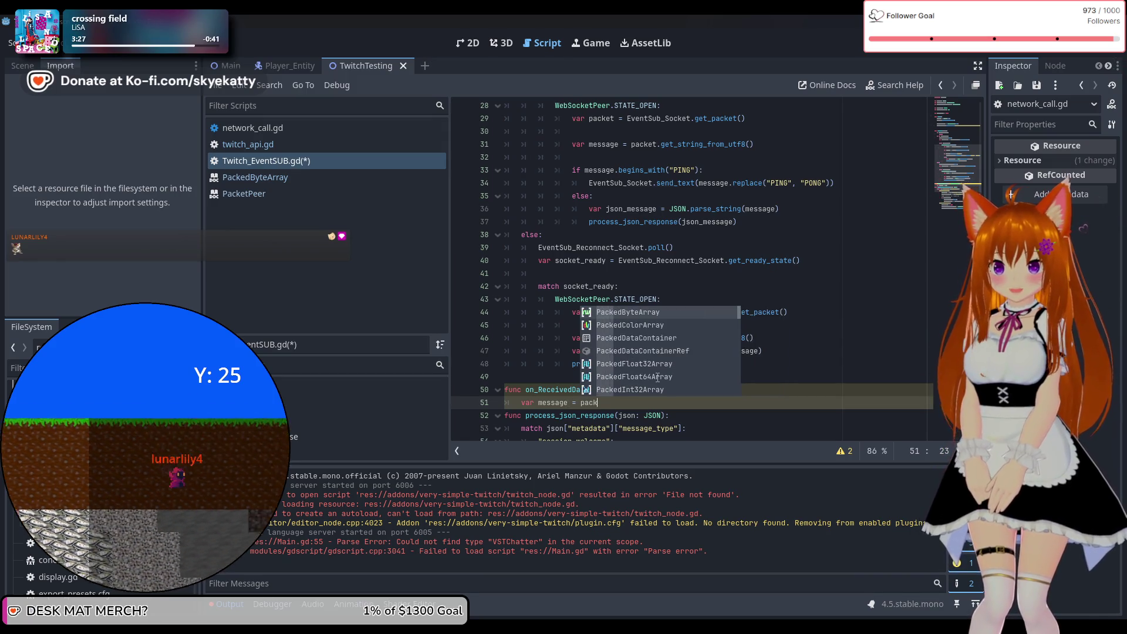
{"action": "type", "text": "data.get"}
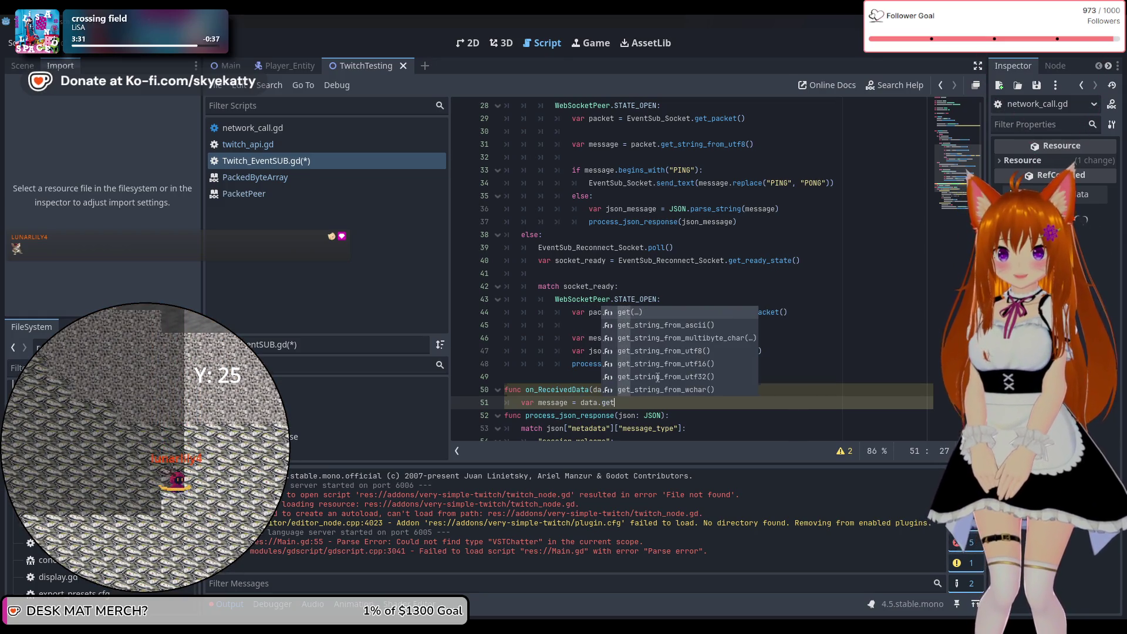
{"action": "left_click", "coordinate": [663, 350]}
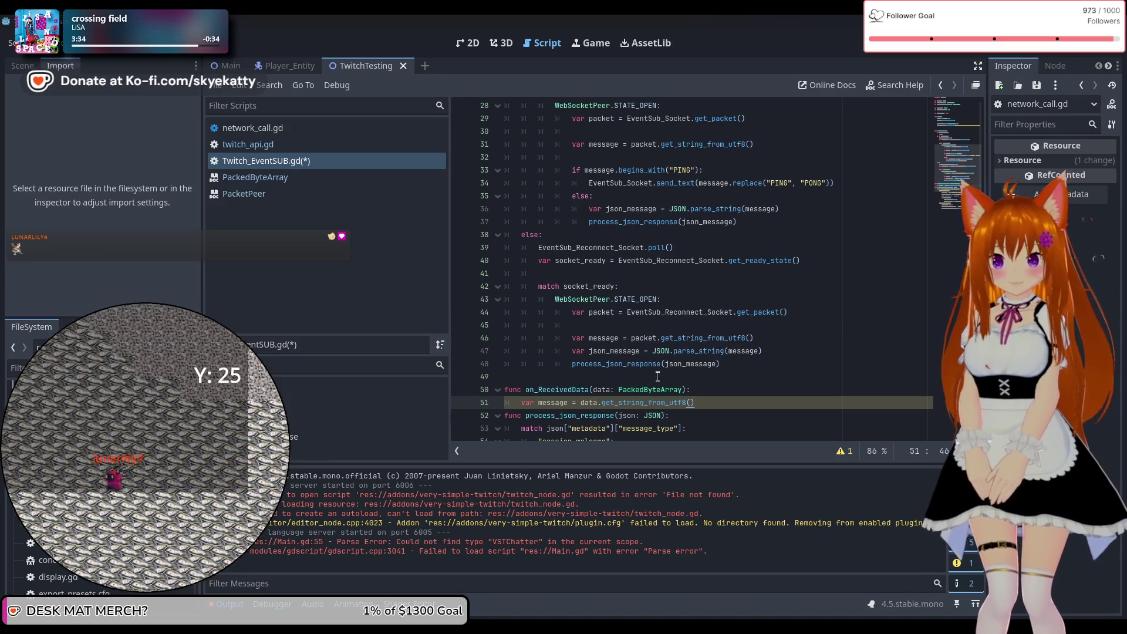
{"action": "key", "text": "Return"}
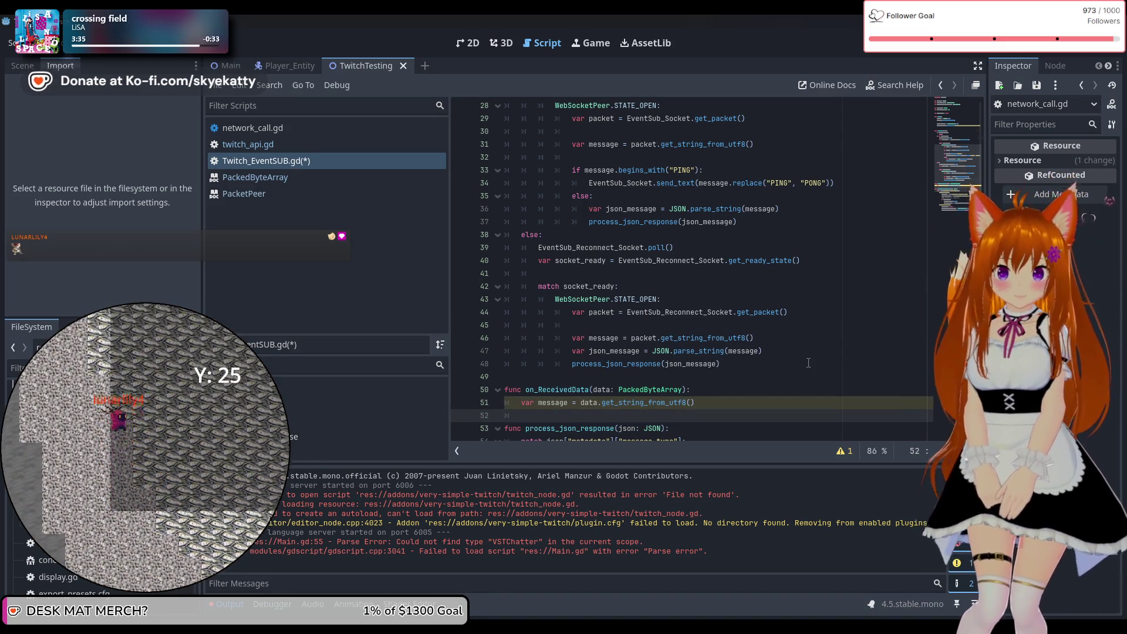
Step: Move the PING/PONG if/else block out of _process and into on_ReceivedData
{"action": "left_click_drag", "start_coordinate": [572, 170], "coordinate": [806, 218]}
{"action": "key", "text": "ctrl+c"}
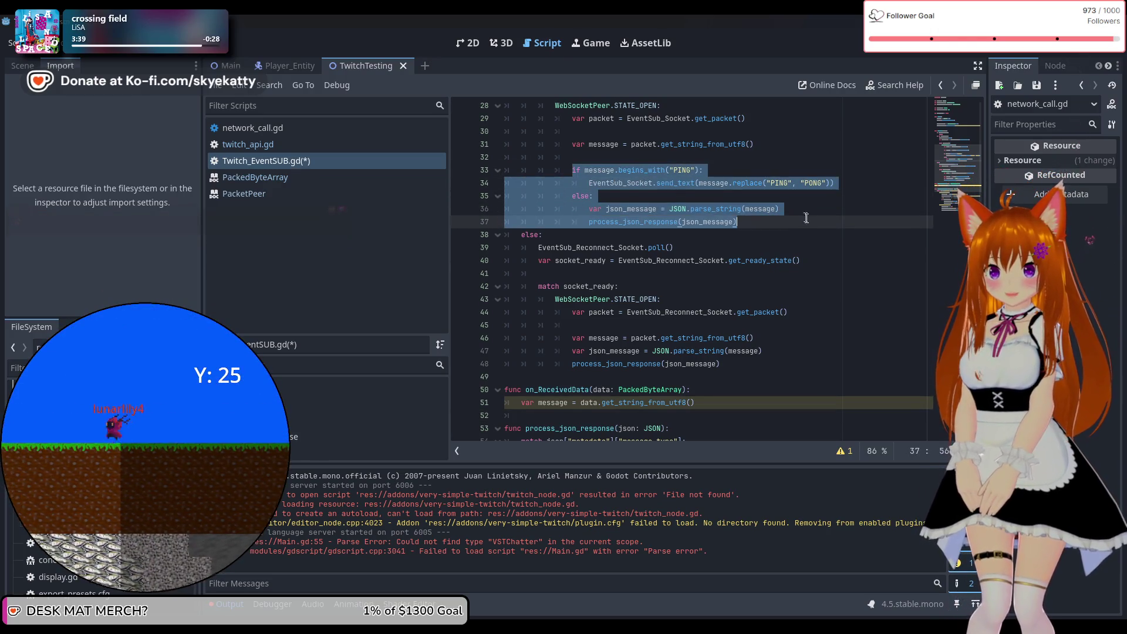
{"action": "key", "text": "BackSpace"}
{"action": "left_click", "coordinate": [617, 363]}
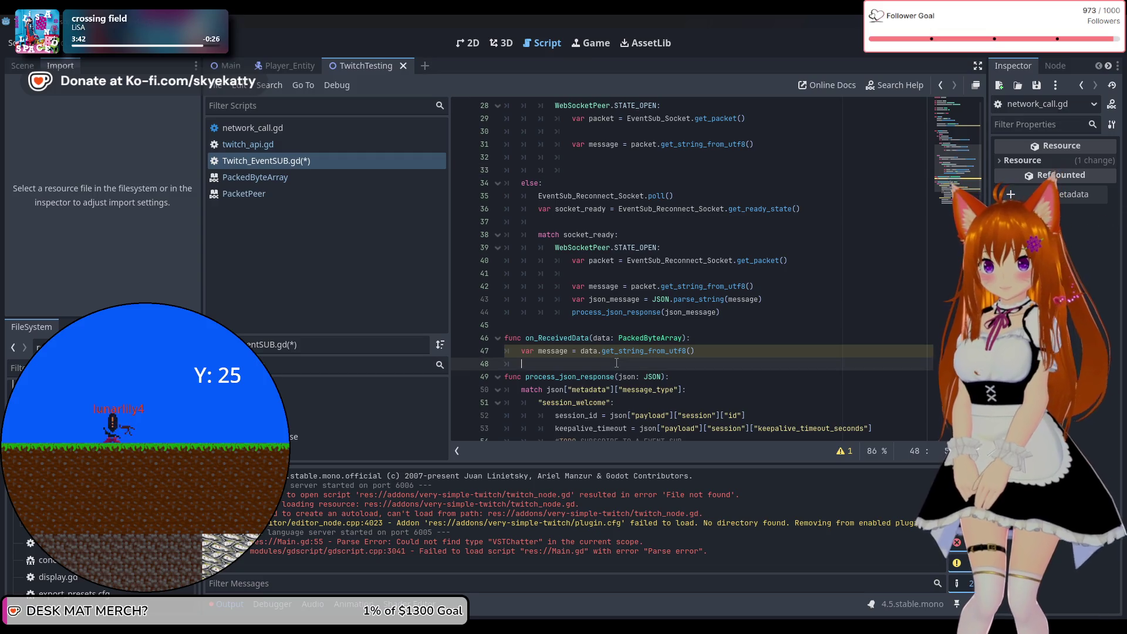
{"action": "key", "text": "ctrl+v"}
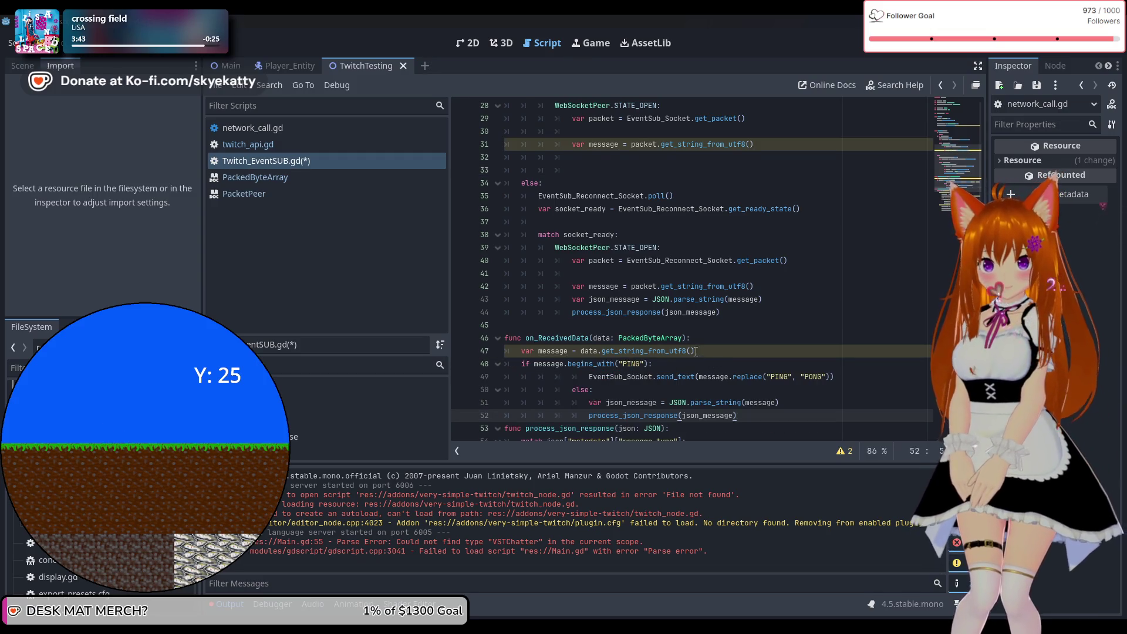
Step: Fix the extra indentation on the json_message and process_json_response lines of the pasted block
{"action": "scroll", "coordinate": [696, 351], "scroll_direction": "down", "scroll_amount": 2}
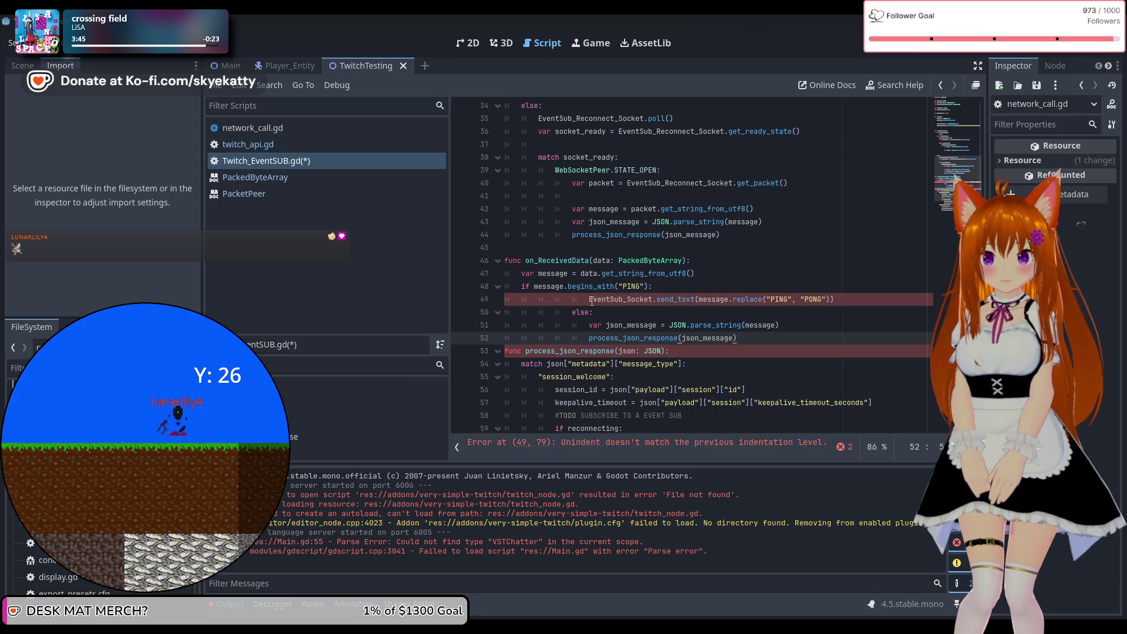
{"action": "left_click", "coordinate": [590, 300]}
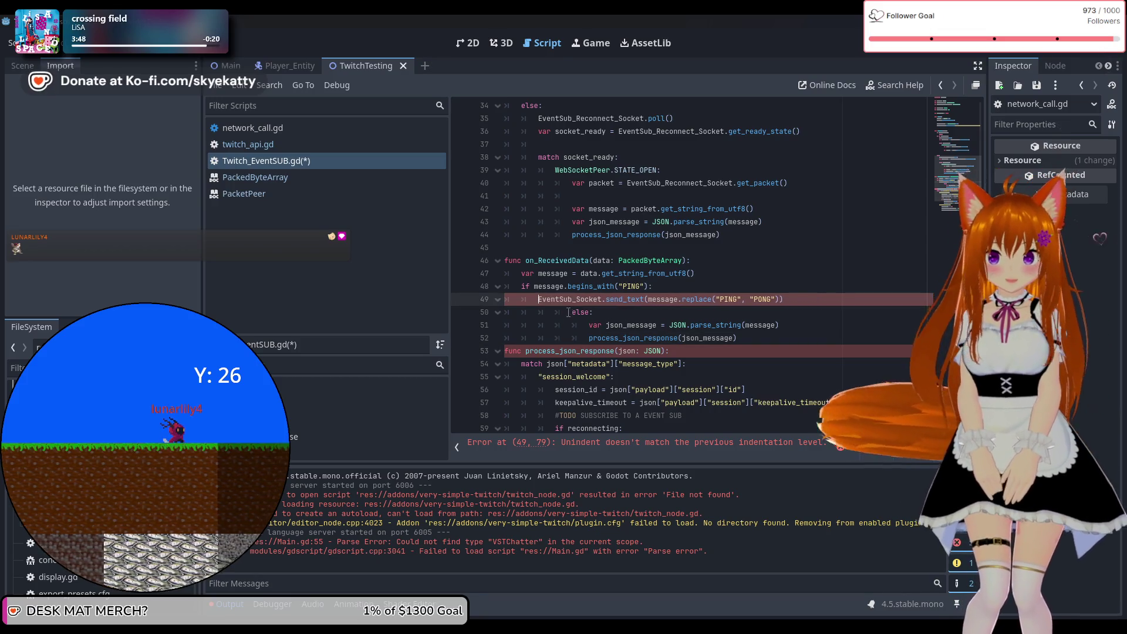
{"action": "left_click", "coordinate": [568, 313]}
{"action": "left_click", "coordinate": [588, 325]}
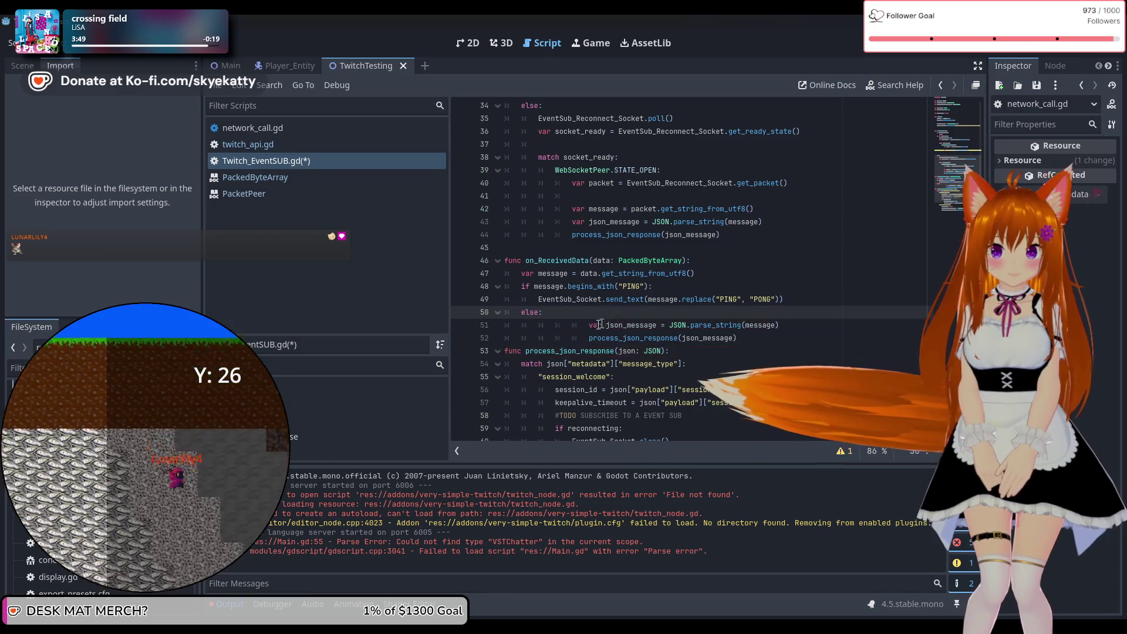
{"action": "key", "text": "BackSpace"}
{"action": "key", "text": "BackSpace"}
{"action": "key", "text": "BackSpace"}
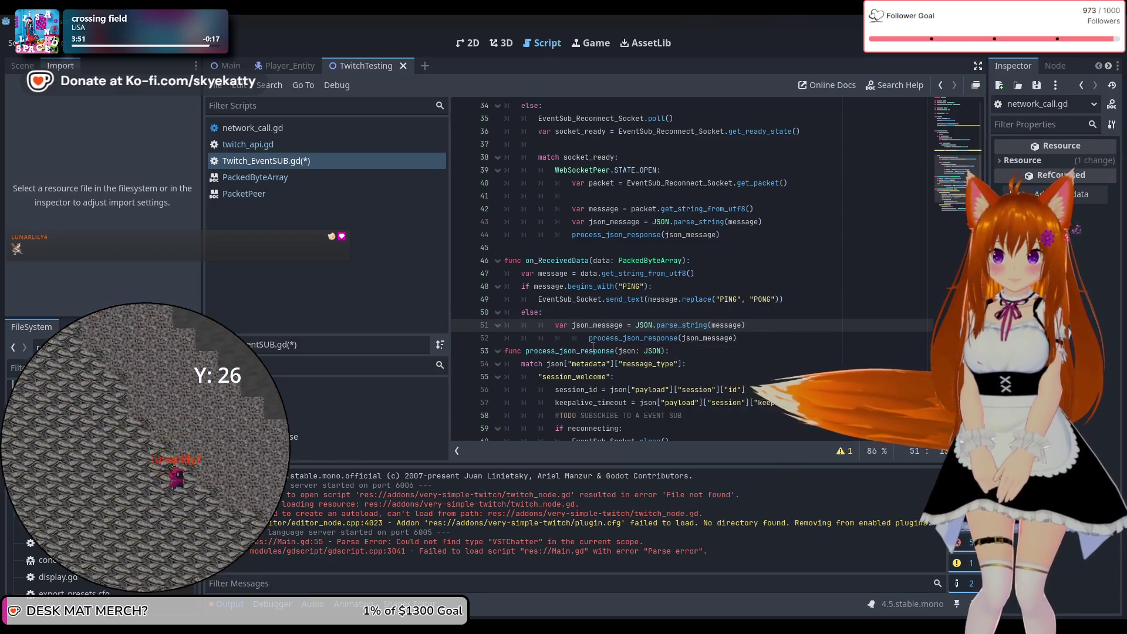
{"action": "left_click", "coordinate": [589, 338]}
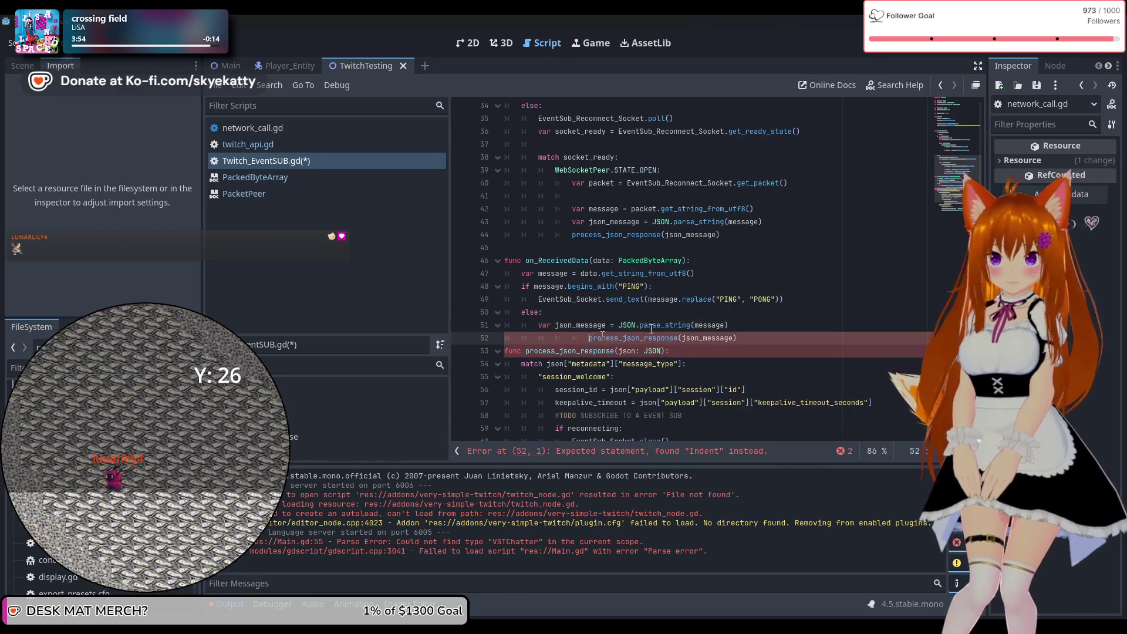
{"action": "key", "text": "BackSpace"}
{"action": "key", "text": "BackSpace"}
{"action": "key", "text": "BackSpace"}
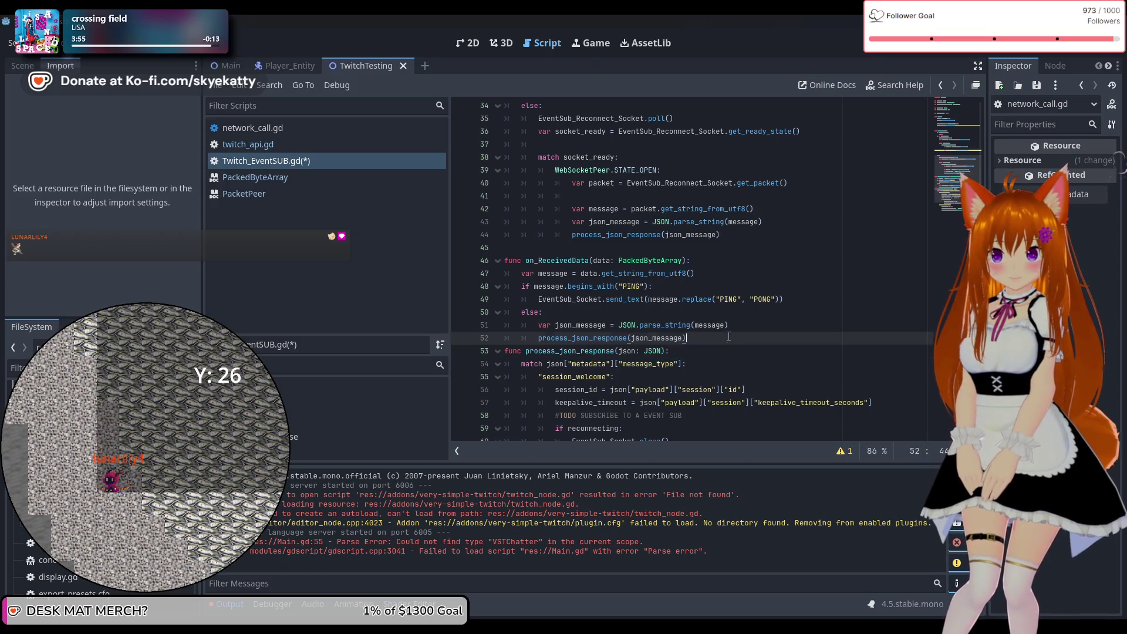
{"action": "key", "text": "Return"}
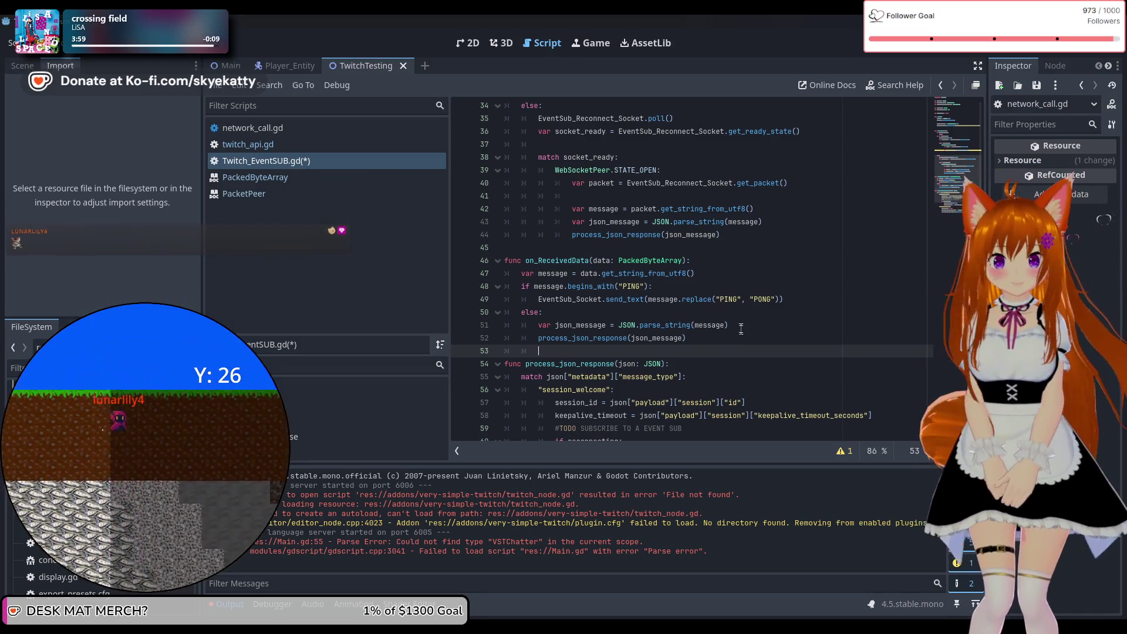
{"action": "scroll", "coordinate": [741, 330], "scroll_direction": "up", "scroll_amount": 3}
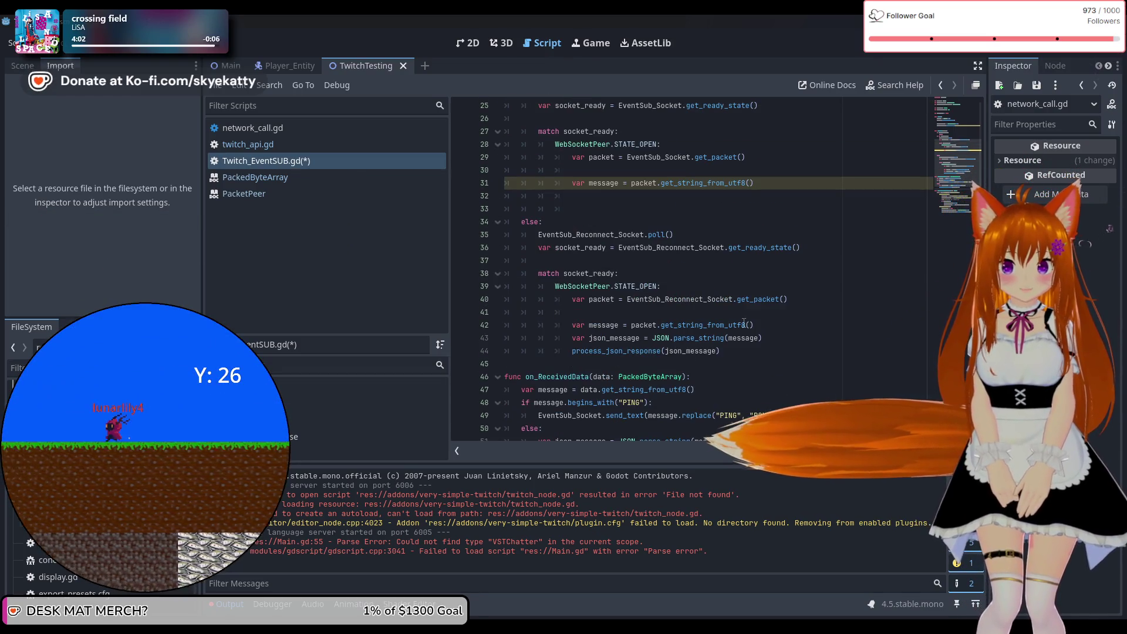
Step: Delete the message and JSON handling lines from the reconnect branch, including the leftover empty line
{"action": "left_click", "coordinate": [727, 354]}
{"action": "key", "text": "shift+Up"}
{"action": "key", "text": "shift+Up"}
{"action": "key", "text": "shift+Up"}
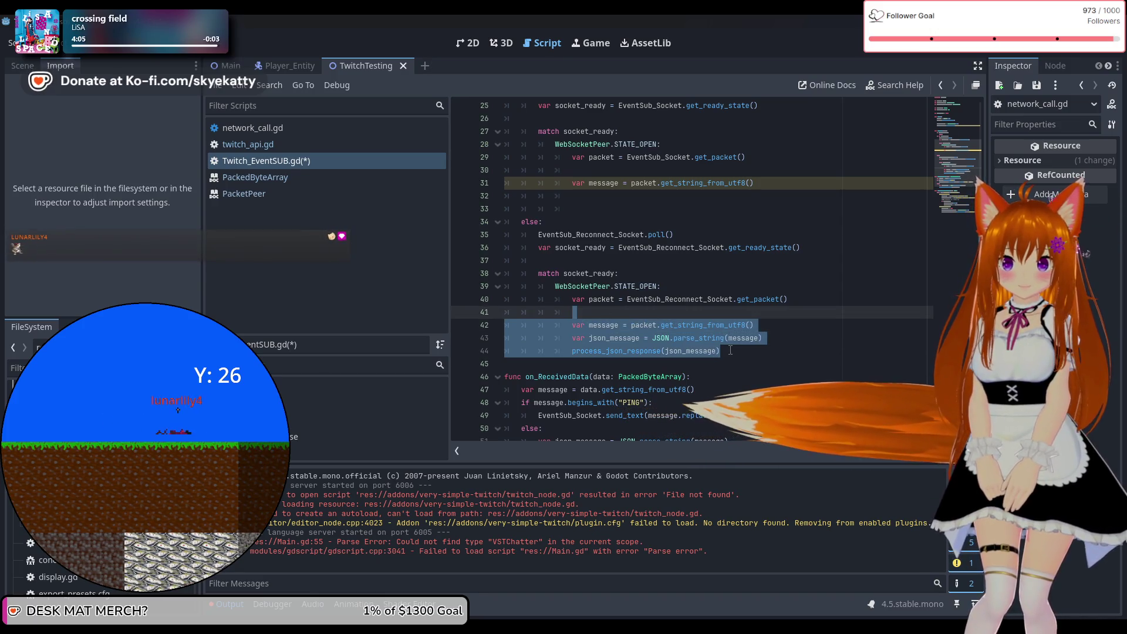
{"action": "key", "text": "BackSpace"}
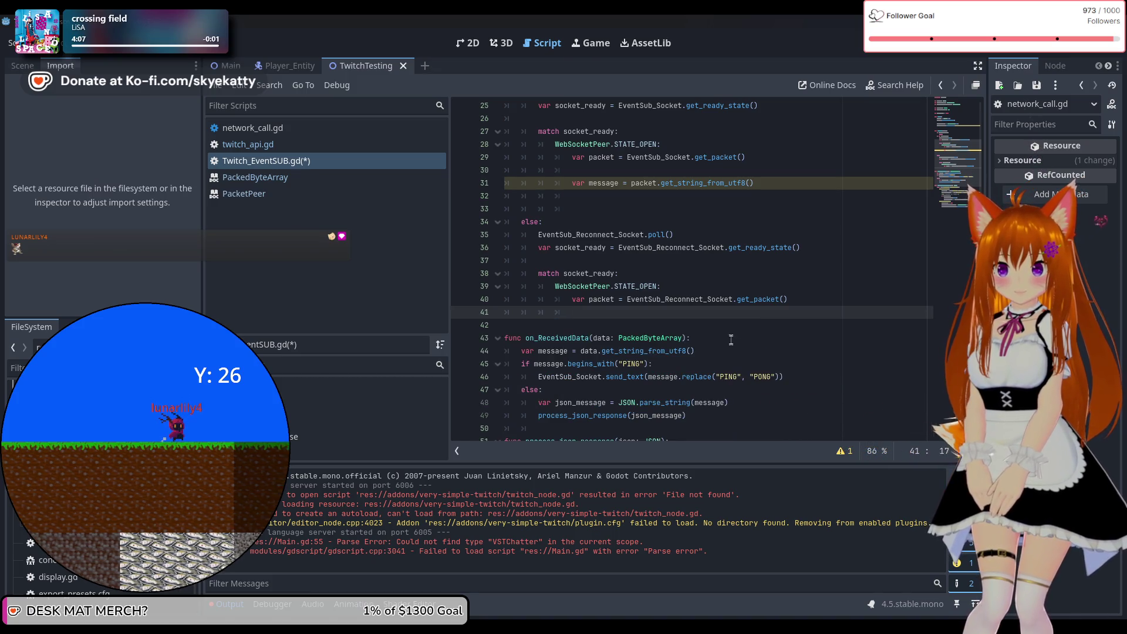
{"action": "key", "text": "BackSpace"}
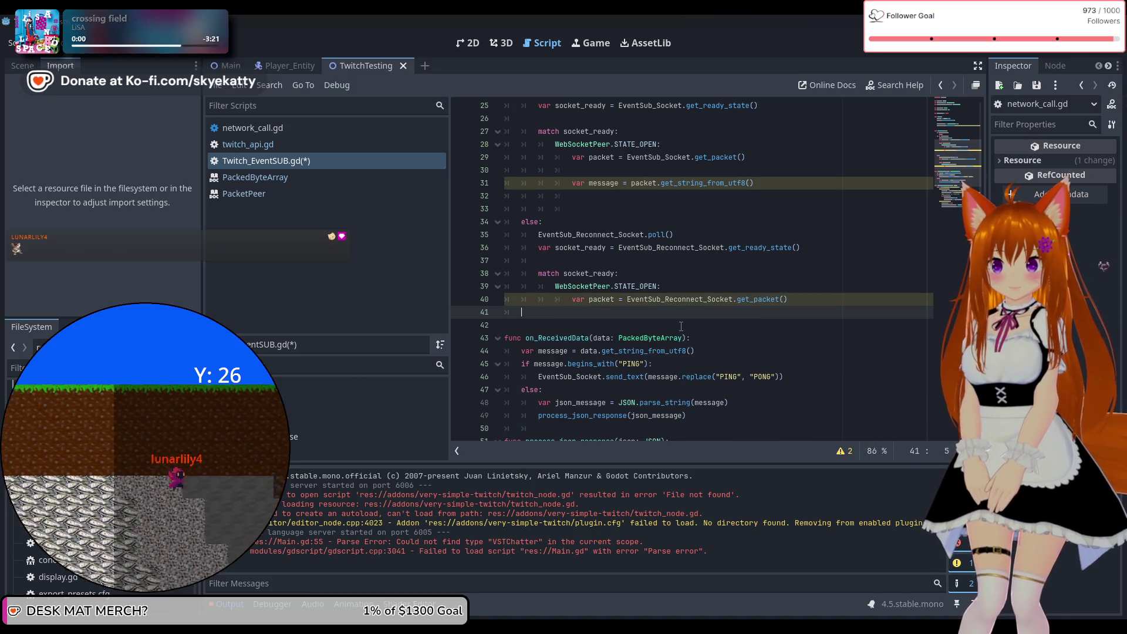
{"action": "key", "text": "BackSpace"}
{"action": "key", "text": "BackSpace"}
Step: Delete the main branch's message decoding line, leaving a fresh indented line under get_packet
{"action": "scroll", "coordinate": [681, 325], "scroll_direction": "up", "scroll_amount": 1}
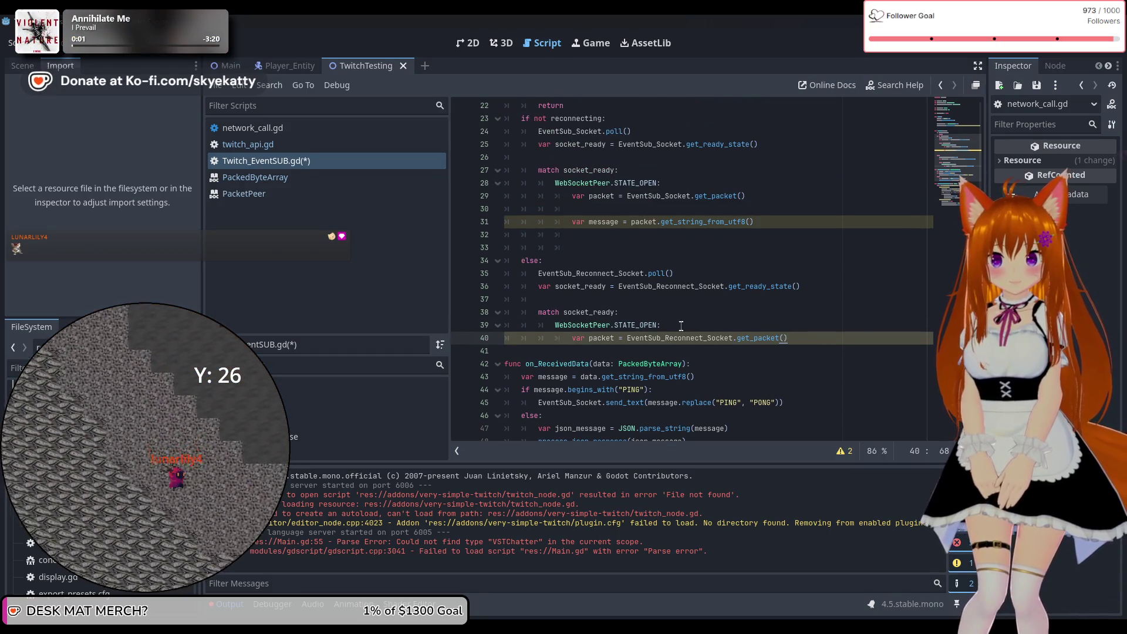
{"action": "scroll", "coordinate": [681, 326], "scroll_direction": "up", "scroll_amount": 1}
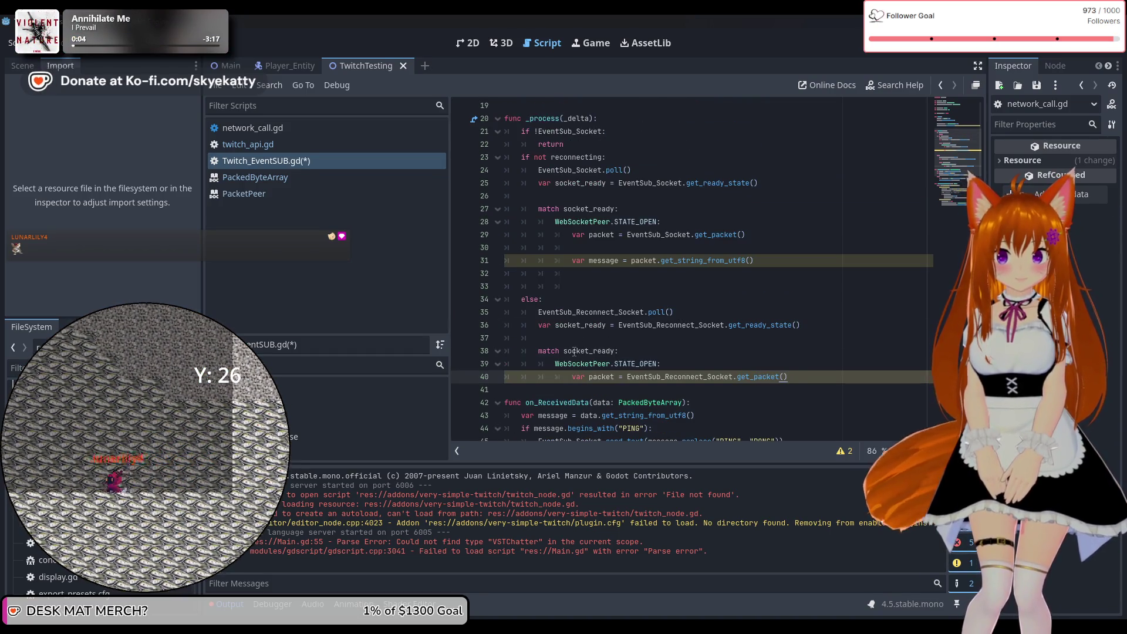
{"action": "scroll", "coordinate": [614, 311], "scroll_direction": "up", "scroll_amount": 2}
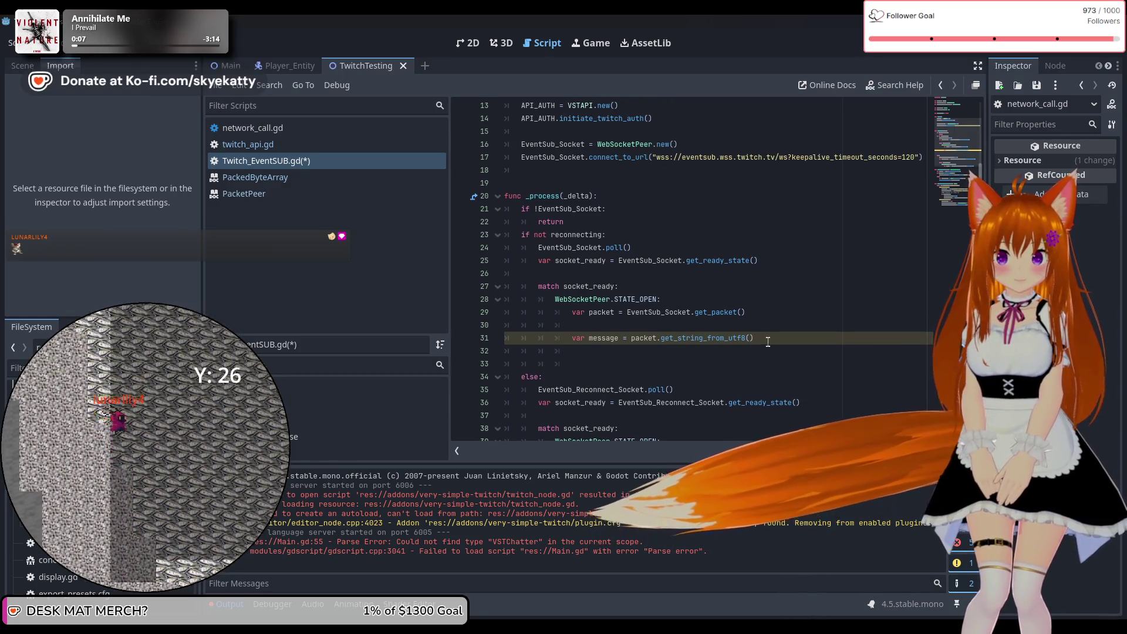
{"action": "left_click_drag", "start_coordinate": [765, 342], "coordinate": [587, 326]}
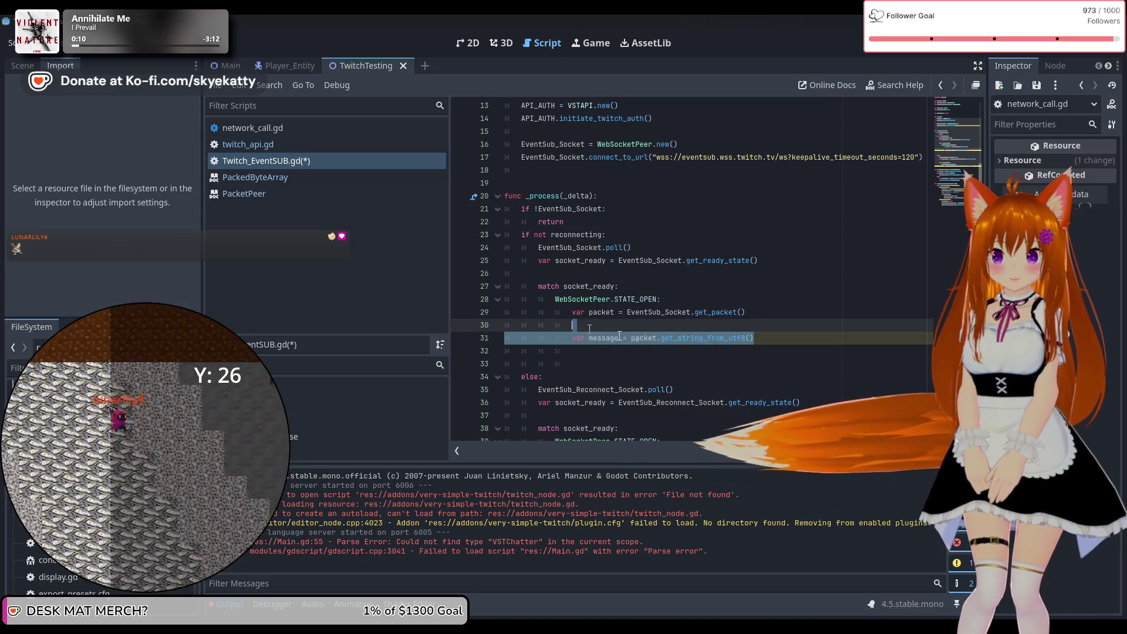
{"action": "key", "text": "BackSpace"}
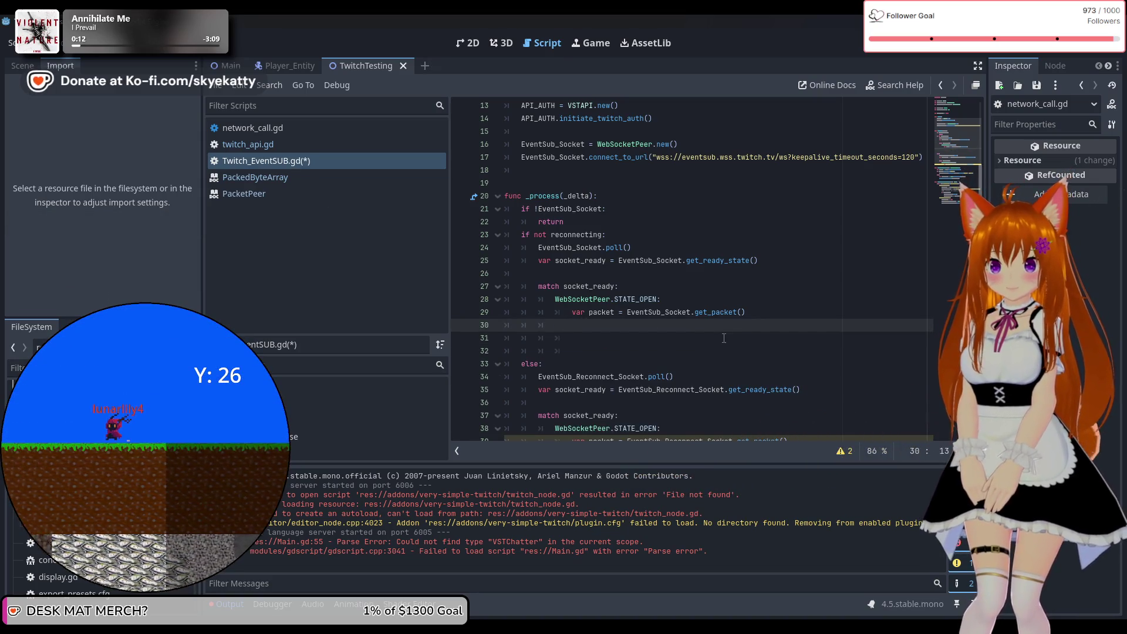
{"action": "key", "text": "BackSpace"}
{"action": "key", "text": "Return"}
{"action": "type", "text": "while"}
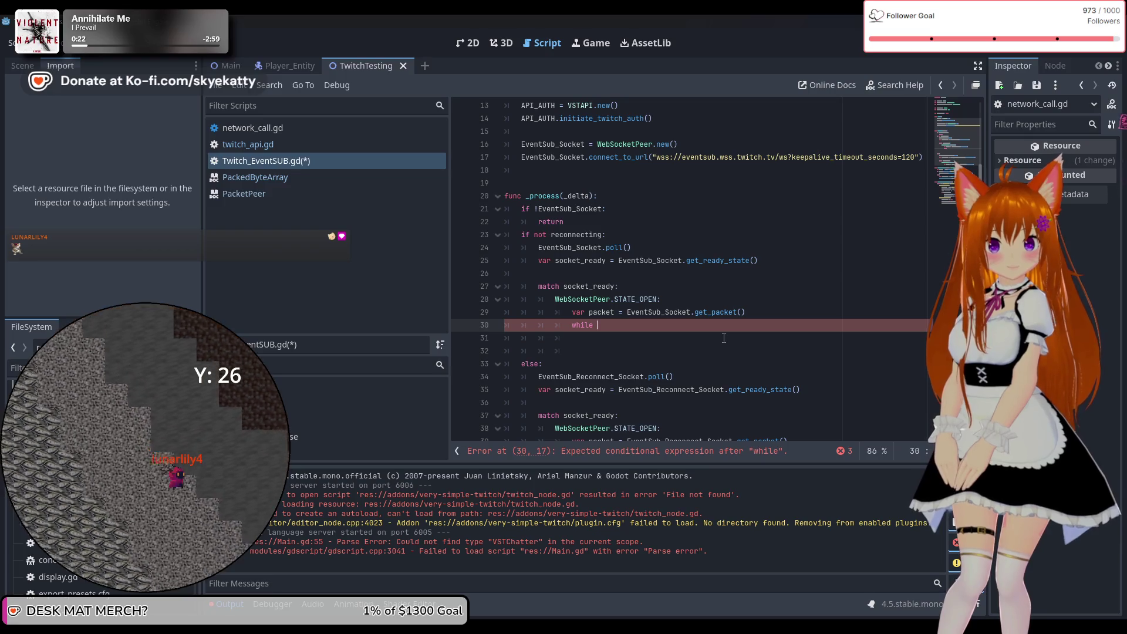
Step: Write the loop header 'while EventSub_Socket.get_available_packet_count():' on line 30
{"action": "type", "text": "Eve"}
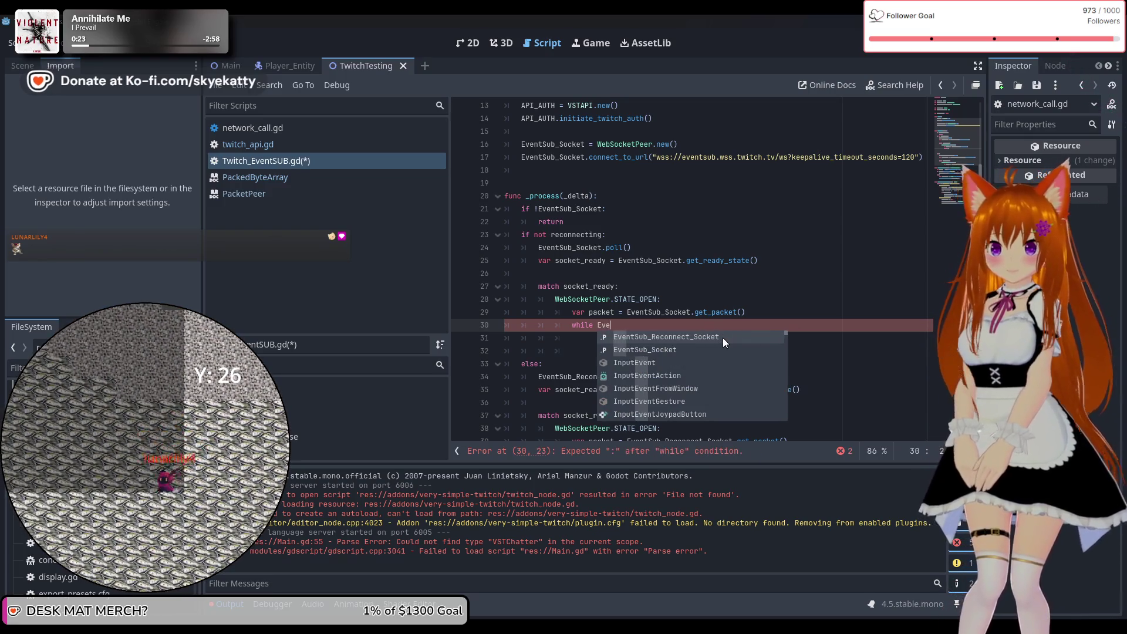
{"action": "key", "text": "Down"}
{"action": "key", "text": "Return"}
{"action": "type", "text": "."}
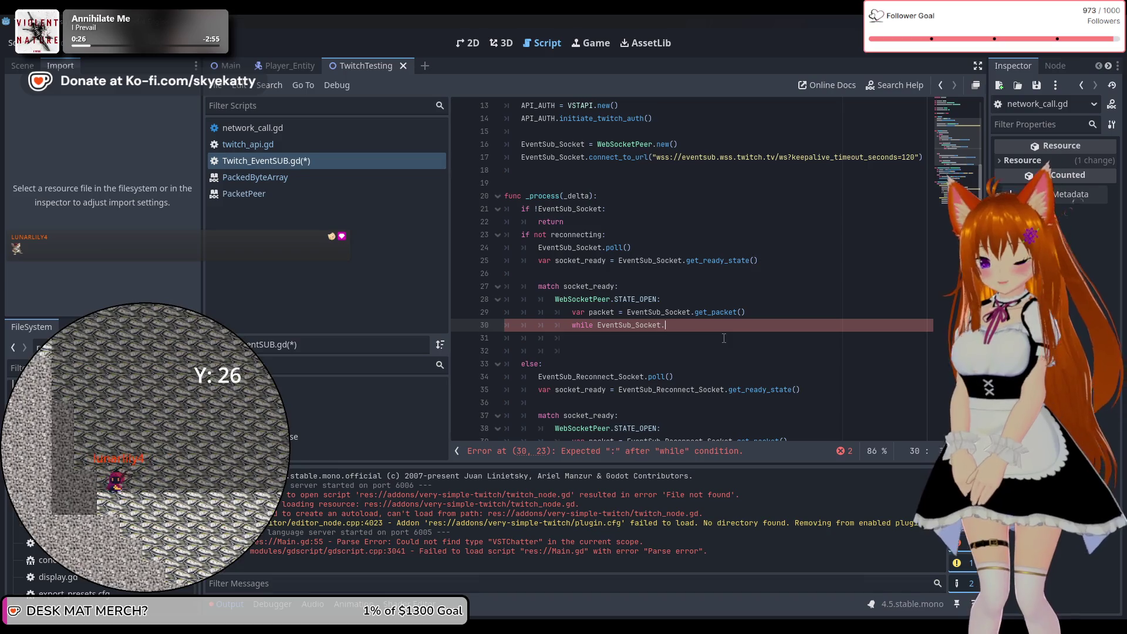
{"action": "type", "text": "get_a"}
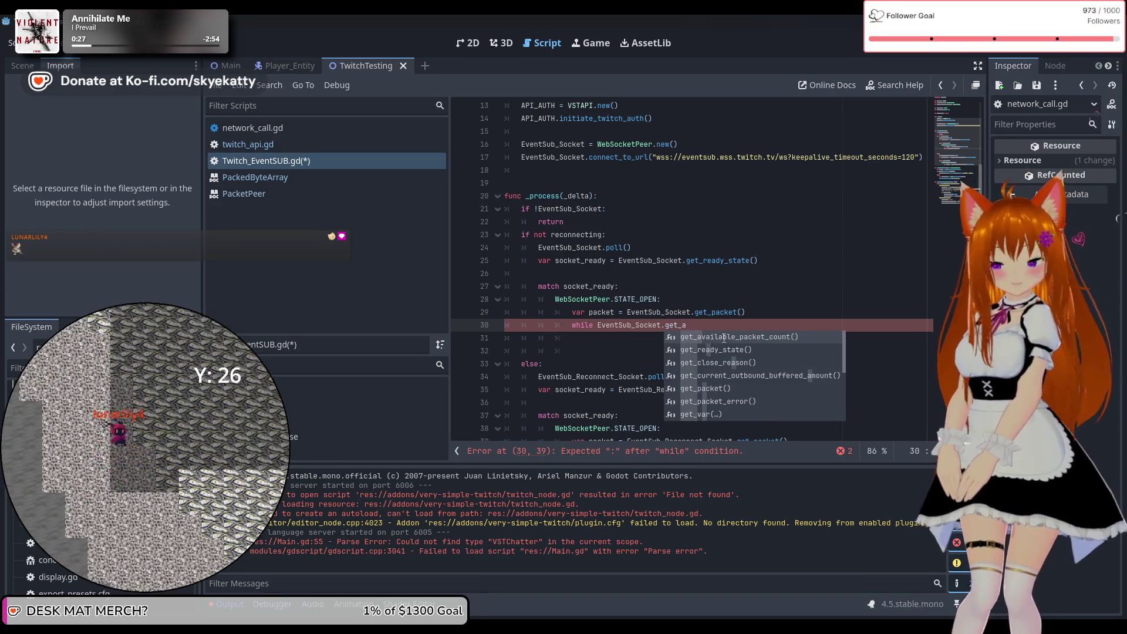
{"action": "key", "text": "Return"}
{"action": "type", "text": ":"}
{"action": "key", "text": "Return"}
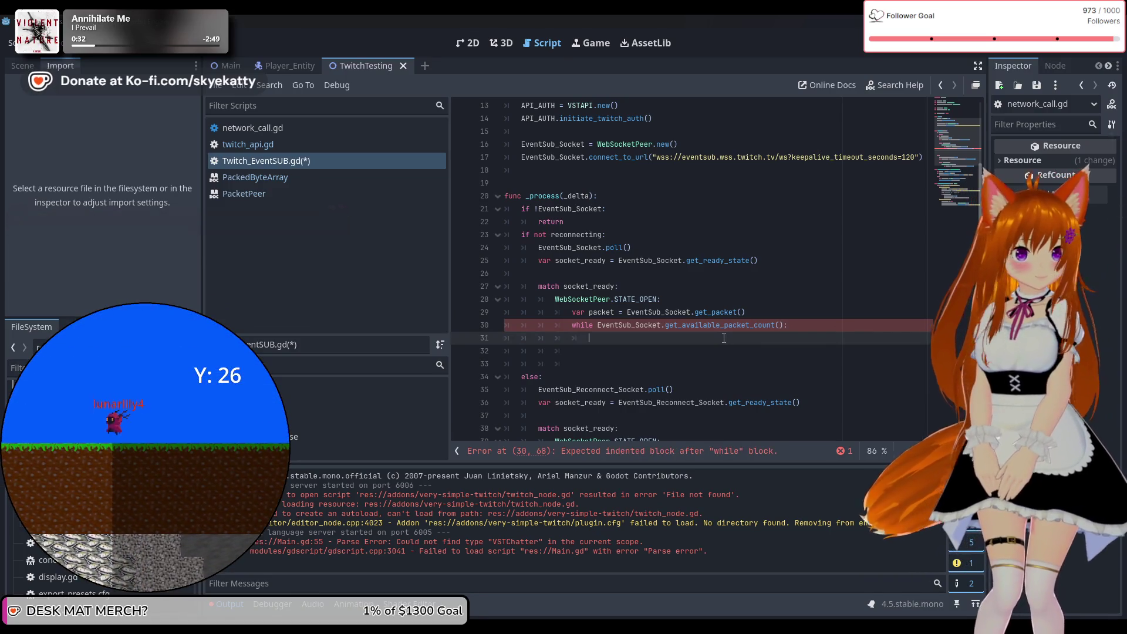
{"action": "type", "text": "on"}
Step: Add the loop body 'on_ReceivedData(EventSub_Socket.get_packet())' and remove the extra blank lines before else
{"action": "key", "text": "Return"}
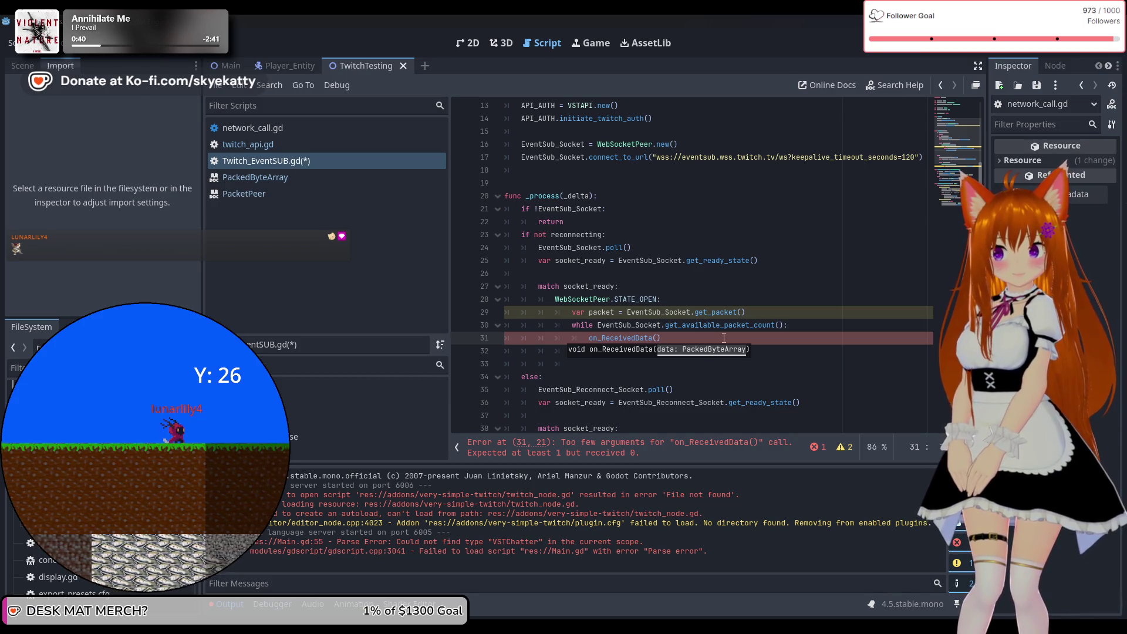
{"action": "type", "text": "Eve"}
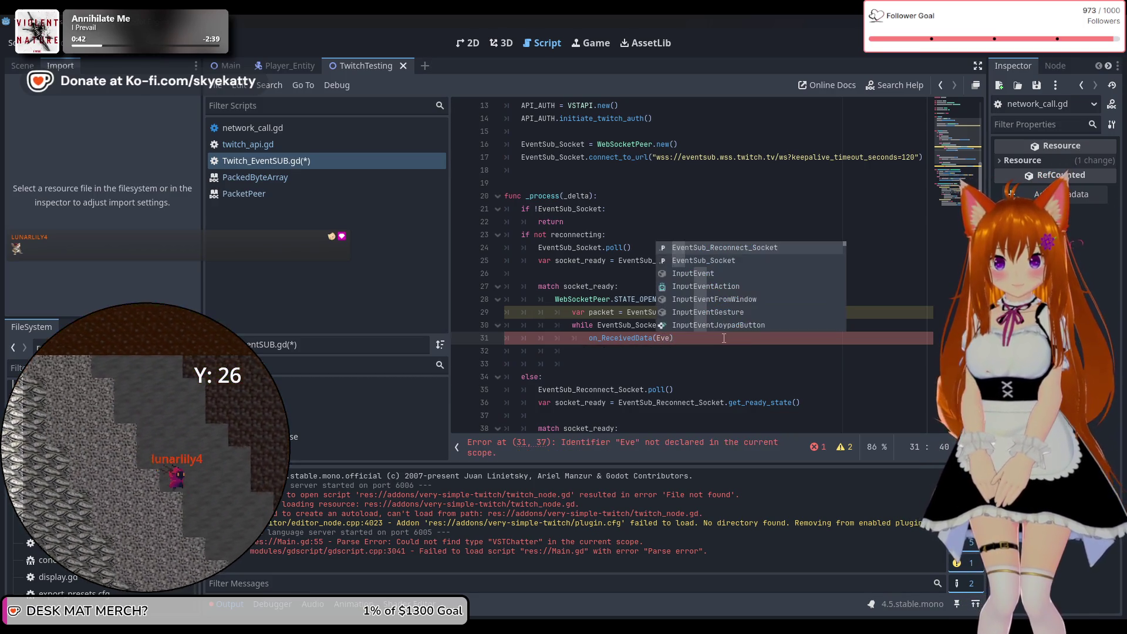
{"action": "key", "text": "Down"}
{"action": "key", "text": "Return"}
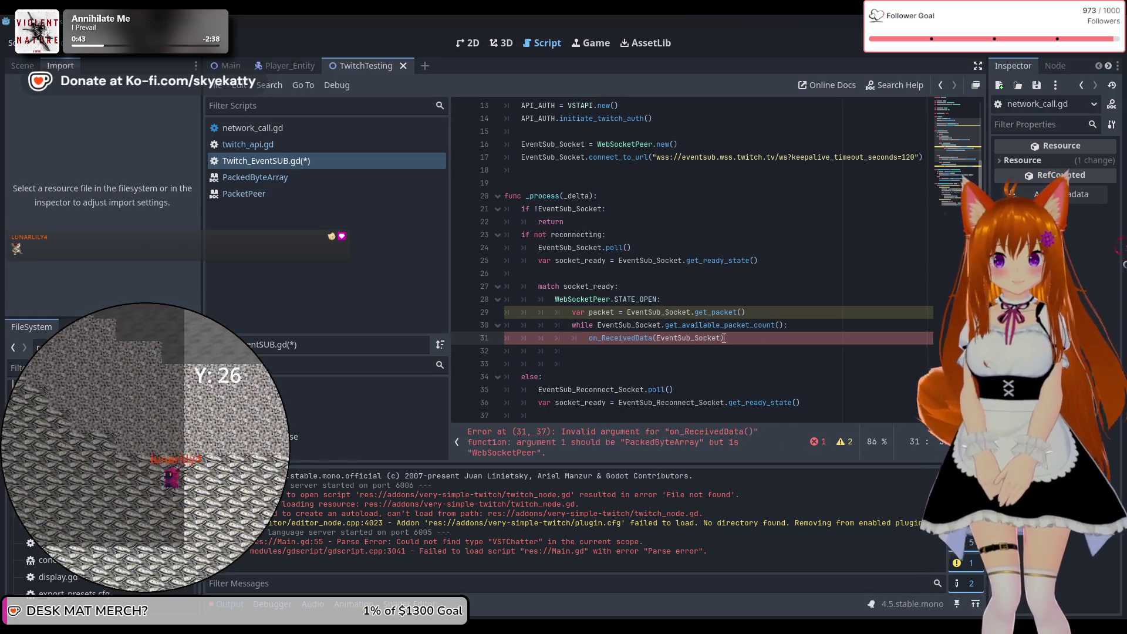
{"action": "type", "text": ".get"}
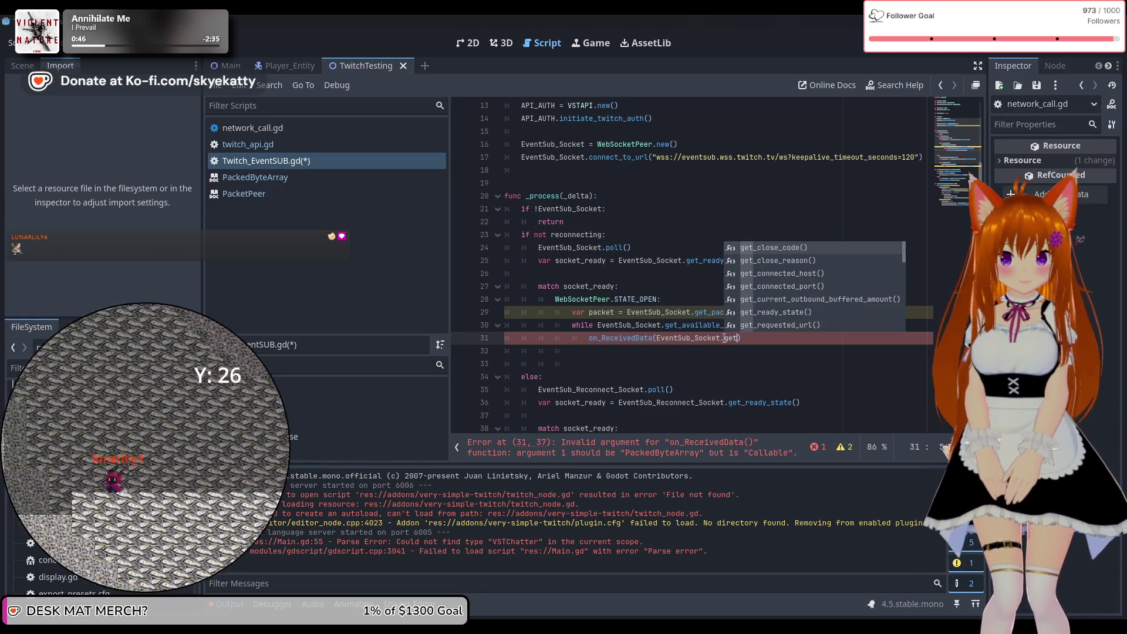
{"action": "type", "text": "_pa"}
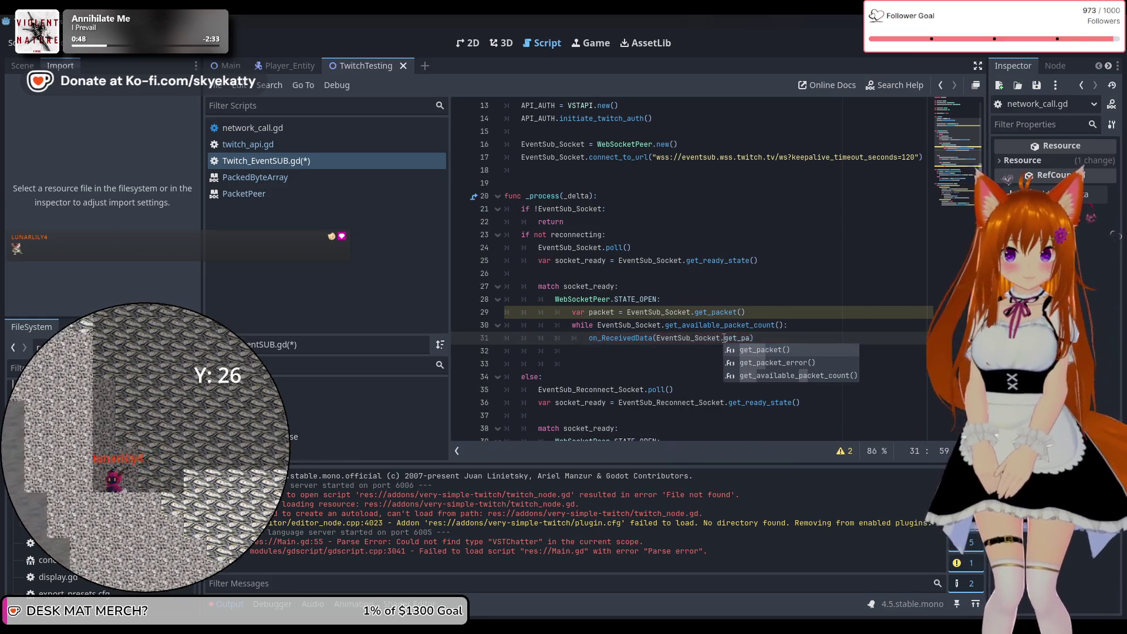
{"action": "key", "text": "Return"}
{"action": "left_click", "coordinate": [631, 363]}
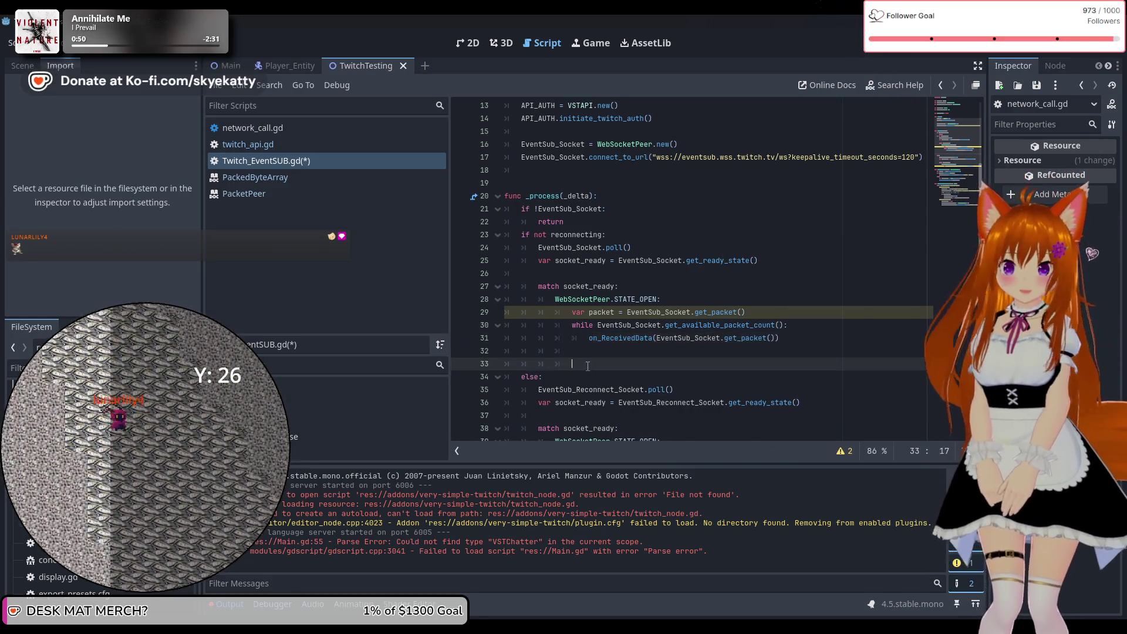
{"action": "key", "text": "BackSpace"}
{"action": "key", "text": "BackSpace"}
{"action": "key", "text": "BackSpace"}
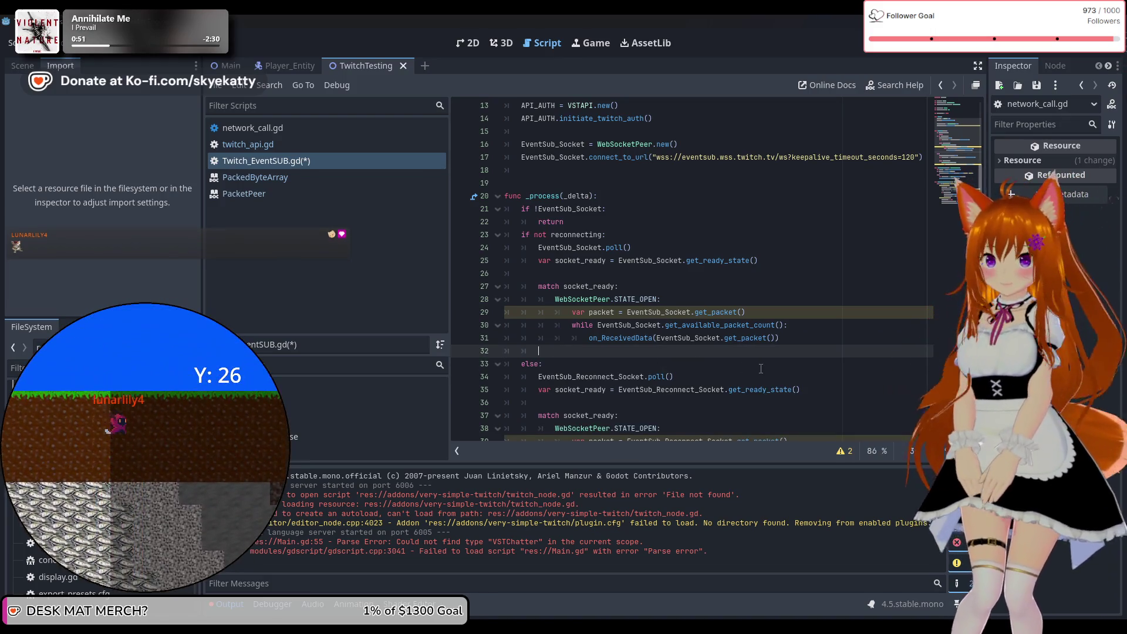
{"action": "key", "text": "BackSpace"}
{"action": "key", "text": "BackSpace"}
{"action": "key", "text": "BackSpace"}
{"action": "scroll", "coordinate": [760, 368], "scroll_direction": "down", "scroll_amount": 1}
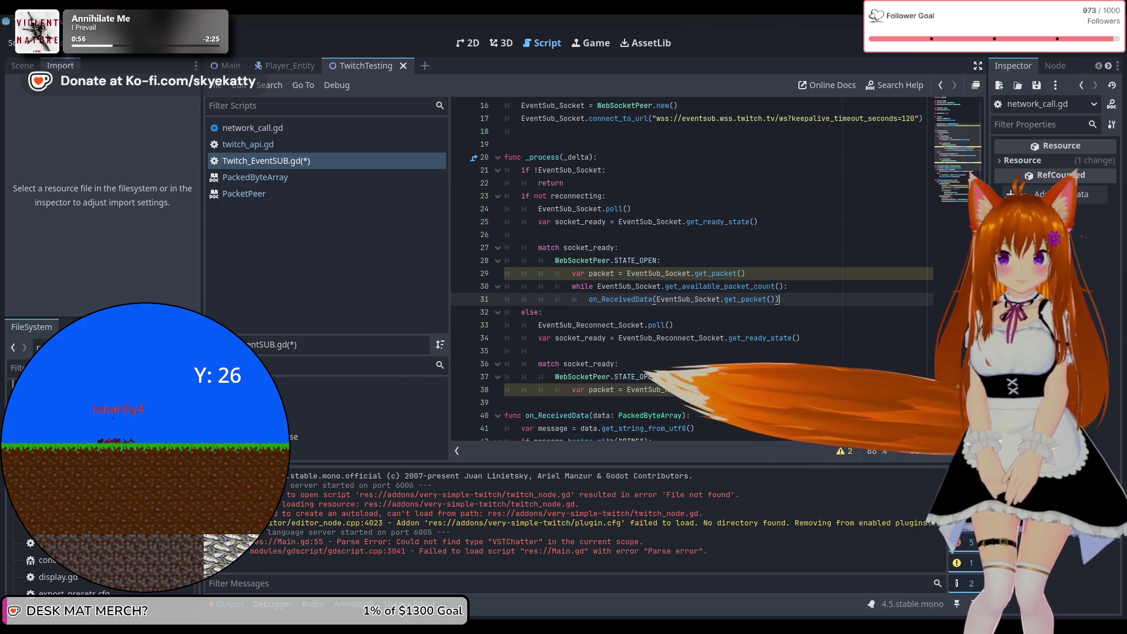
{"action": "left_click", "coordinate": [786, 390]}
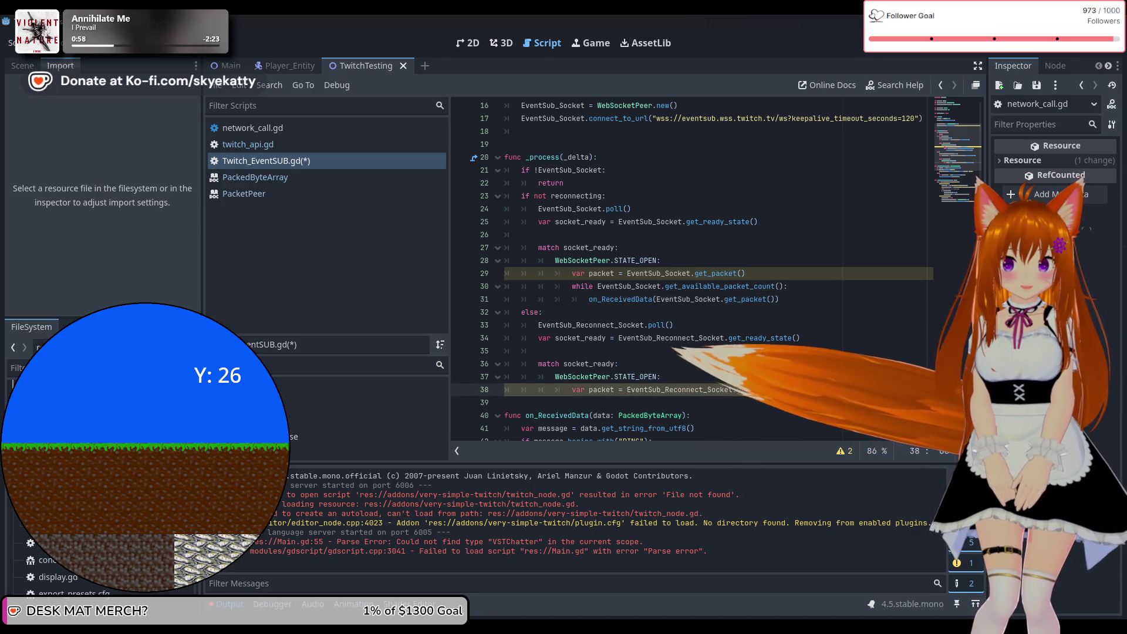
{"action": "left_click_drag", "start_coordinate": [797, 299], "coordinate": [576, 290]}
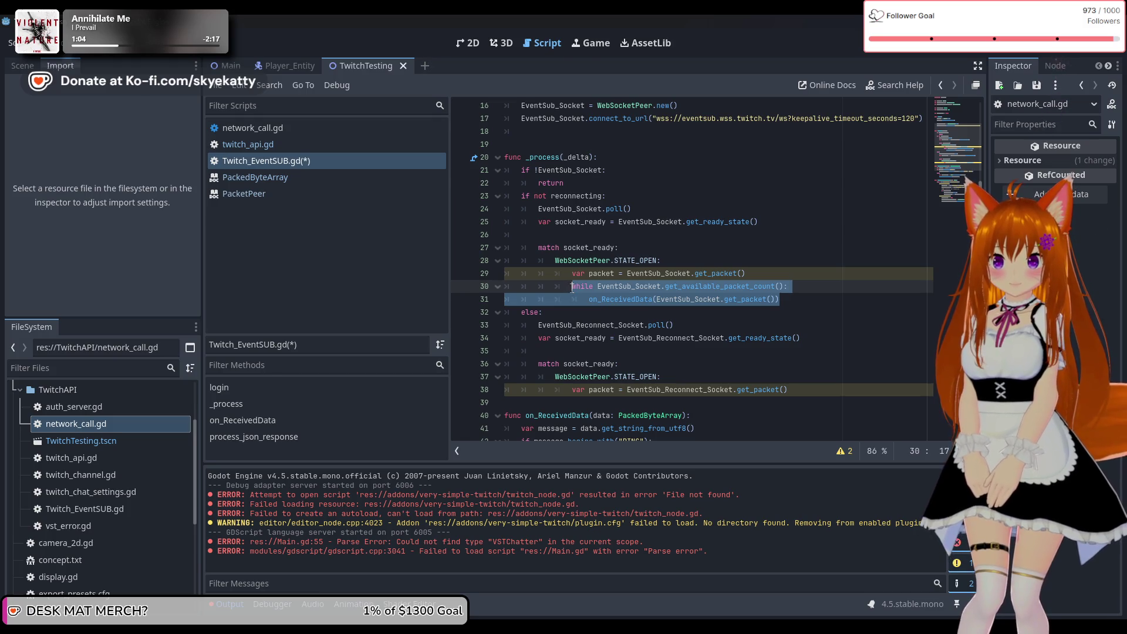
{"action": "left_click", "coordinate": [623, 312]}
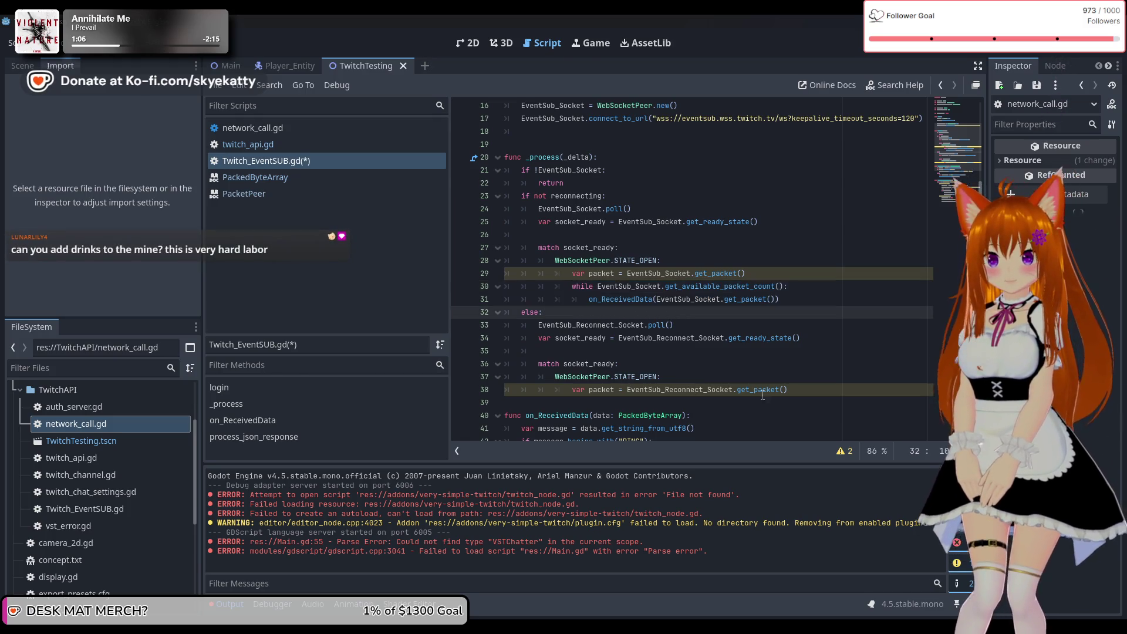
{"action": "left_click", "coordinate": [844, 381]}
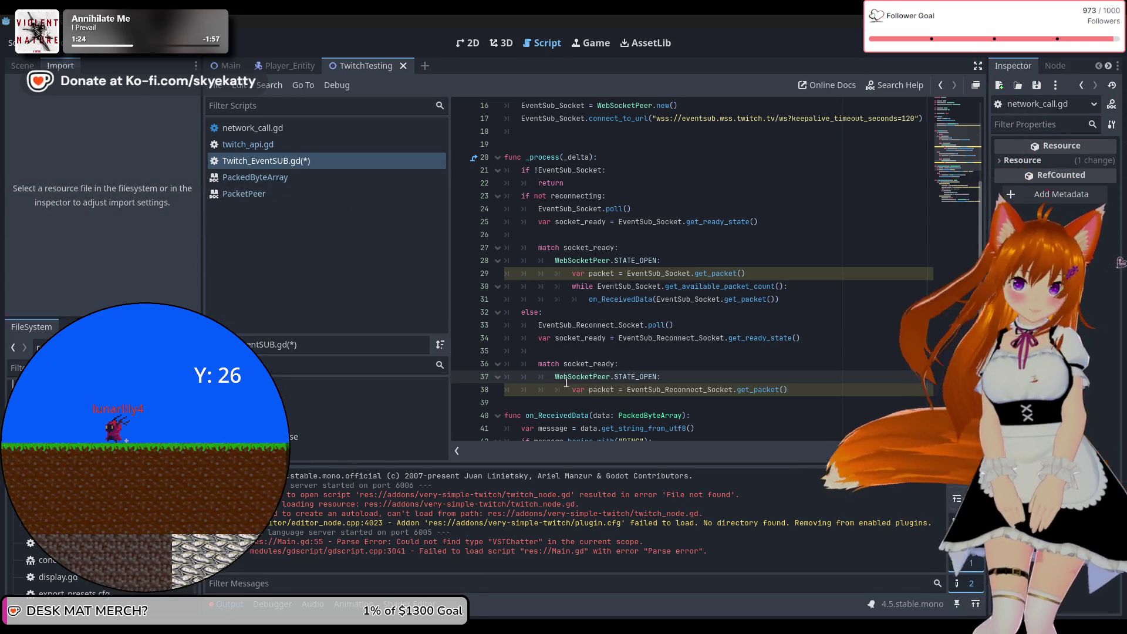
{"action": "left_click", "coordinate": [615, 357]}
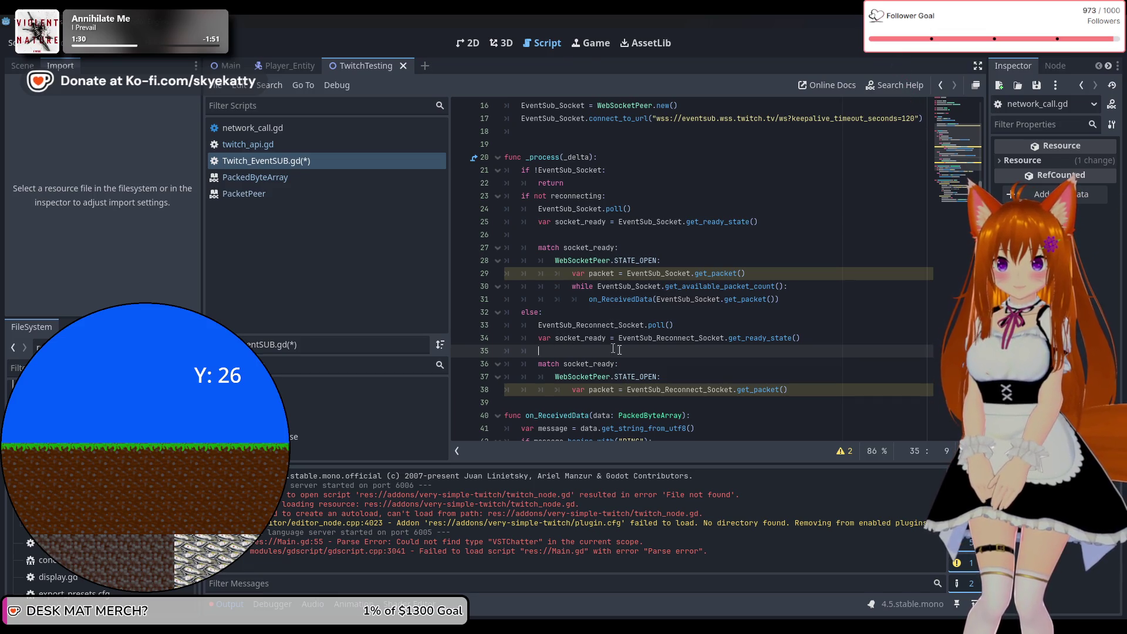
{"action": "left_click", "coordinate": [807, 393]}
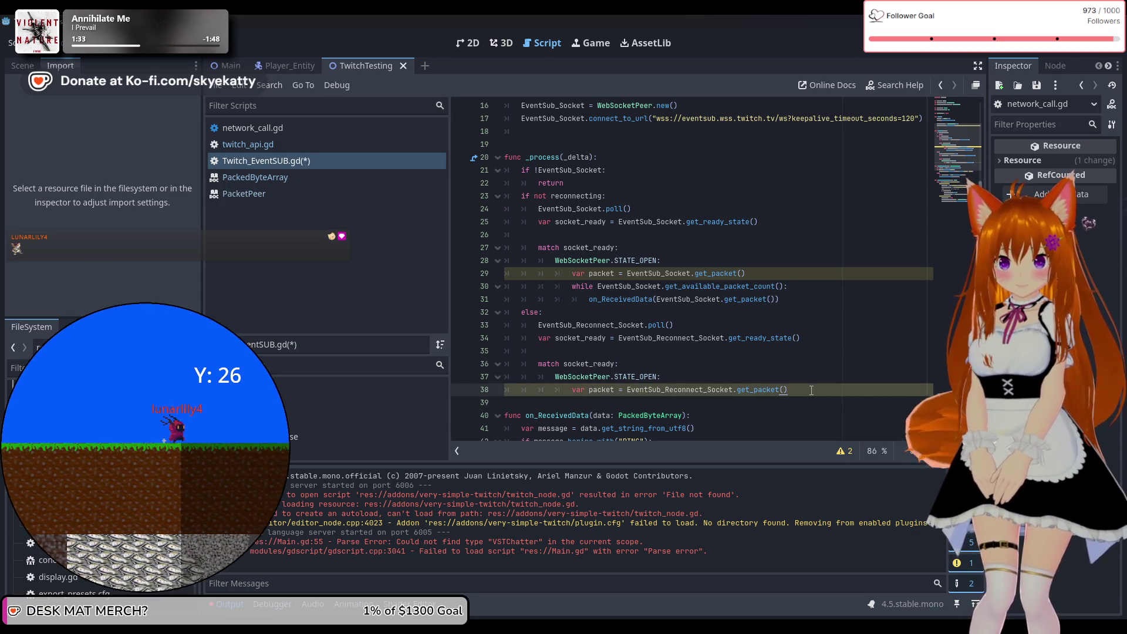
{"action": "key", "text": "Return"}
{"action": "type", "text": "while E"}
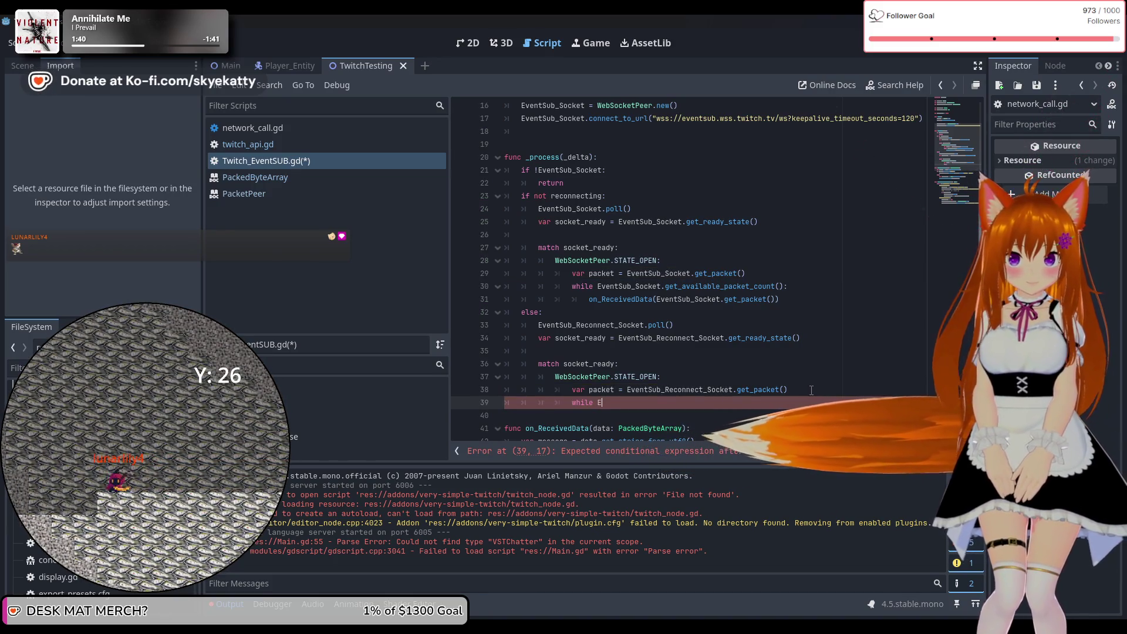
Step: Write the loop header 'while EventSub_Reconnect_Socket.get_available_packet_count():' below line 38
{"action": "type", "text": "ventSub_R"}
{"action": "key", "text": "Return"}
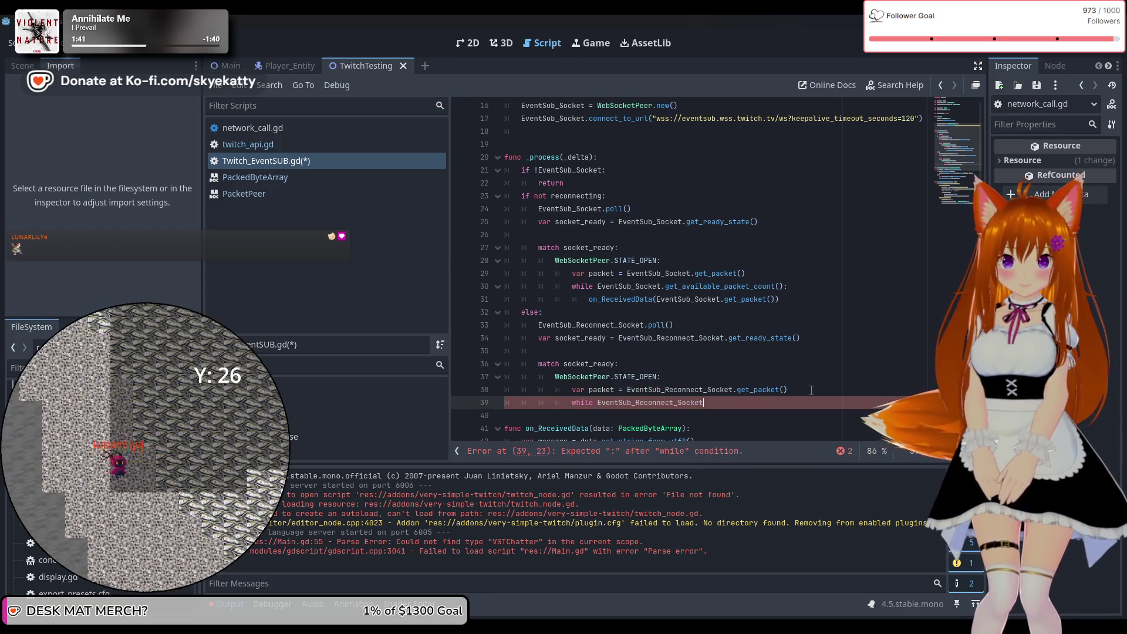
{"action": "type", "text": ","}
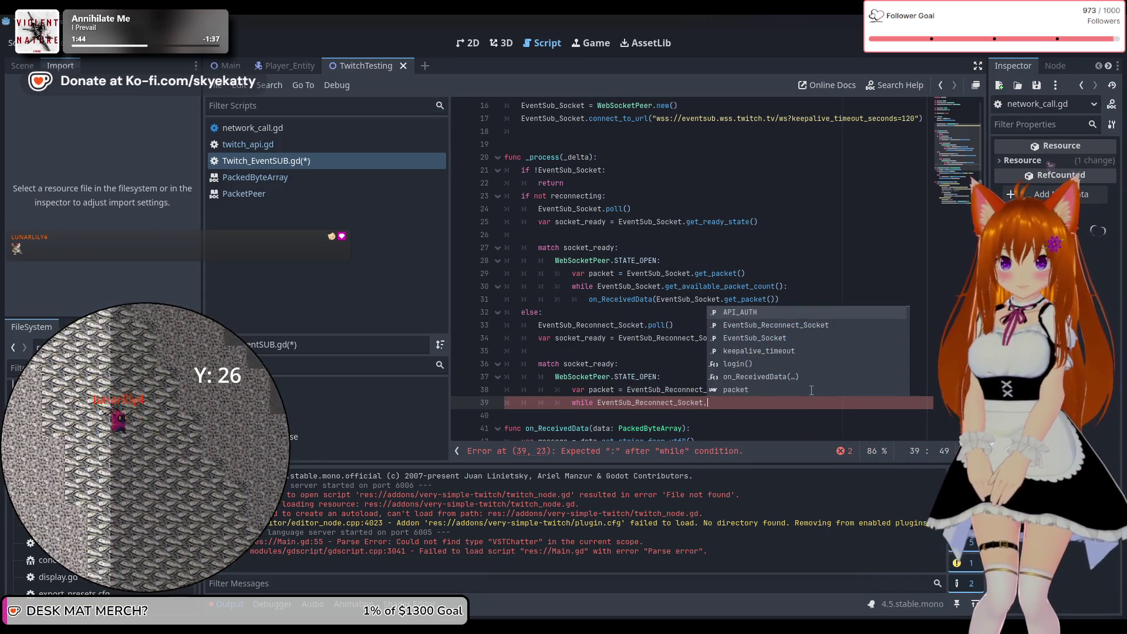
{"action": "key", "text": "BackSpace"}
{"action": "type", "text": "t"}
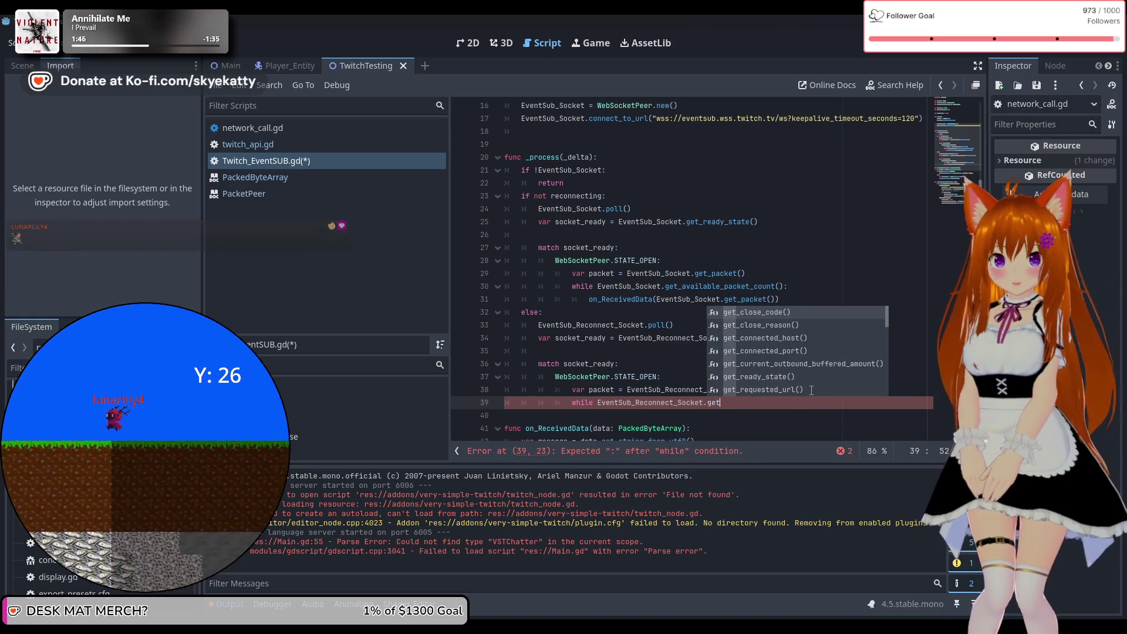
{"action": "type", "text": "_a"}
{"action": "key", "text": "Return"}
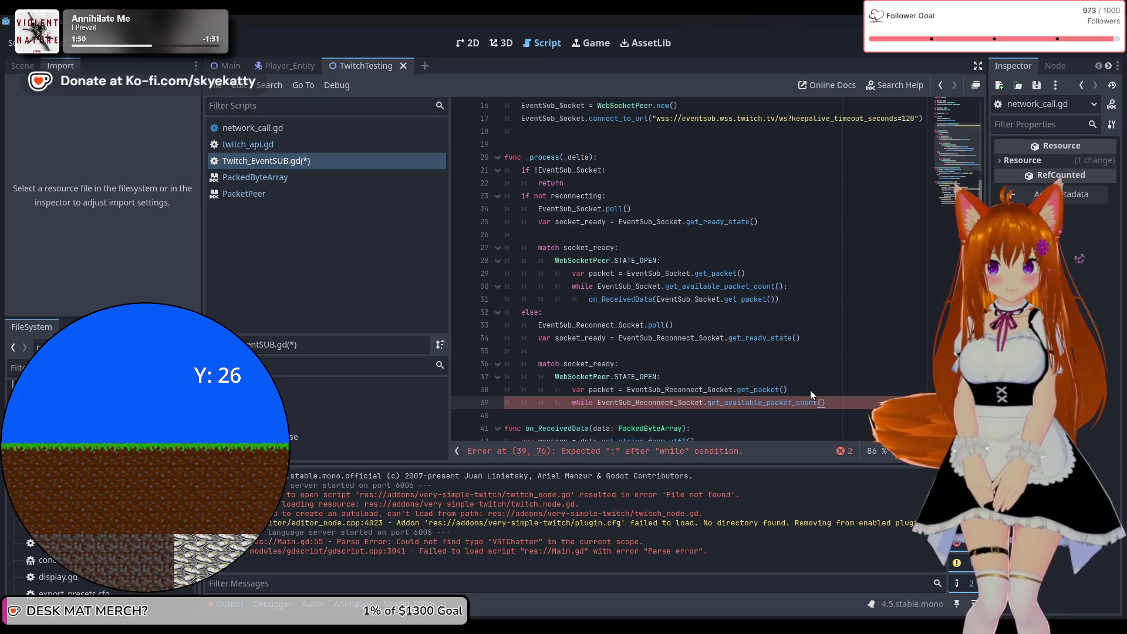
{"action": "key", "text": "Return"}
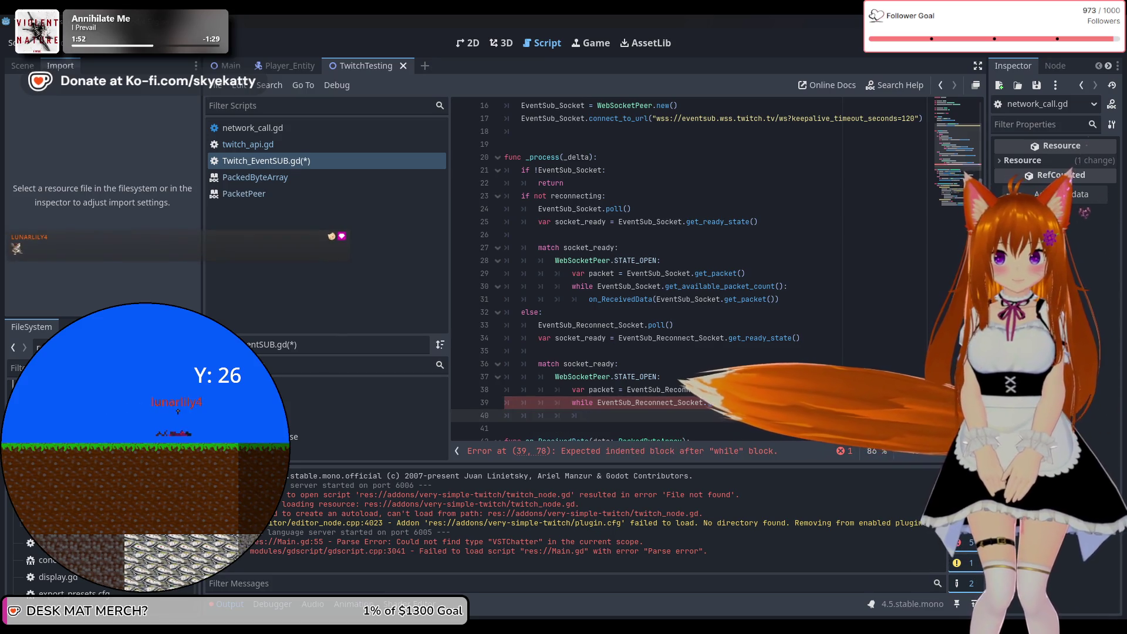
Step: Add the loop body 'on_ReceivedData(EventSub_Reconnect_Socket.get_packet())'
{"action": "type", "text": "on"}
{"action": "key", "text": "Return"}
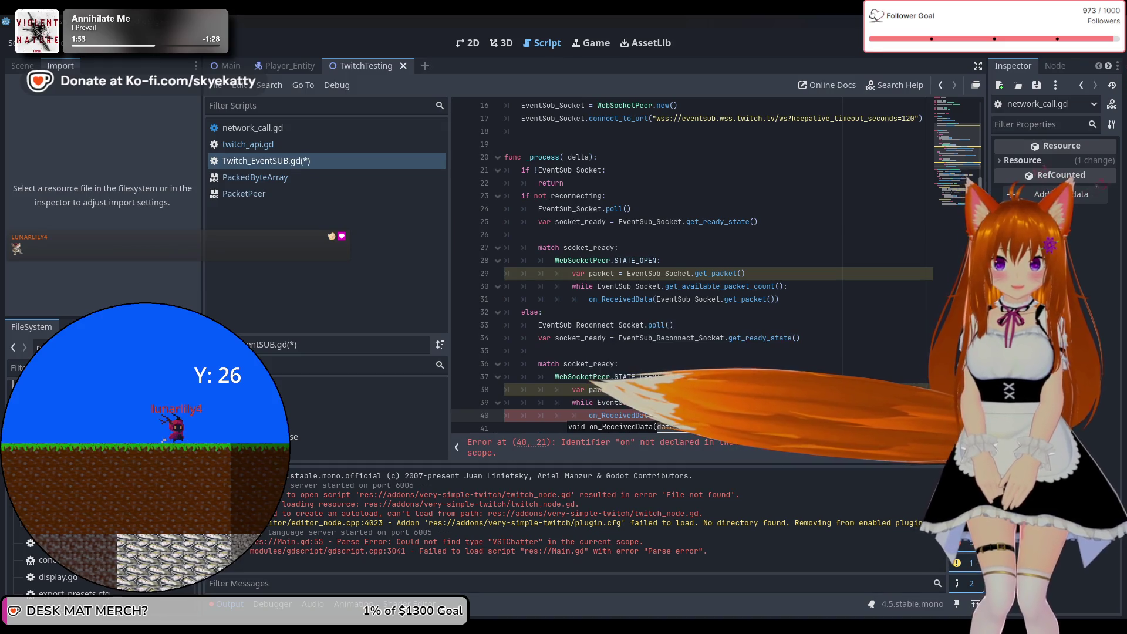
{"action": "type", "text": "Even"}
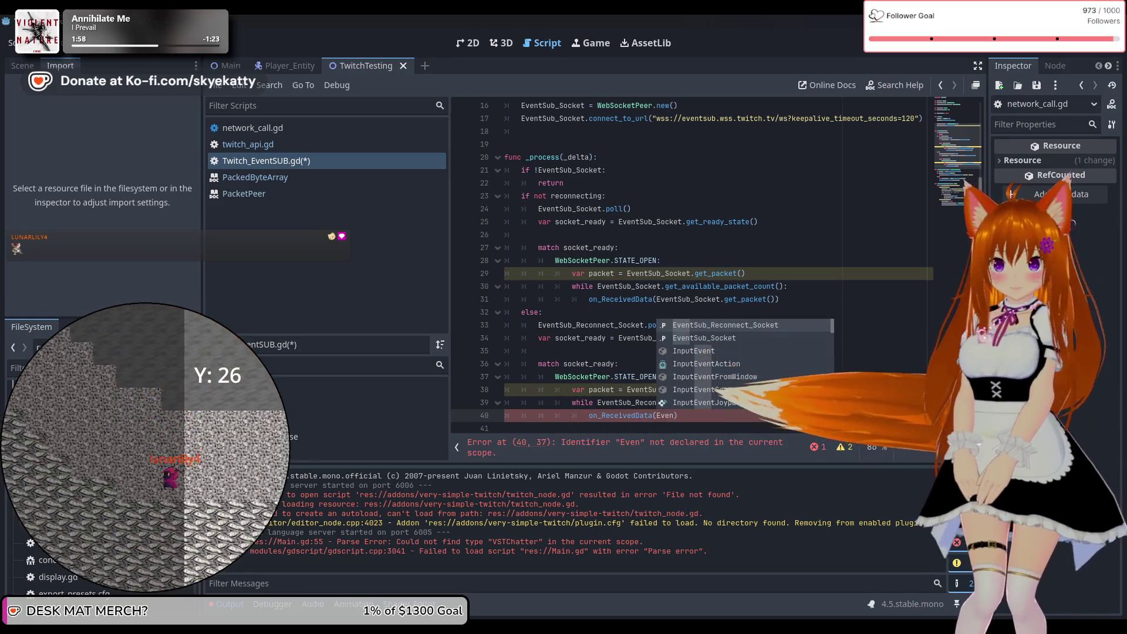
{"action": "key", "text": "Return"}
{"action": "type", "text": "."}
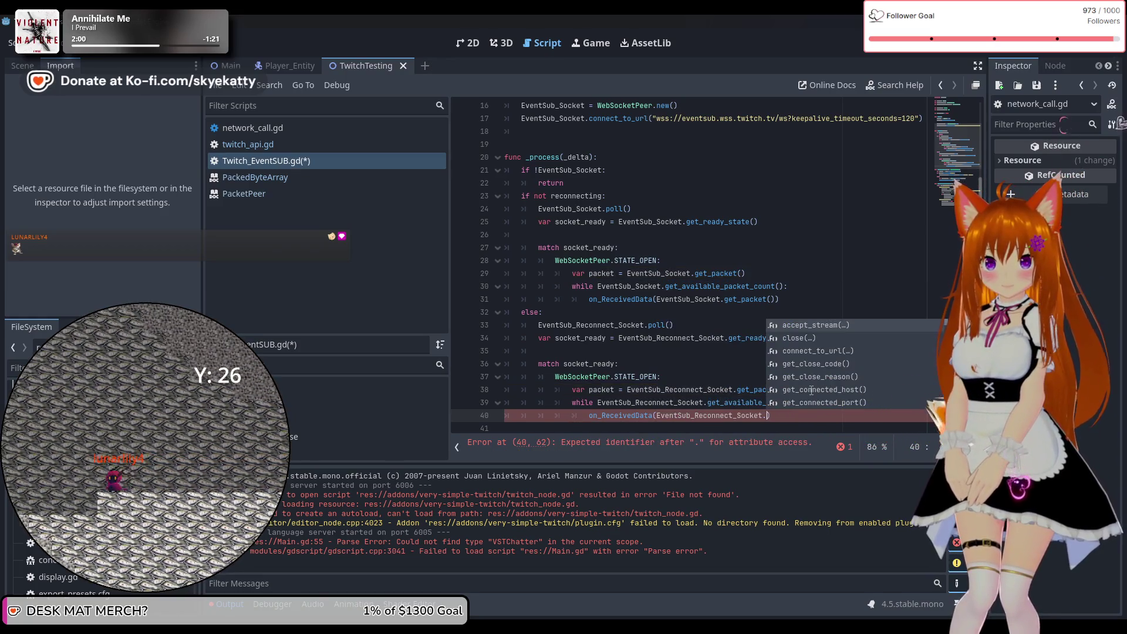
{"action": "type", "text": "get"}
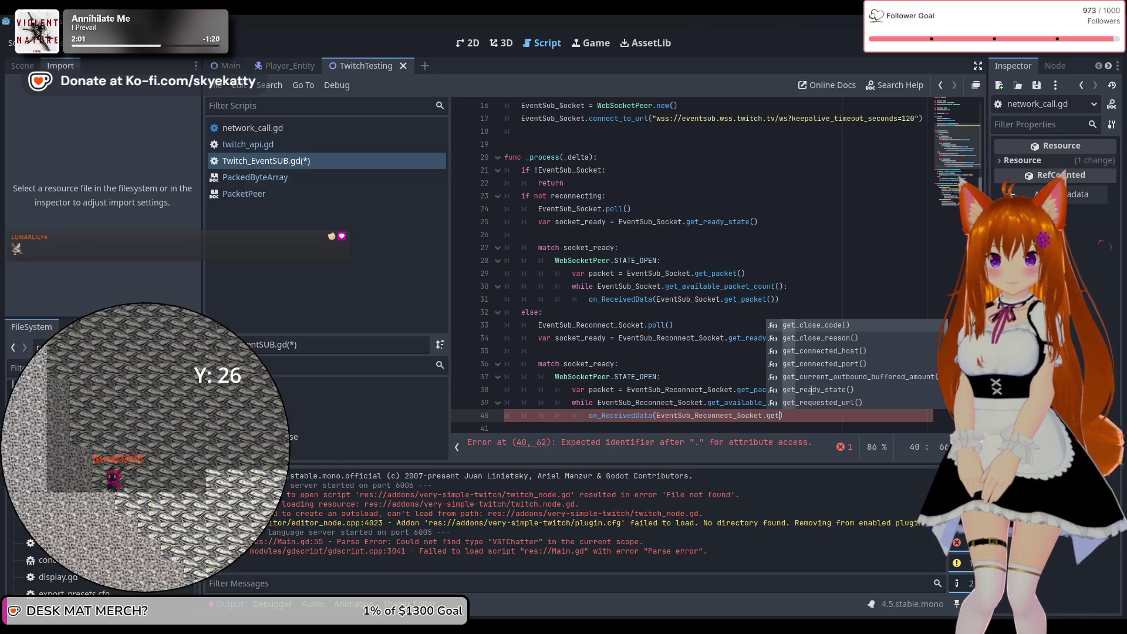
{"action": "type", "text": "_p"}
{"action": "key", "text": "Return"}
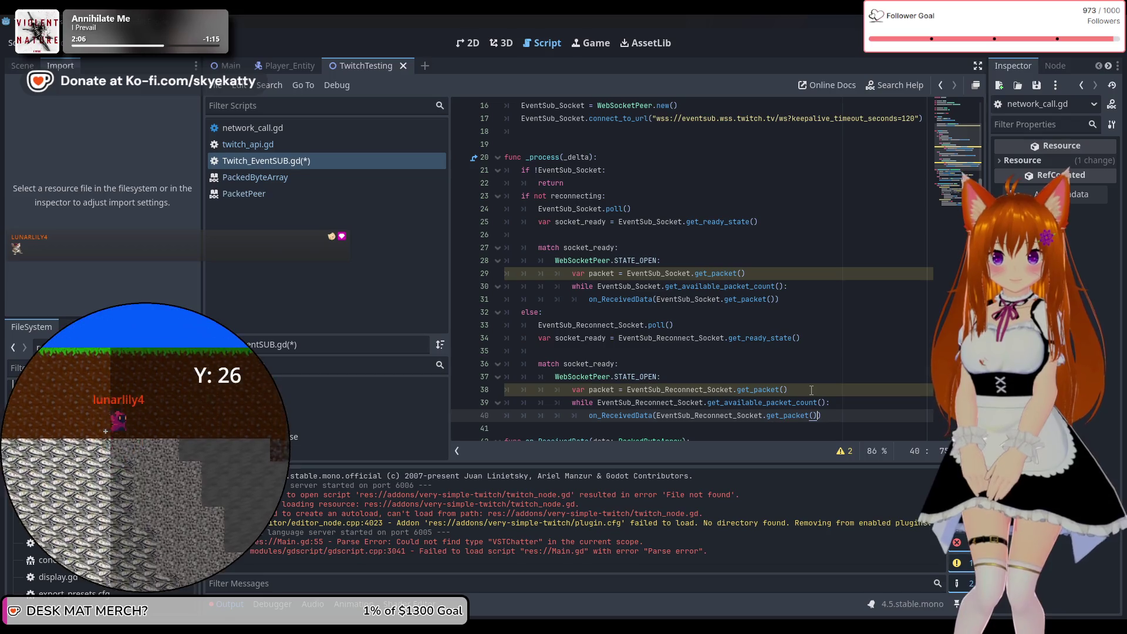
{"action": "left_click", "coordinate": [818, 351]}
{"action": "left_click", "coordinate": [853, 376]}
Step: Delete the 'var packet = ...get_packet()' line from the reconnect branch, then from the first branch
{"action": "scroll", "coordinate": [855, 378], "scroll_direction": "down", "scroll_amount": 1}
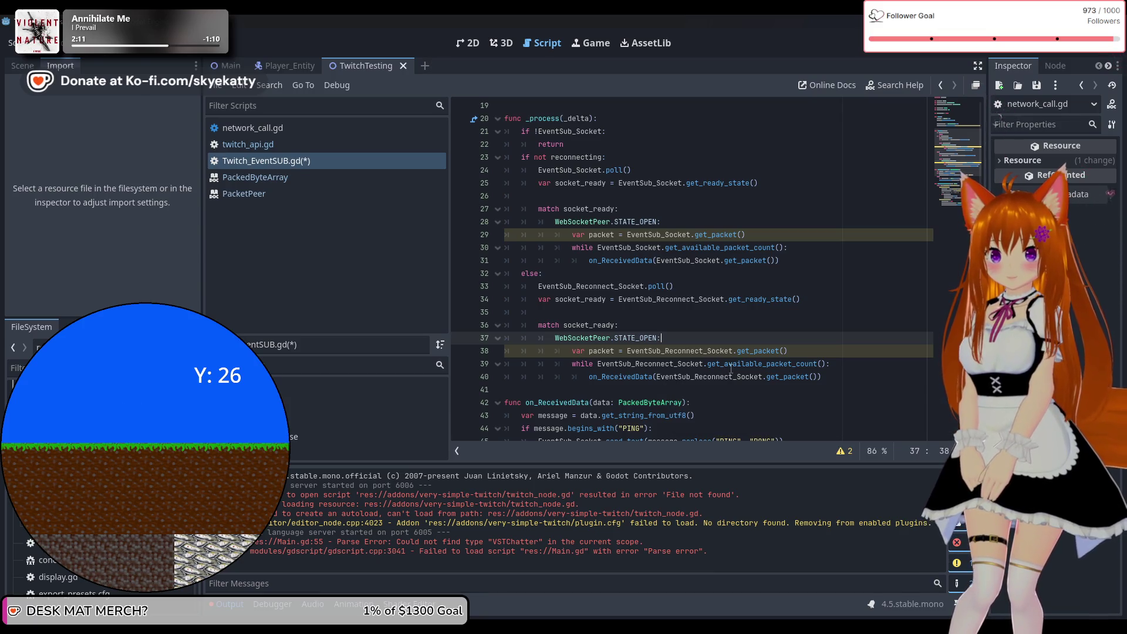
{"action": "left_click_drag", "start_coordinate": [794, 350], "coordinate": [460, 353]}
{"action": "key", "text": "BackSpace"}
{"action": "key", "text": "BackSpace"}
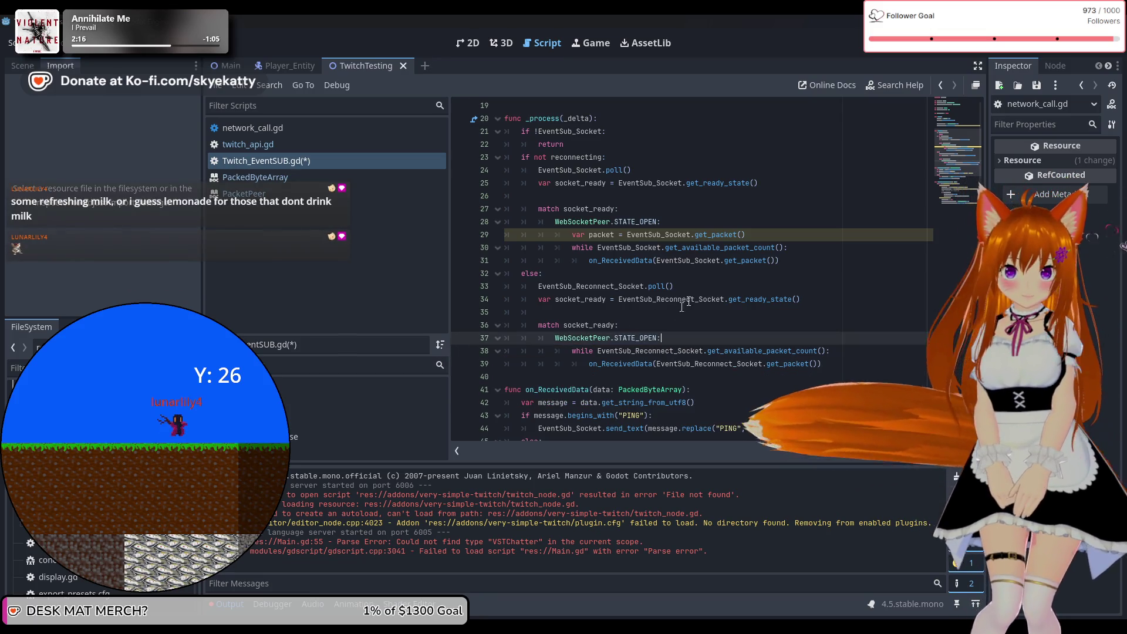
{"action": "left_click_drag", "start_coordinate": [746, 234], "coordinate": [483, 241]}
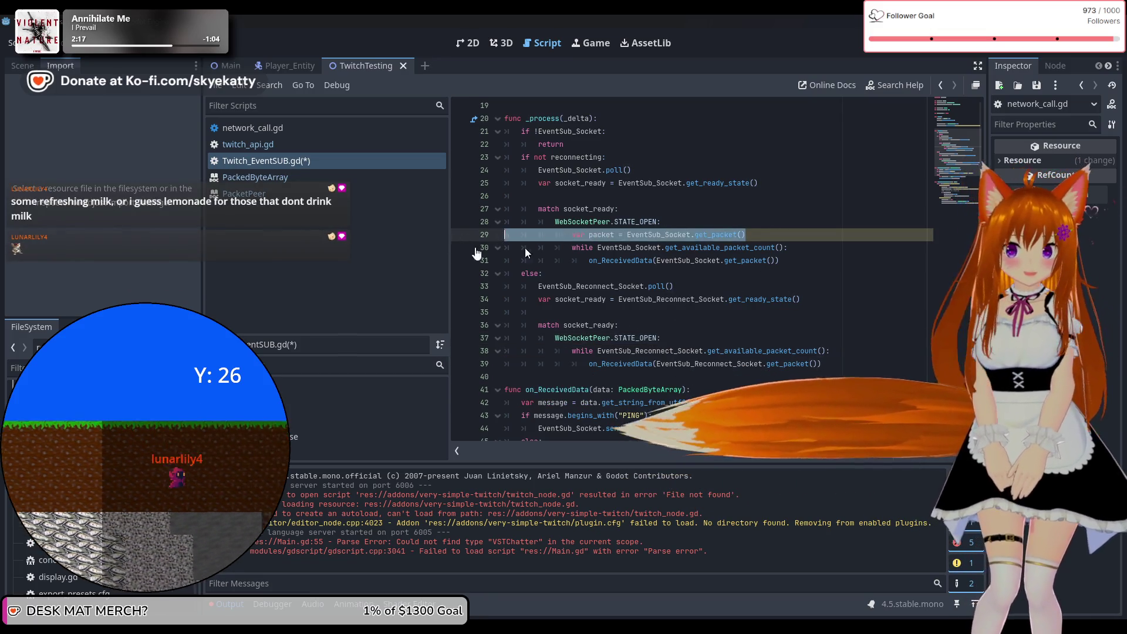
{"action": "key", "text": "BackSpace"}
{"action": "key", "text": "BackSpace"}
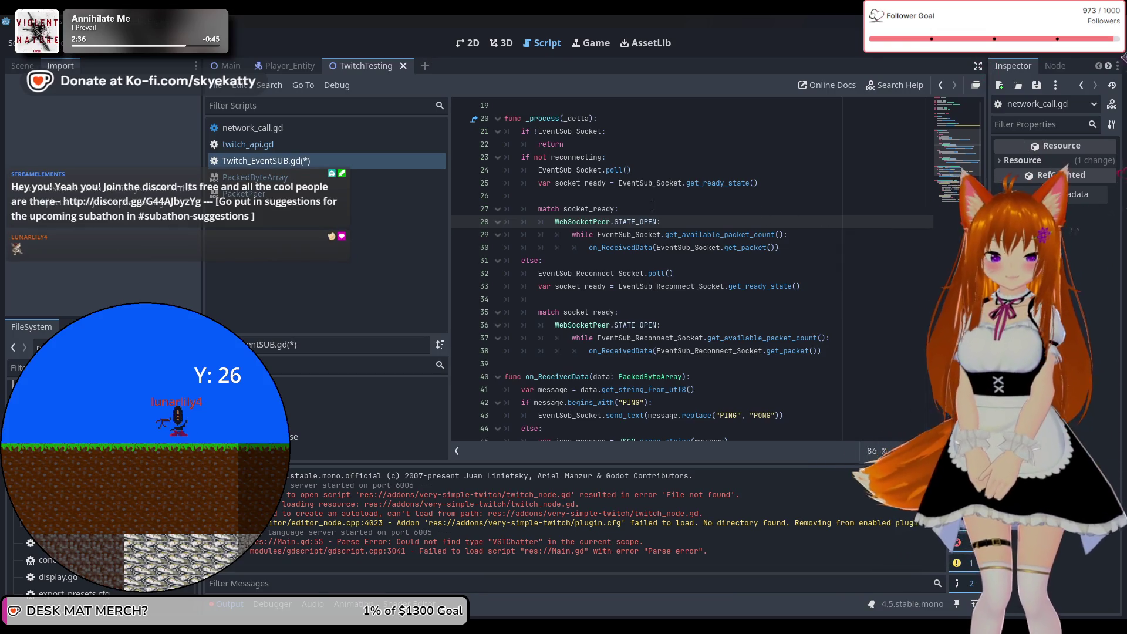
{"action": "left_click", "coordinate": [636, 301]}
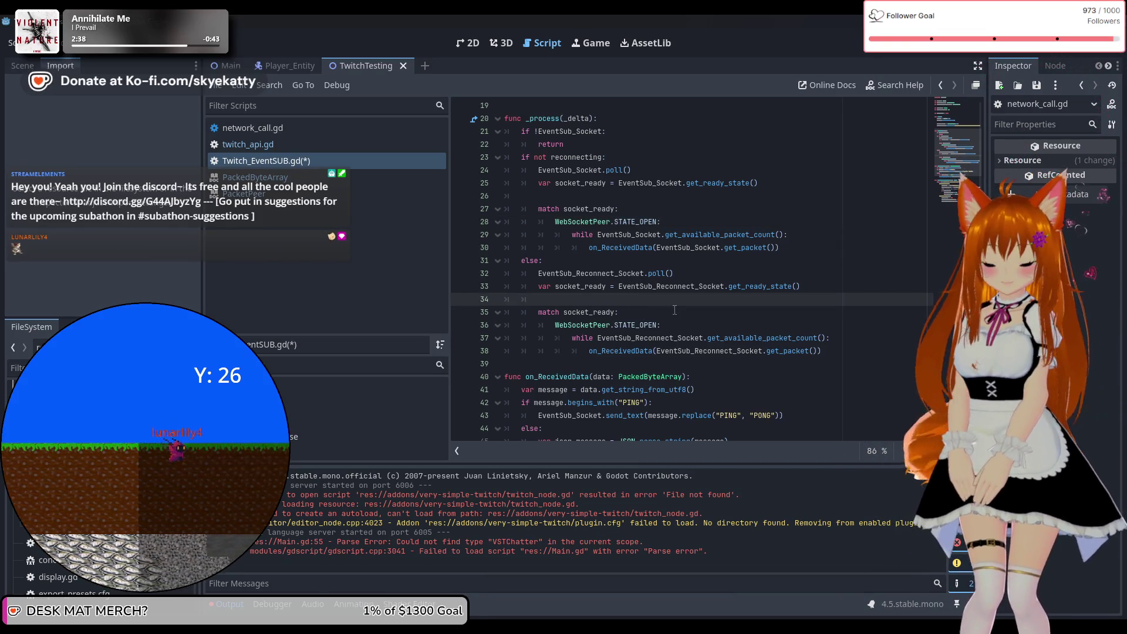
{"action": "left_click", "coordinate": [646, 195]}
{"action": "scroll", "coordinate": [674, 296], "scroll_direction": "down", "scroll_amount": 1}
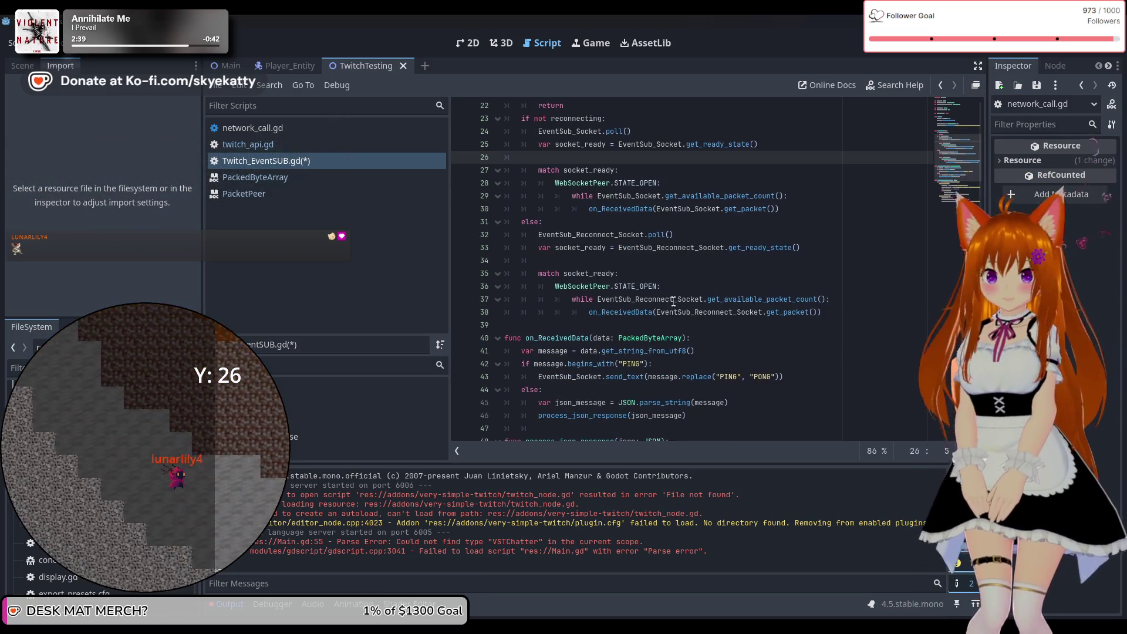
{"action": "scroll", "coordinate": [674, 296], "scroll_direction": "down", "scroll_amount": 2}
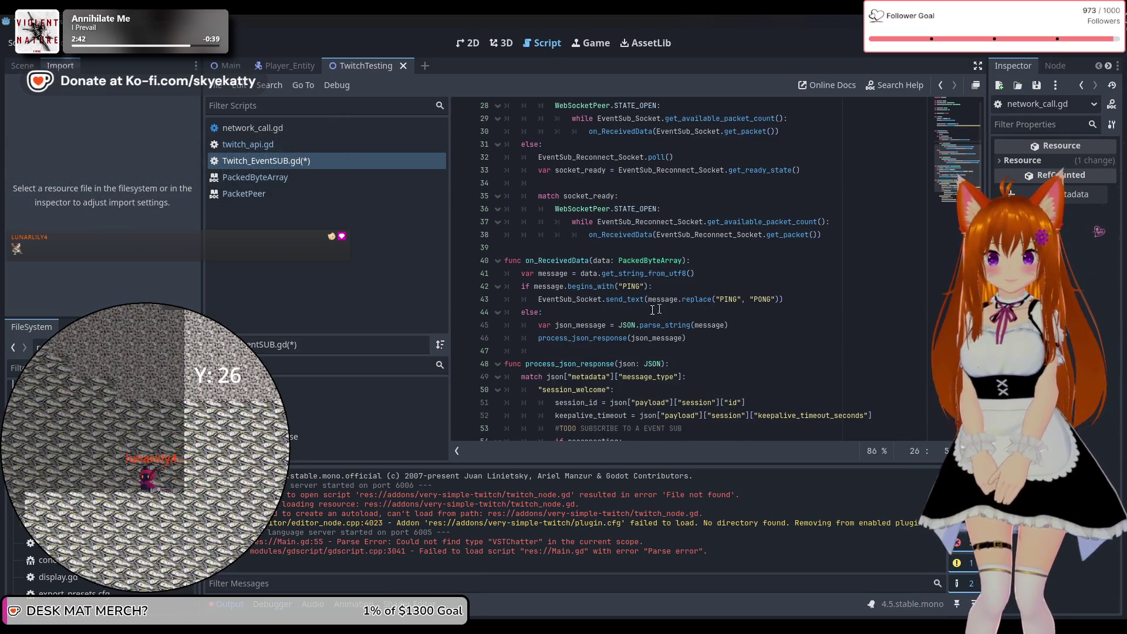
{"action": "scroll", "coordinate": [733, 292], "scroll_direction": "down", "scroll_amount": 1}
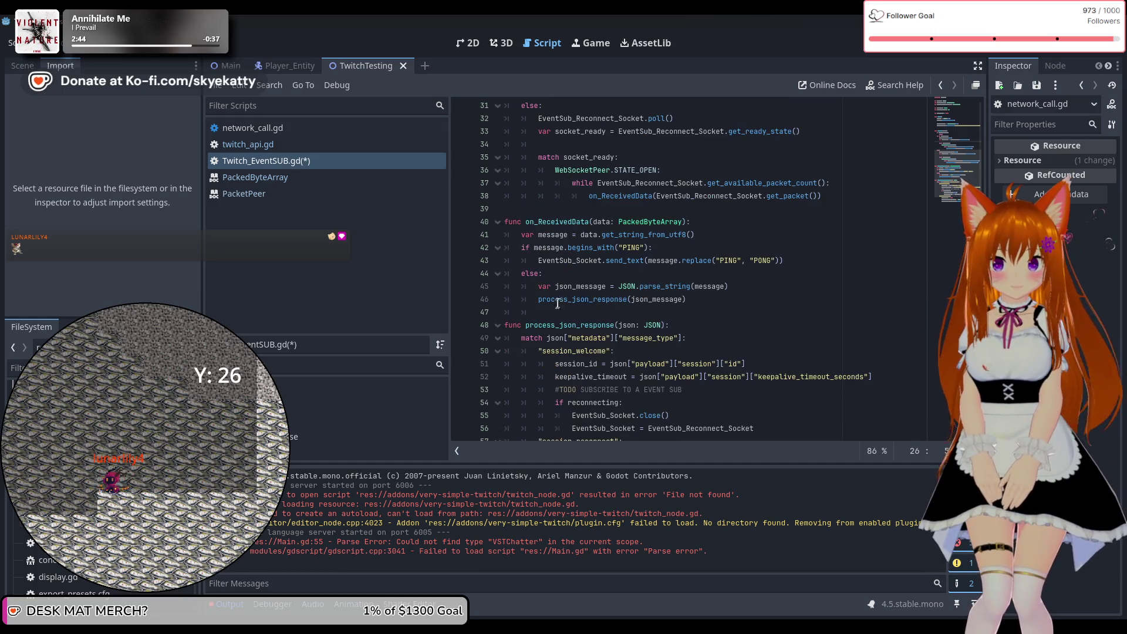
{"action": "scroll", "coordinate": [733, 291], "scroll_direction": "down", "scroll_amount": 1}
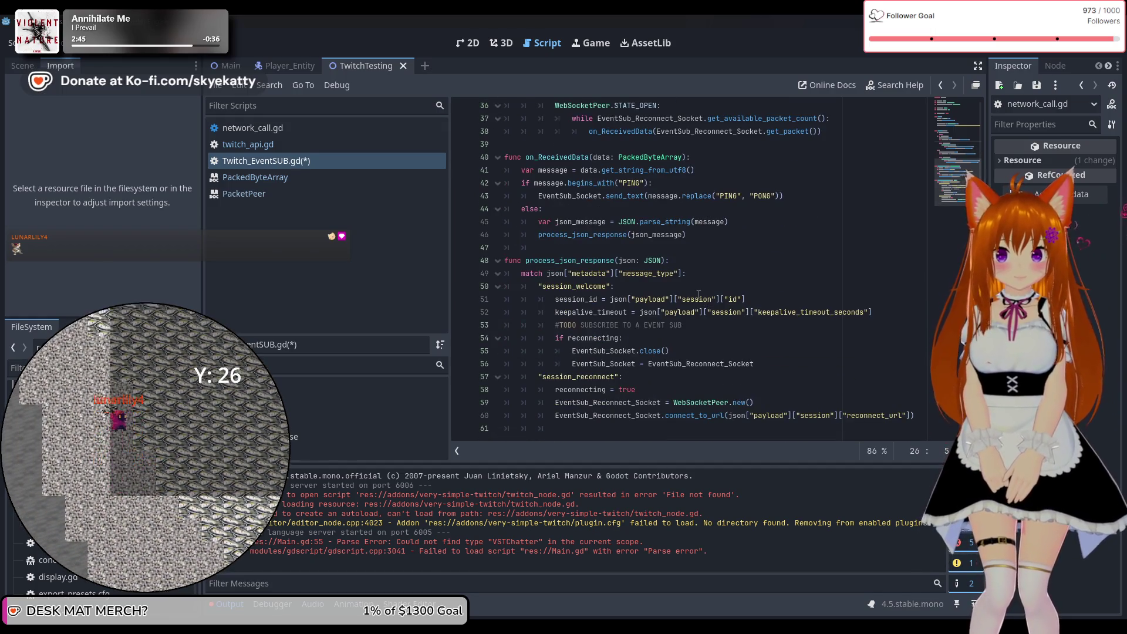
{"action": "scroll", "coordinate": [698, 295], "scroll_direction": "up", "scroll_amount": 2}
{"action": "scroll", "coordinate": [698, 295], "scroll_direction": "up", "scroll_amount": 4}
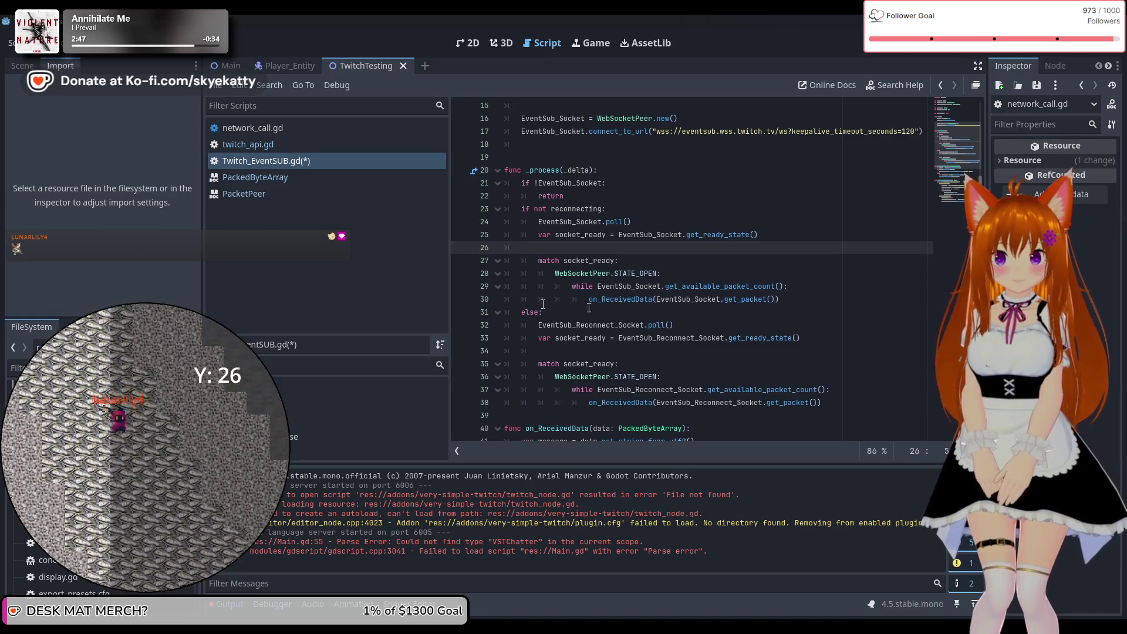
{"action": "scroll", "coordinate": [688, 330], "scroll_direction": "down", "scroll_amount": 1}
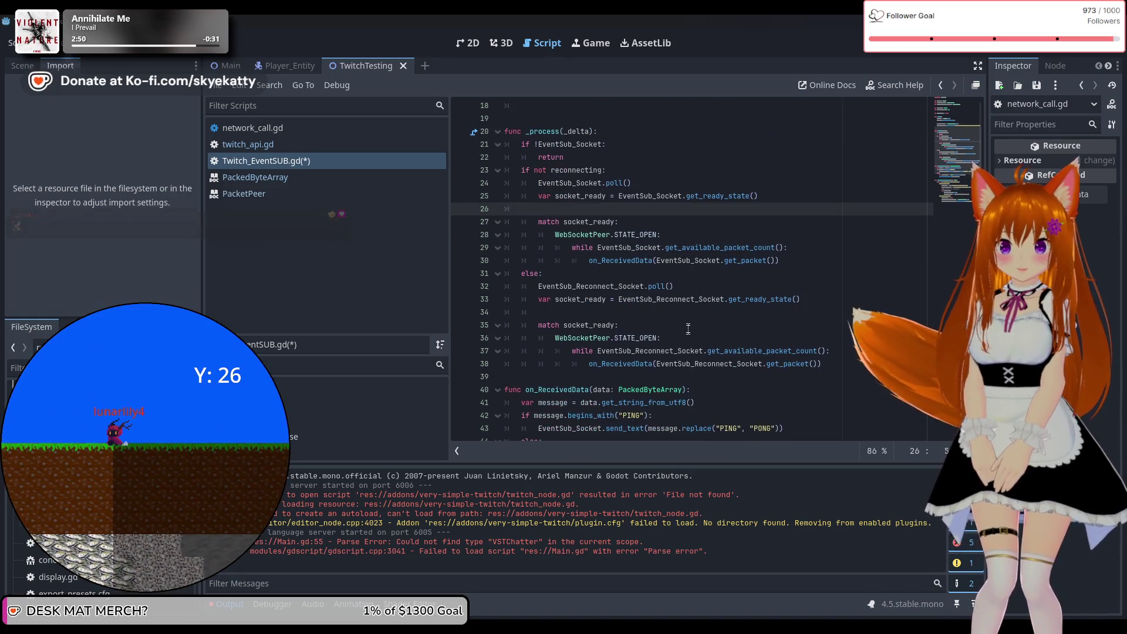
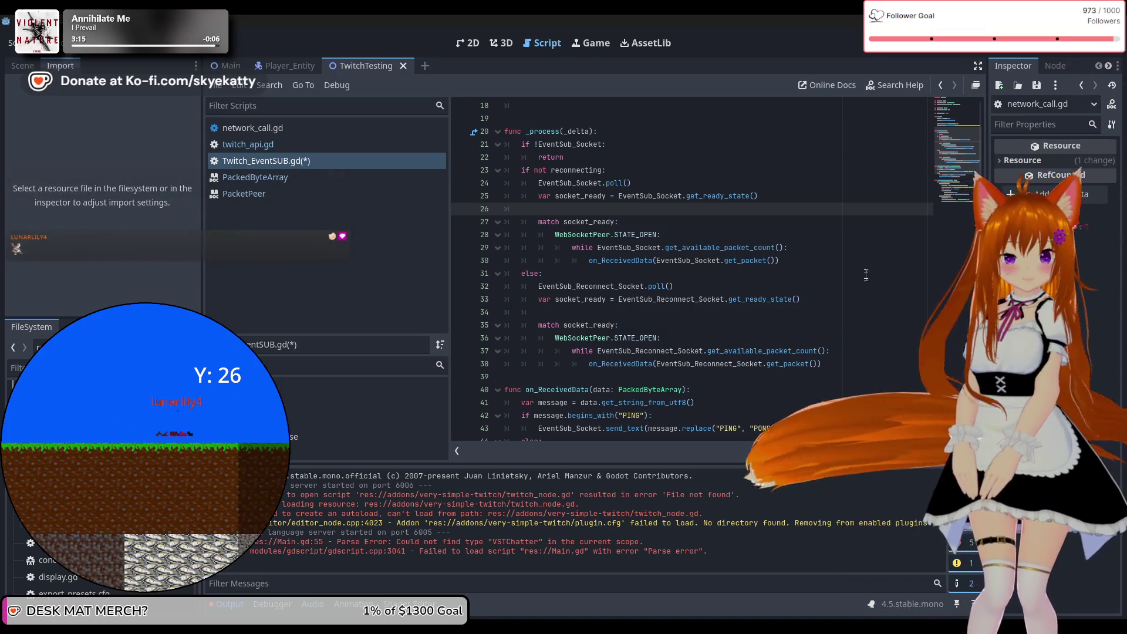
Step: Insert 'func start_eventsub_client():' above the WebSocketPeer.new() socket setup line
{"action": "scroll", "coordinate": [866, 274], "scroll_direction": "up", "scroll_amount": 2}
{"action": "scroll", "coordinate": [866, 274], "scroll_direction": "up", "scroll_amount": 4}
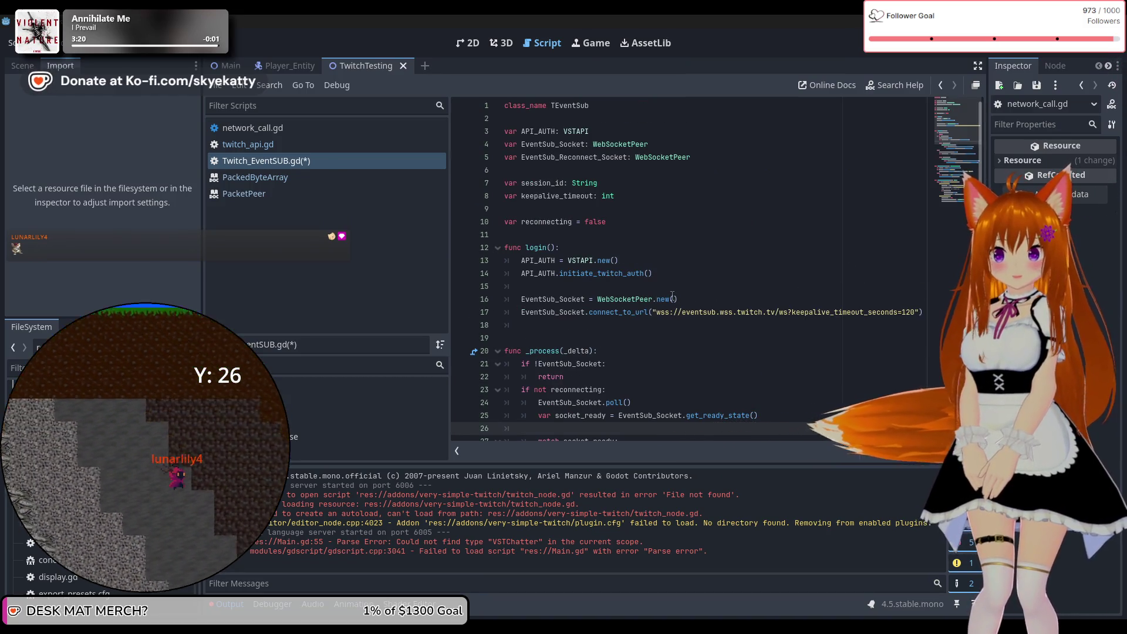
{"action": "left_click", "coordinate": [687, 284]}
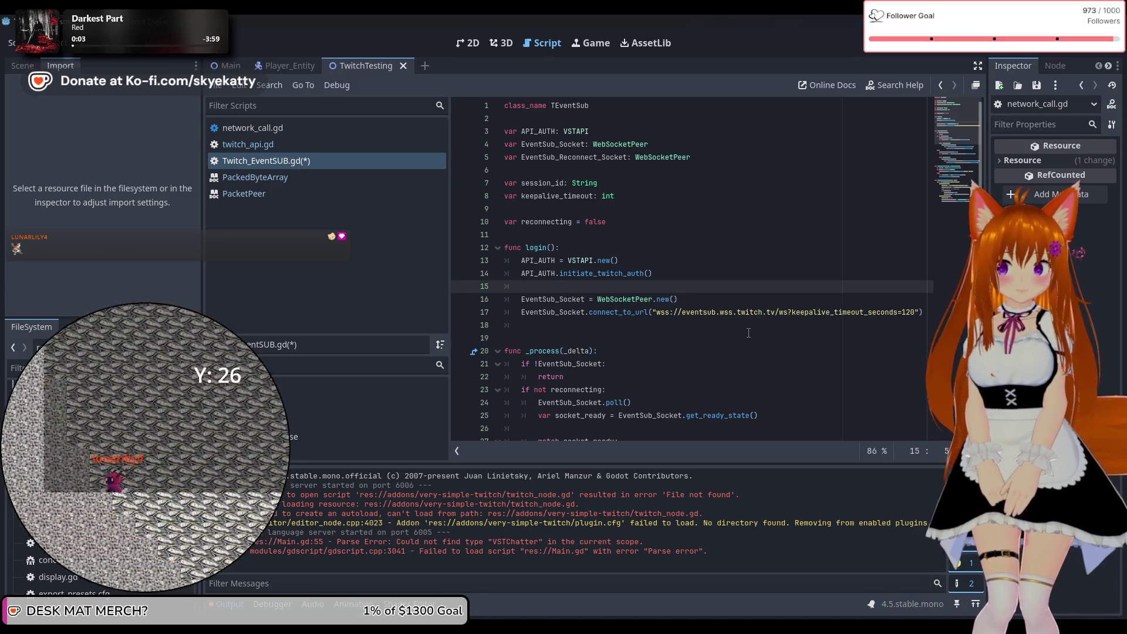
{"action": "key", "text": "Return"}
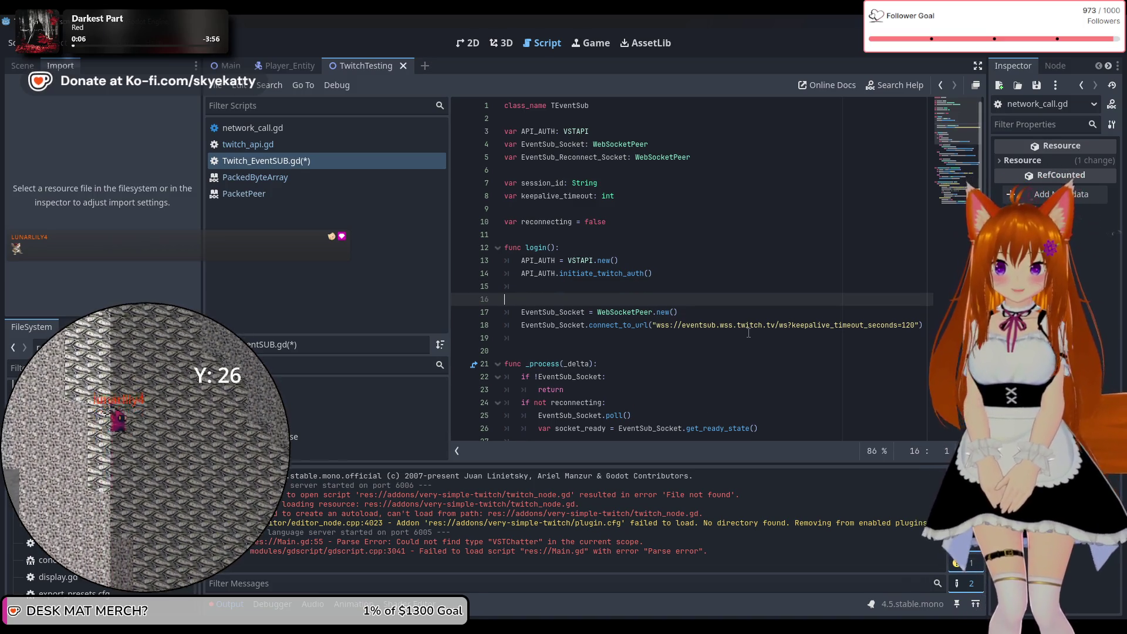
{"action": "type", "text": "func start_"}
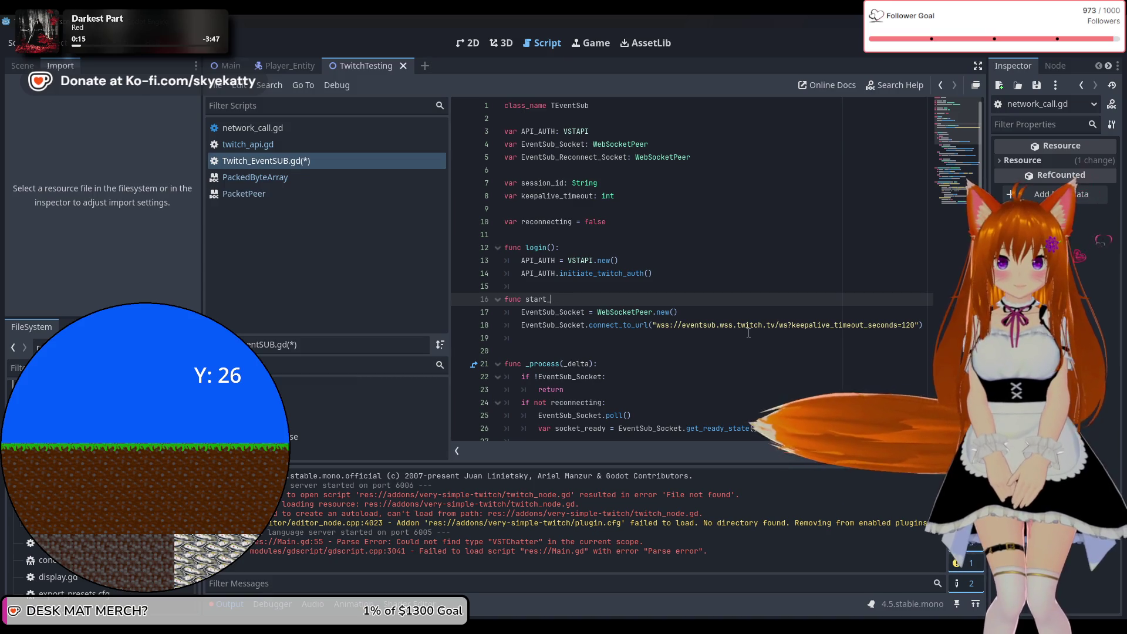
{"action": "type", "text": "event"}
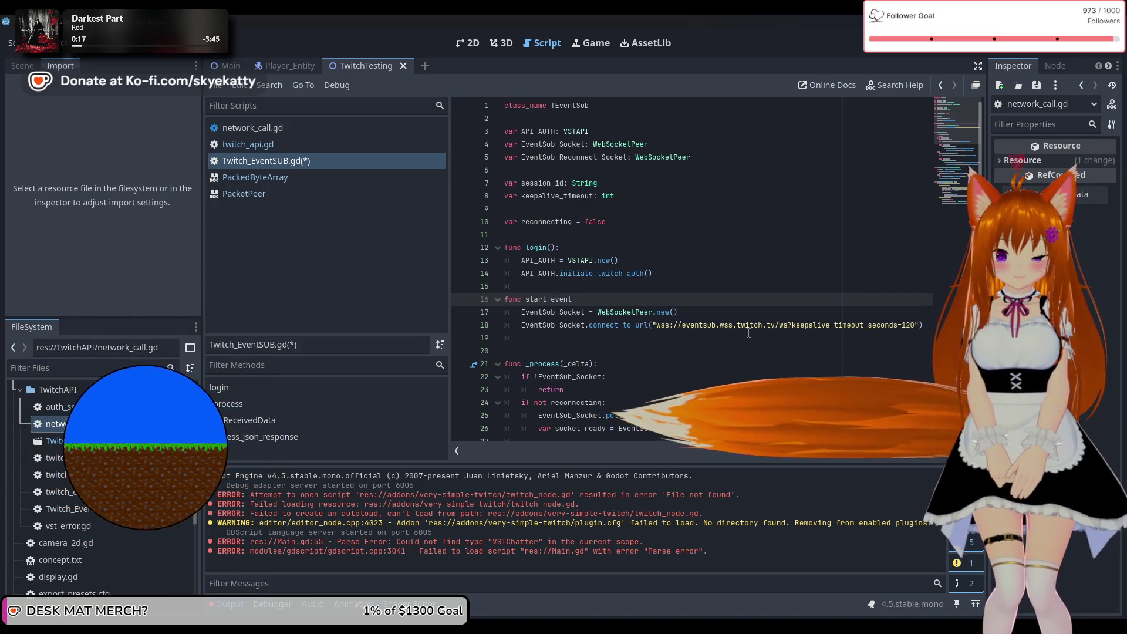
{"action": "type", "text": "sub"}
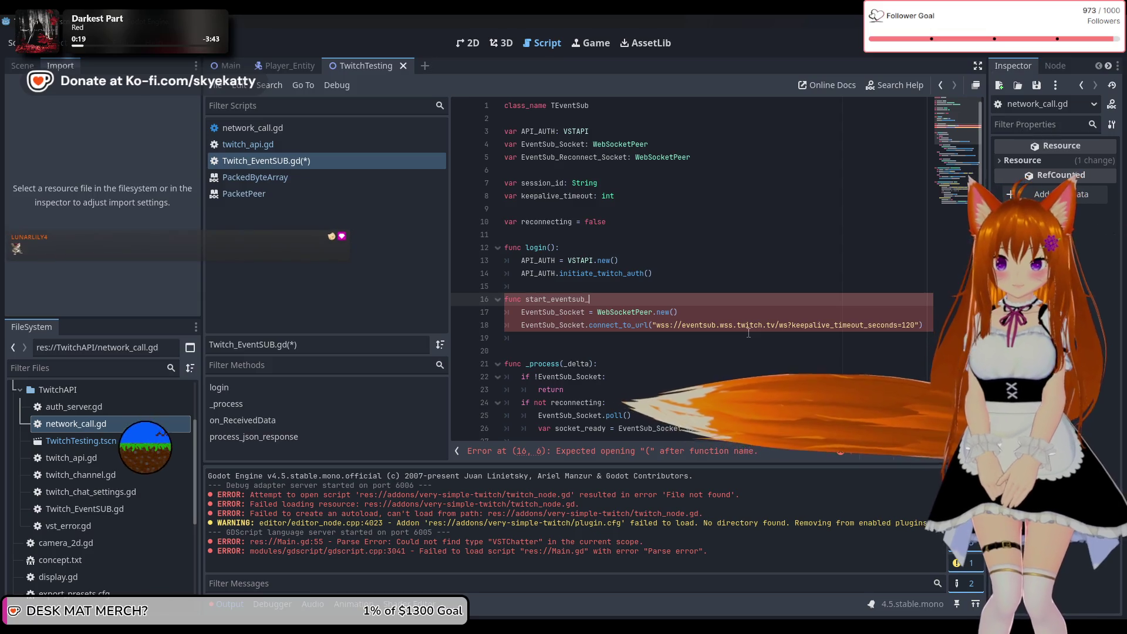
{"action": "type", "text": "_client():"}
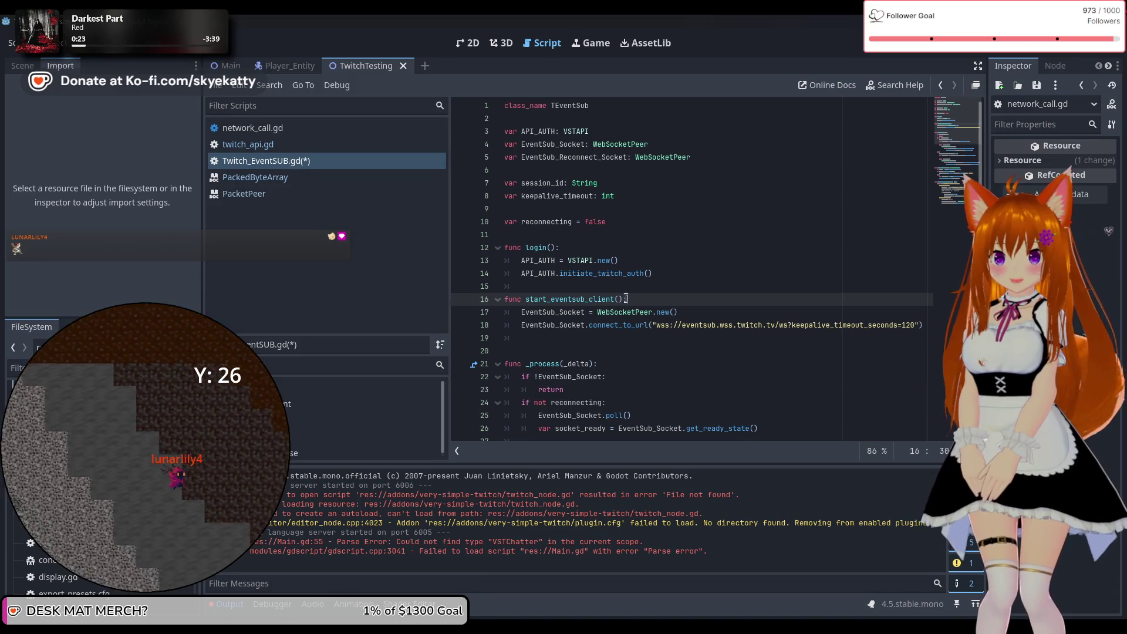
{"action": "left_click_drag", "start_coordinate": [622, 299], "coordinate": [527, 299]}
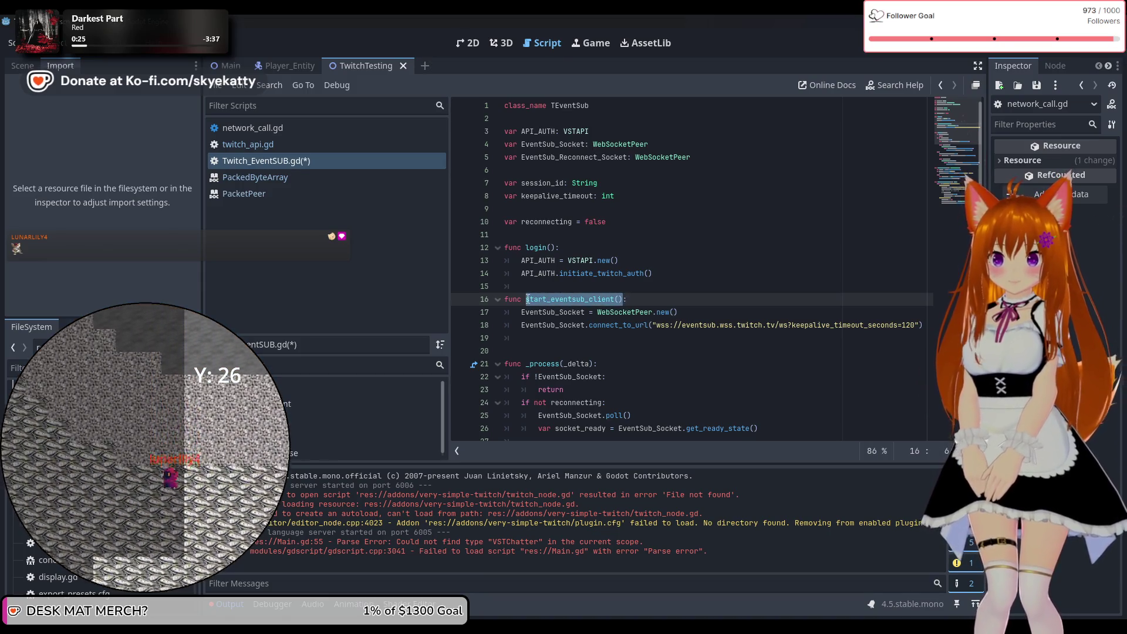
Step: Add a blank line at the end of login() after the initiate_twitch_auth() call
{"action": "left_click", "coordinate": [678, 267]}
{"action": "left_click", "coordinate": [679, 274]}
{"action": "key", "text": "Return"}
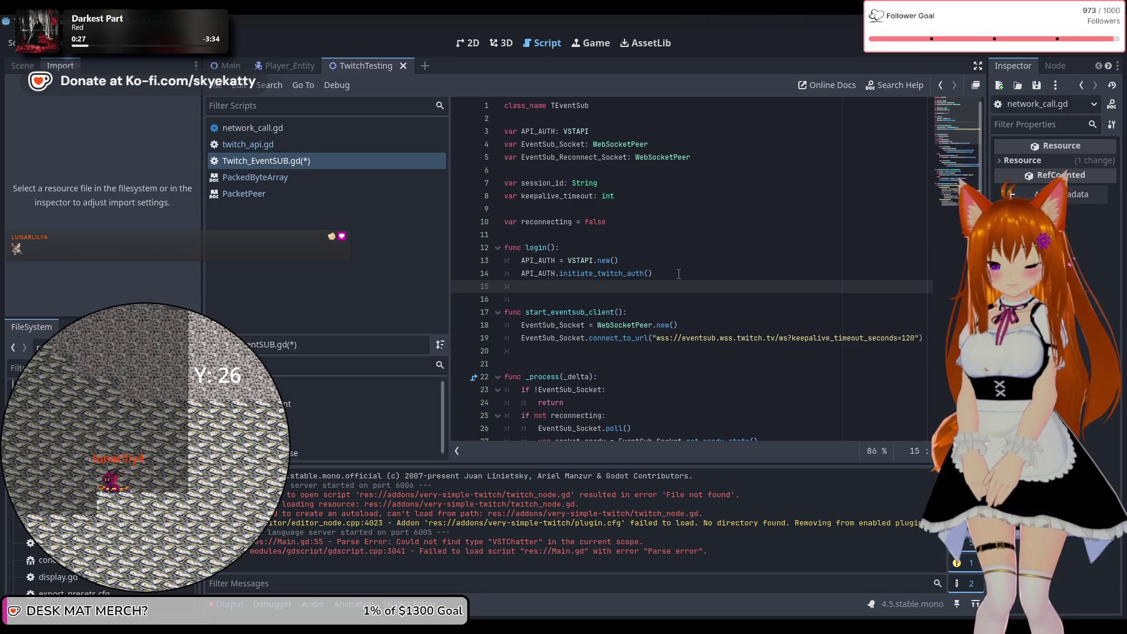
{"action": "scroll", "coordinate": [570, 303], "scroll_direction": "down", "scroll_amount": 5}
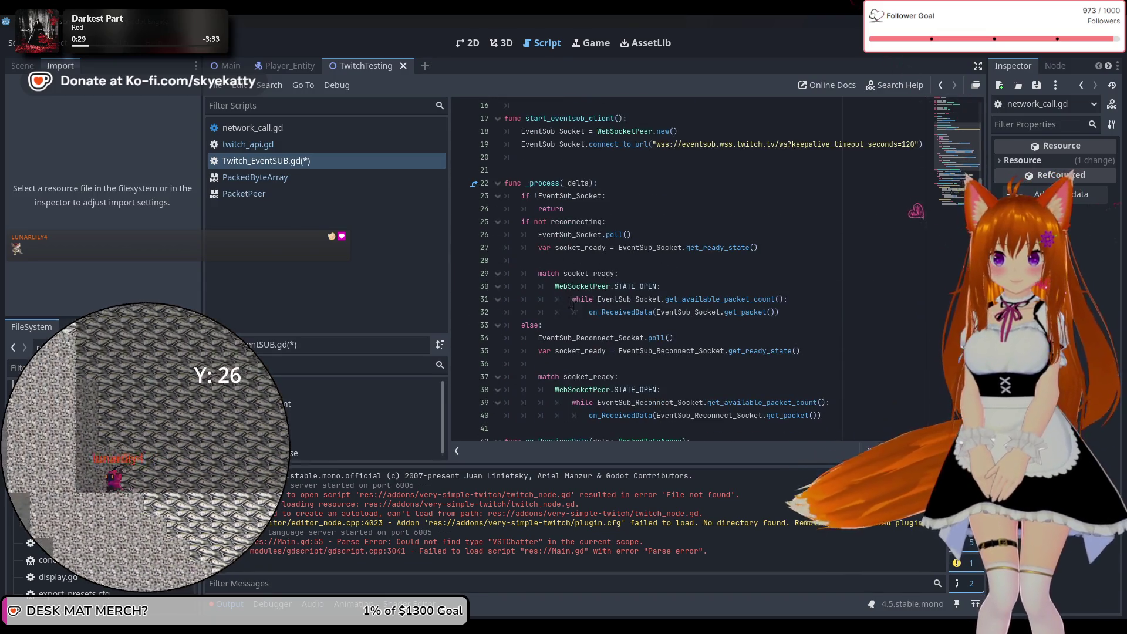
Step: Add a WebSocketPeer.STATE_CLOSED case below the first socket's STATE_OPEN packet loop
{"action": "left_click", "coordinate": [805, 313]}
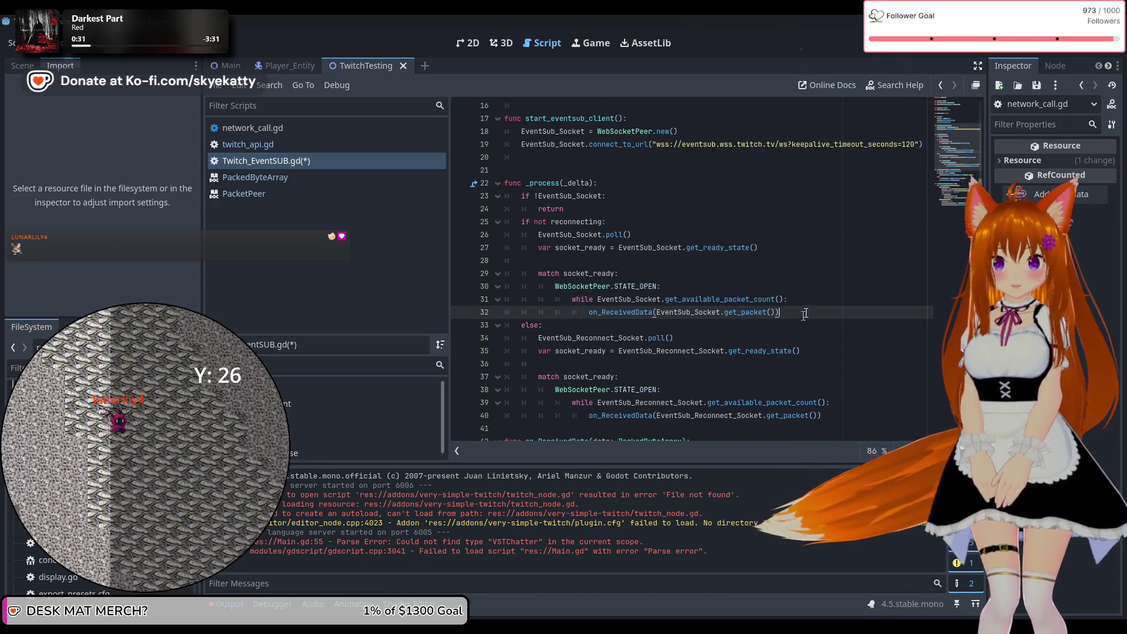
{"action": "scroll", "coordinate": [792, 305], "scroll_direction": "down", "scroll_amount": 1}
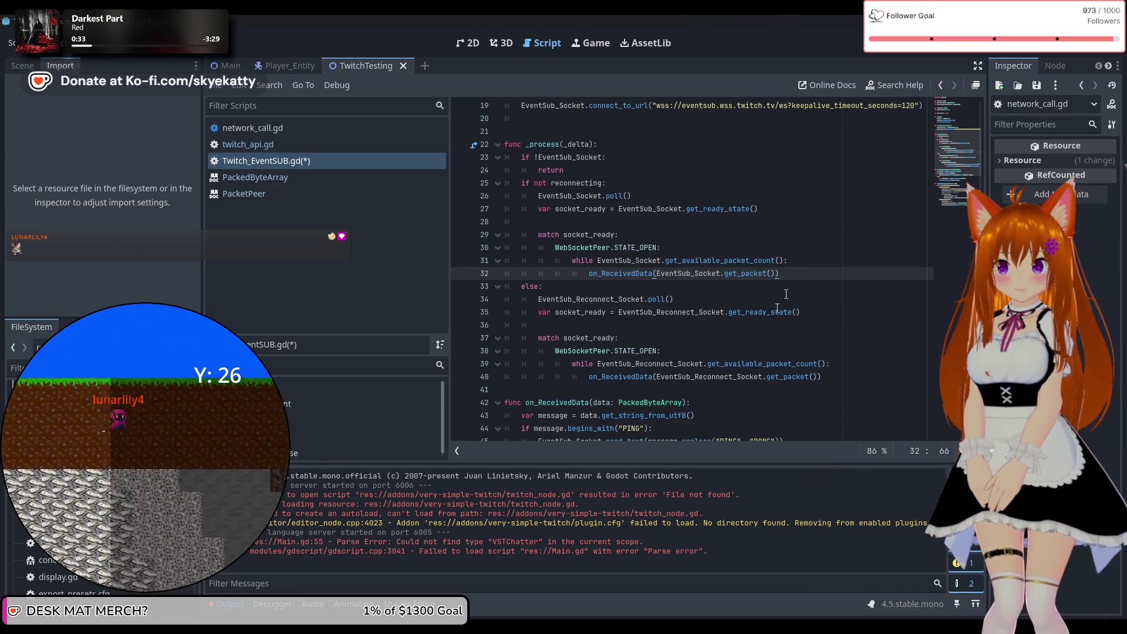
{"action": "key", "text": "Return"}
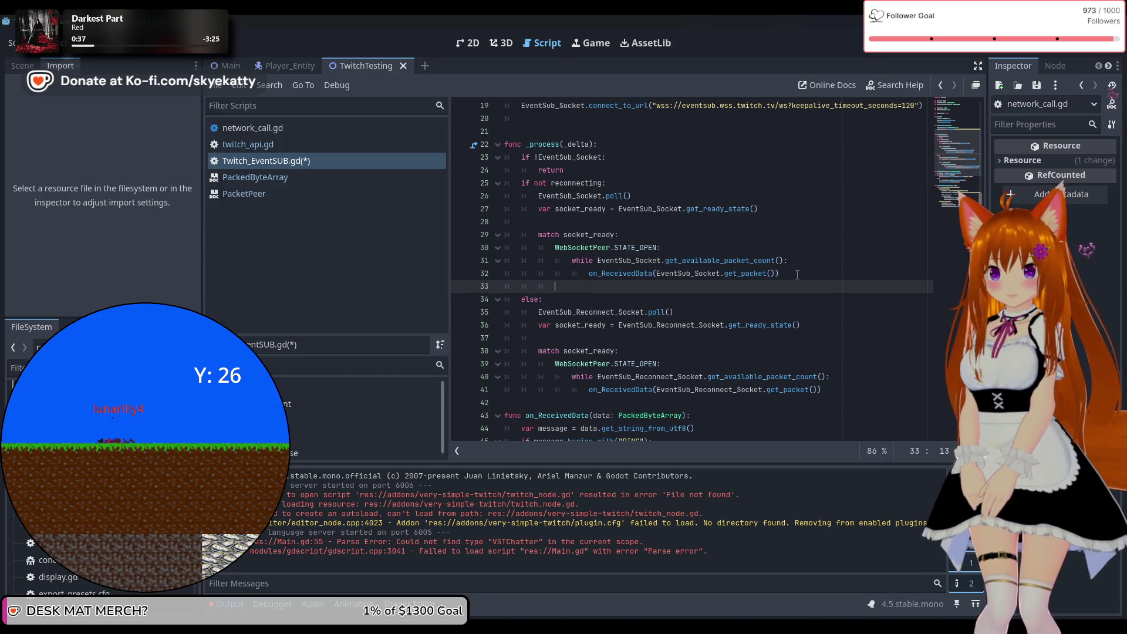
{"action": "key", "text": "Return"}
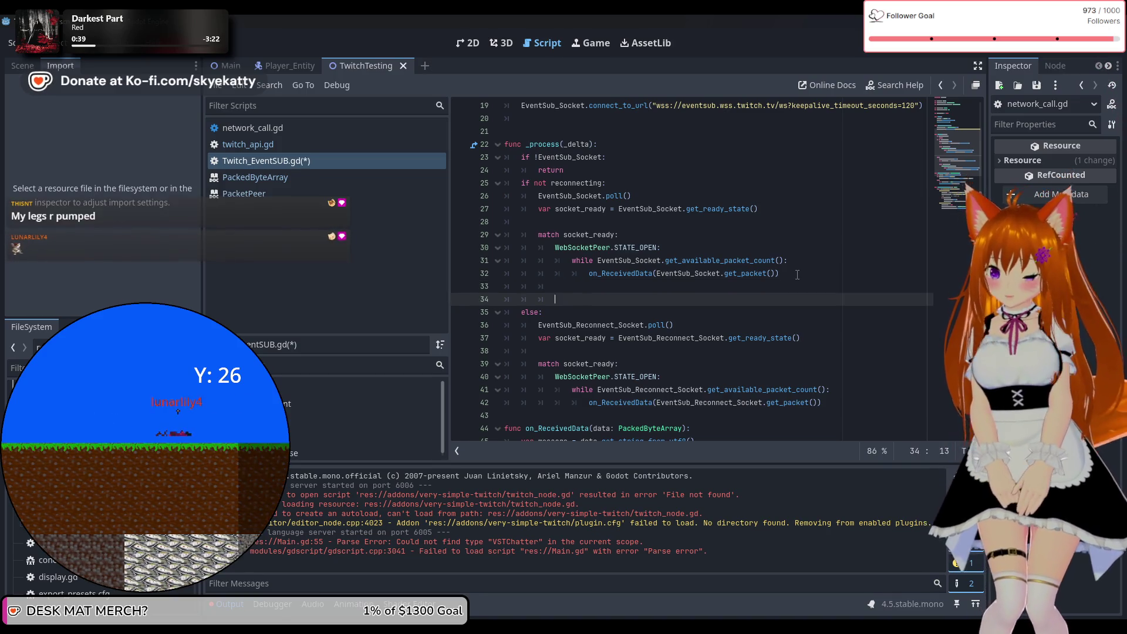
{"action": "type", "text": "W"}
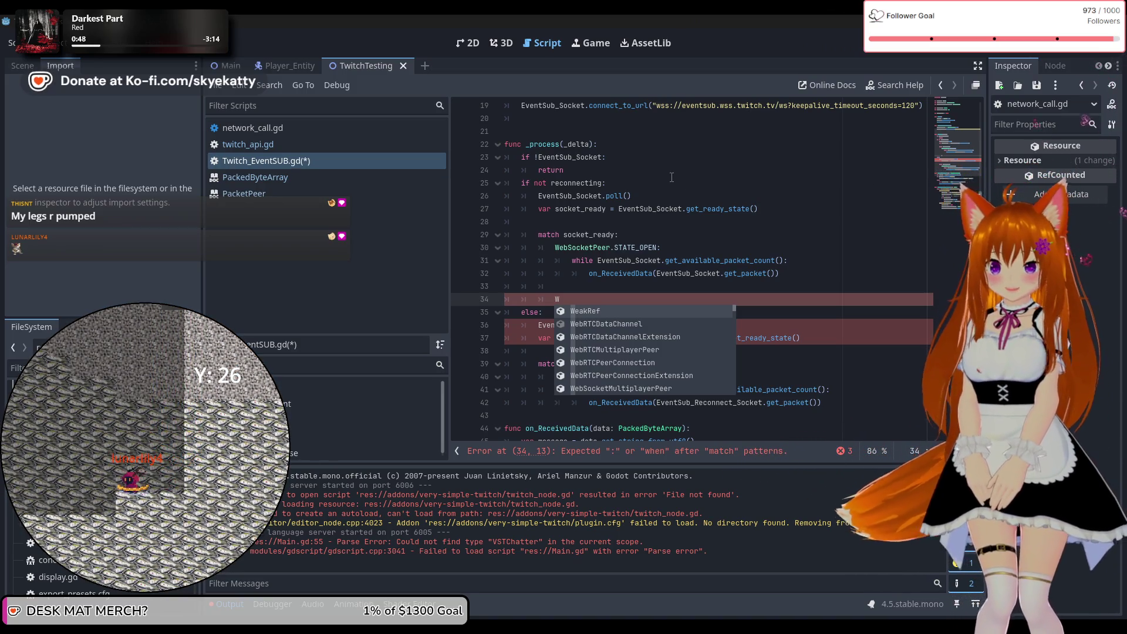
{"action": "type", "text": "eb"}
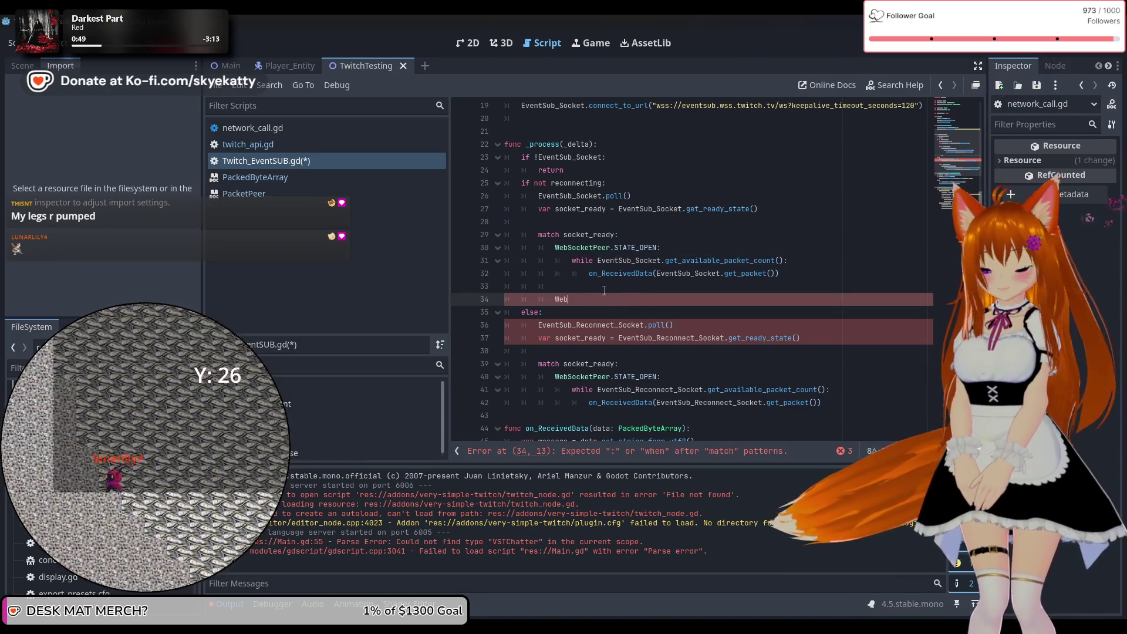
{"action": "type", "text": "Sock"}
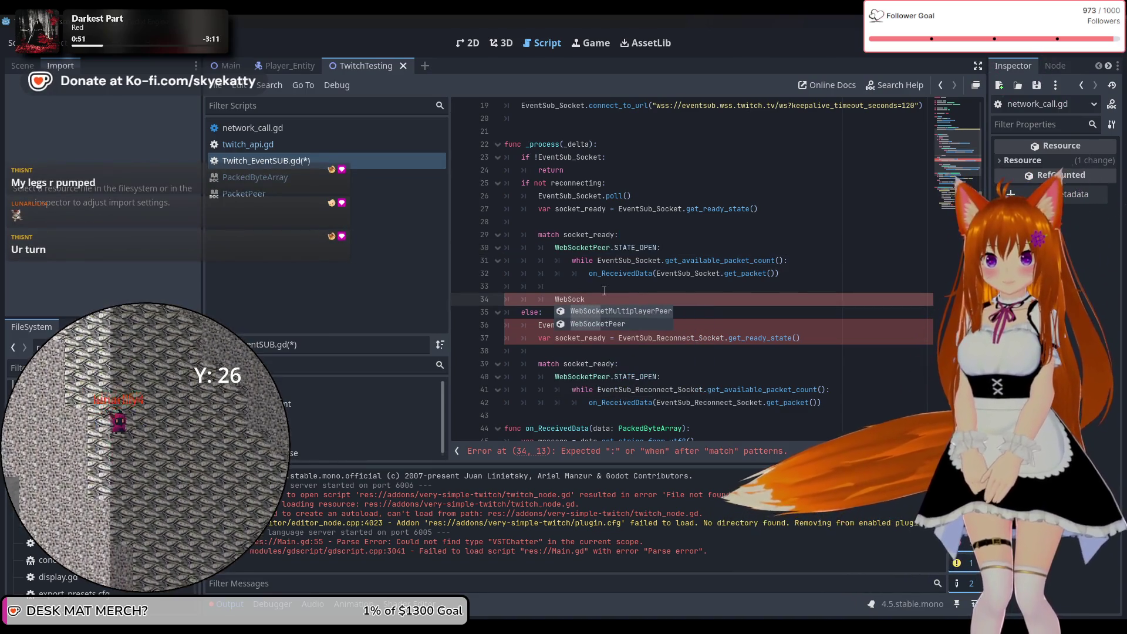
{"action": "key", "text": "Down"}
{"action": "key", "text": "Return"}
{"action": "type", "text": ".S"}
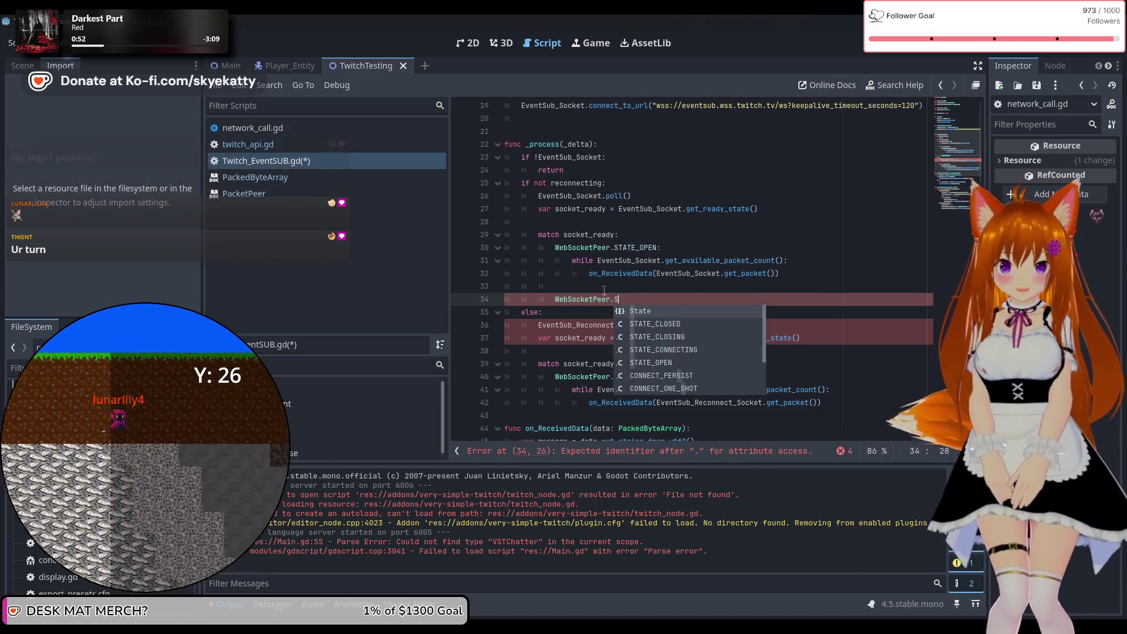
{"action": "key", "text": "Down"}
{"action": "key", "text": "Return"}
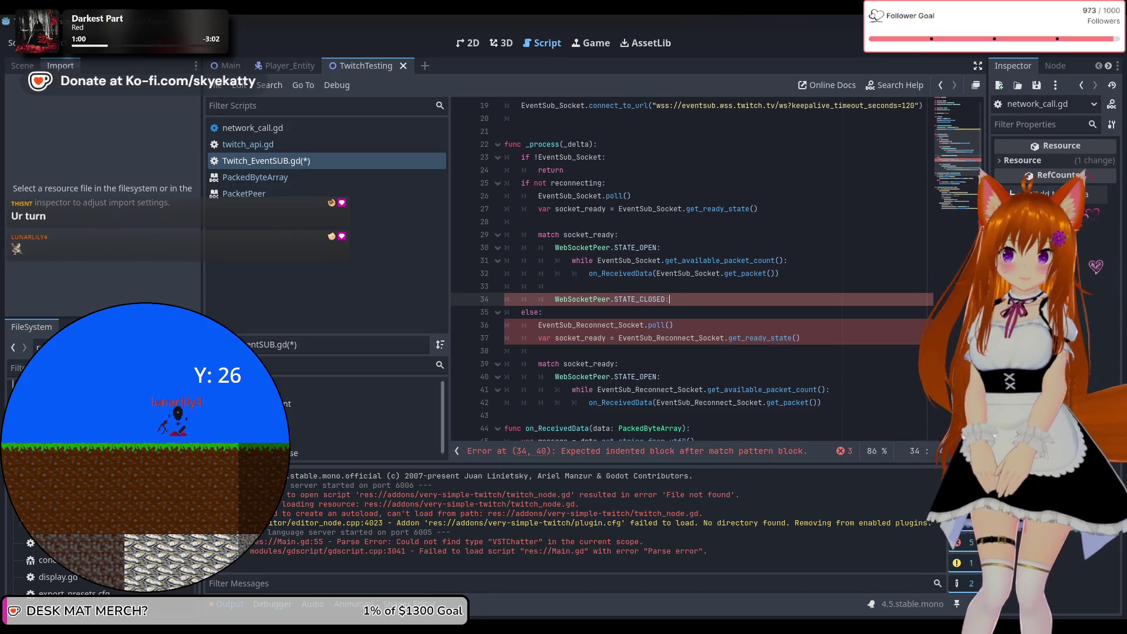
{"action": "scroll", "coordinate": [570, 214], "scroll_direction": "up", "scroll_amount": 6}
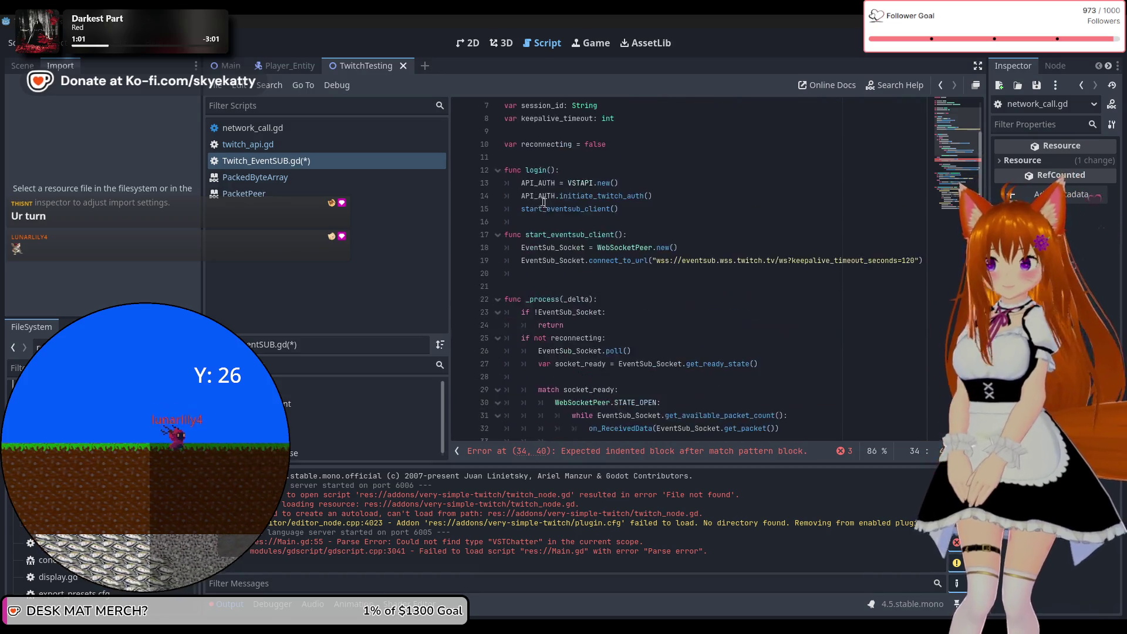
Step: Declare 'var has_connected = false' below the reconnecting variable
{"action": "left_click", "coordinate": [635, 223]}
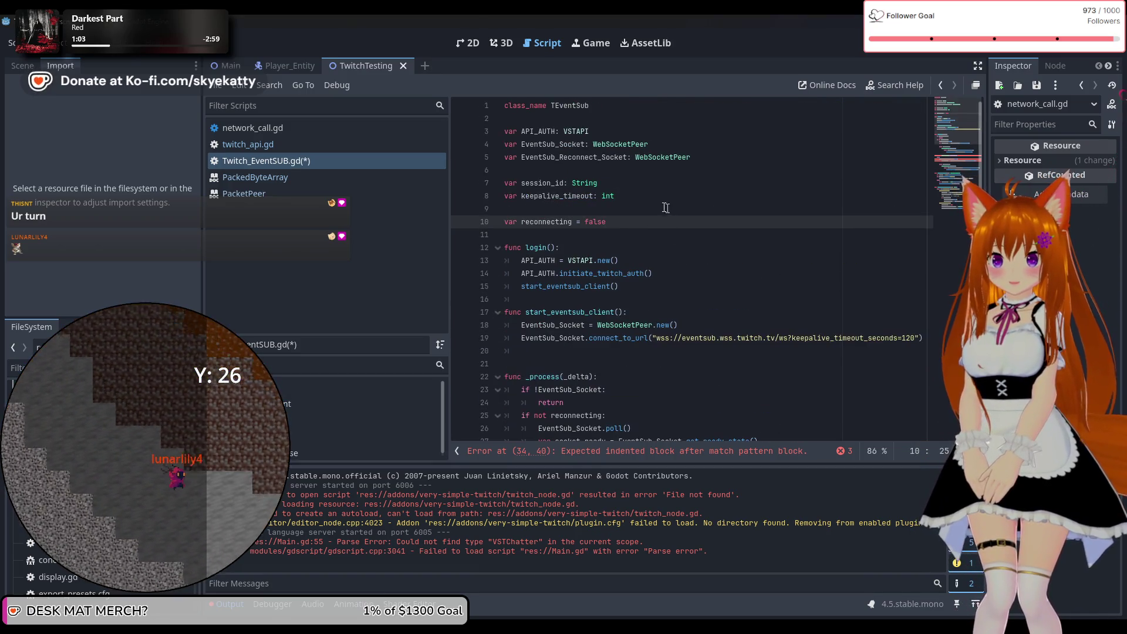
{"action": "key", "text": "Return"}
{"action": "type", "text": "vart"}
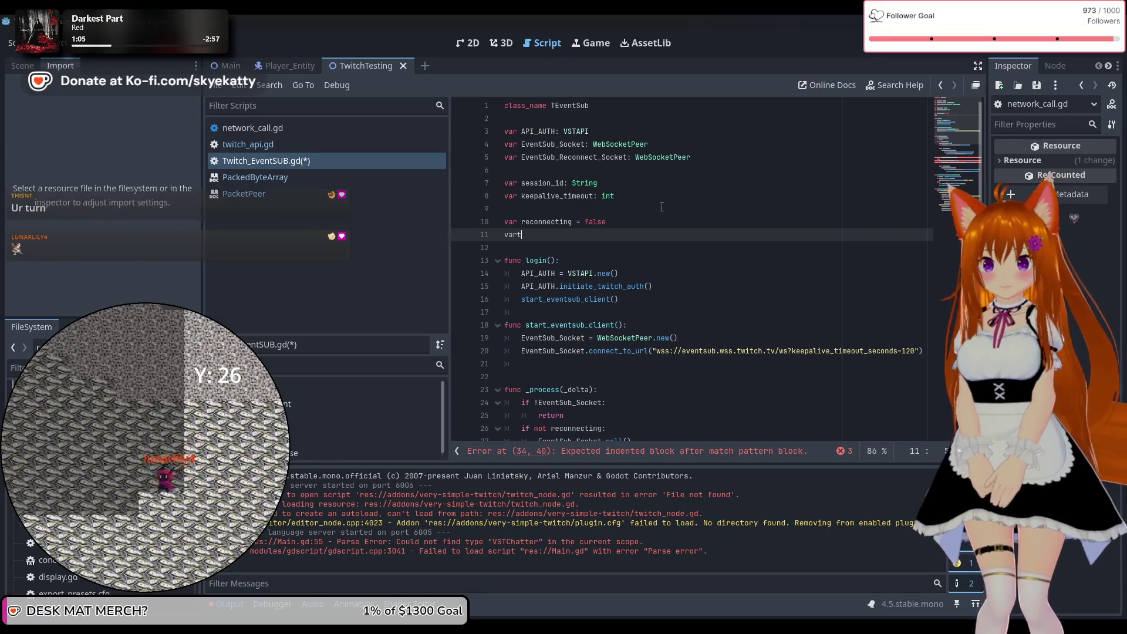
{"action": "key", "text": "BackSpace"}
{"action": "type", "text": "has_"}
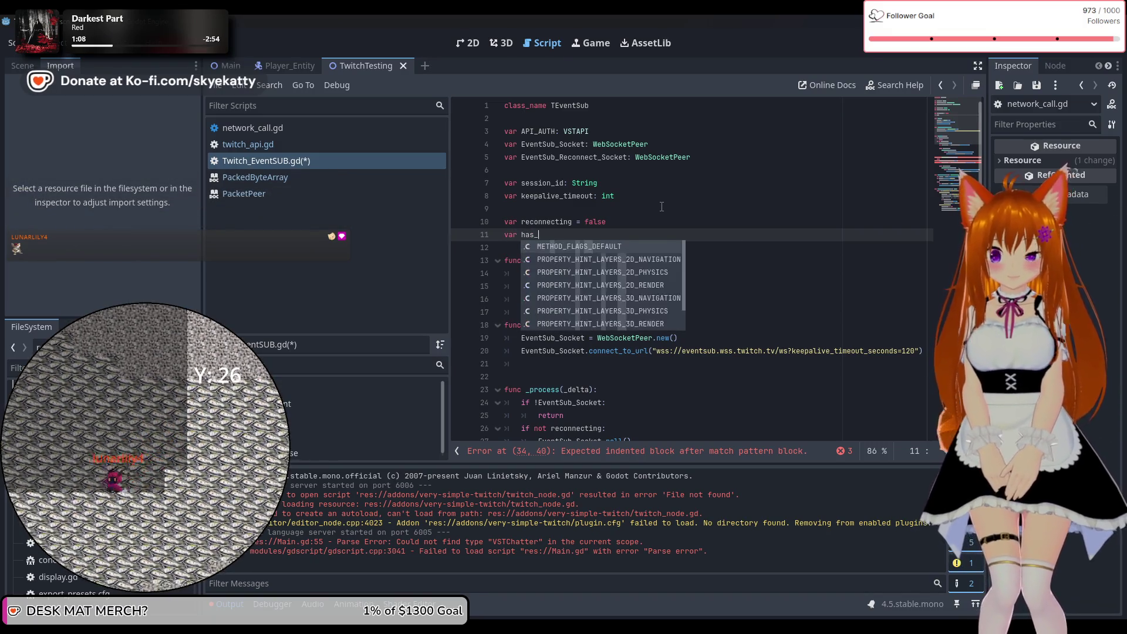
{"action": "type", "text": "connected = "}
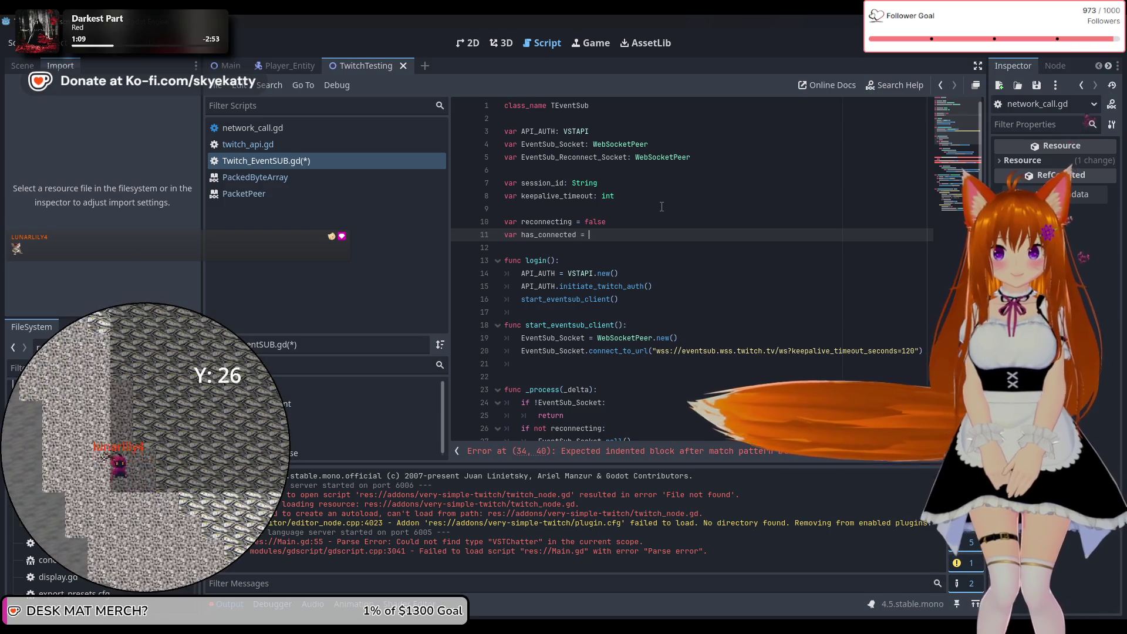
{"action": "type", "text": "fals"}
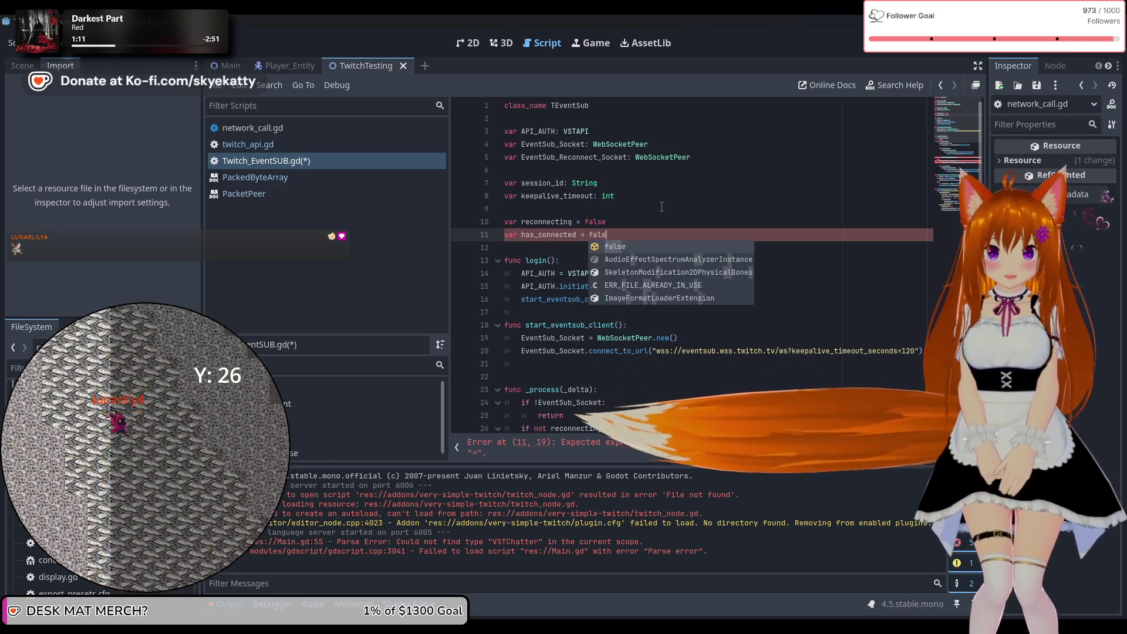
{"action": "type", "text": "e"}
Step: Set has_connected = true inside the session_welcome case
{"action": "scroll", "coordinate": [671, 285], "scroll_direction": "down", "scroll_amount": 3}
{"action": "scroll", "coordinate": [671, 284], "scroll_direction": "down", "scroll_amount": 10}
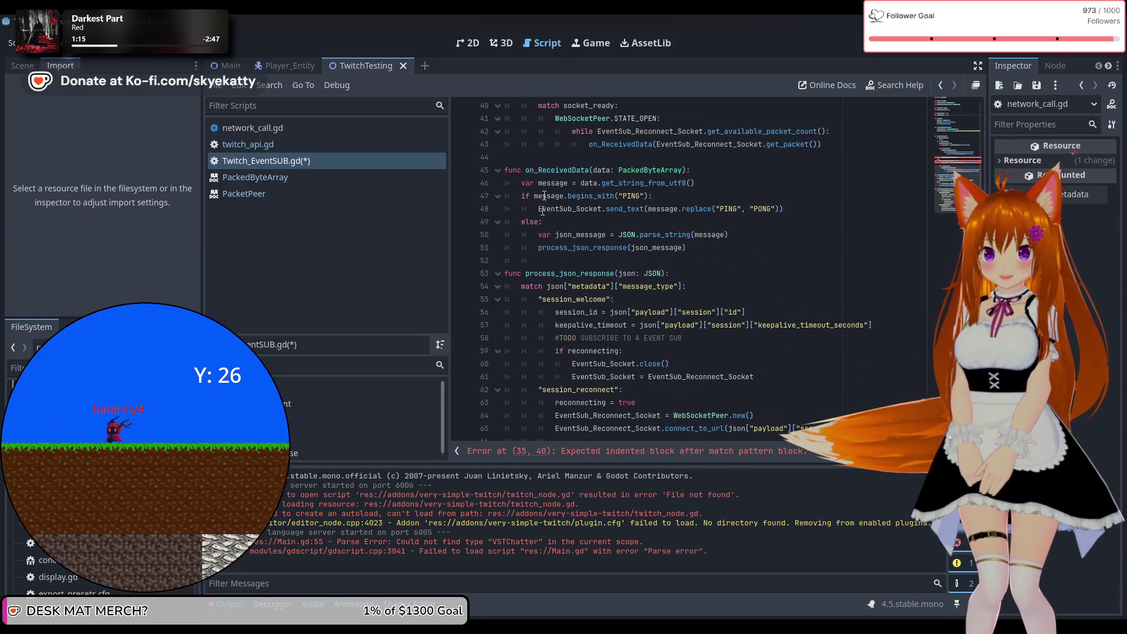
{"action": "scroll", "coordinate": [670, 206], "scroll_direction": "down", "scroll_amount": 1}
{"action": "left_click", "coordinate": [667, 282]}
{"action": "key", "text": "Return"}
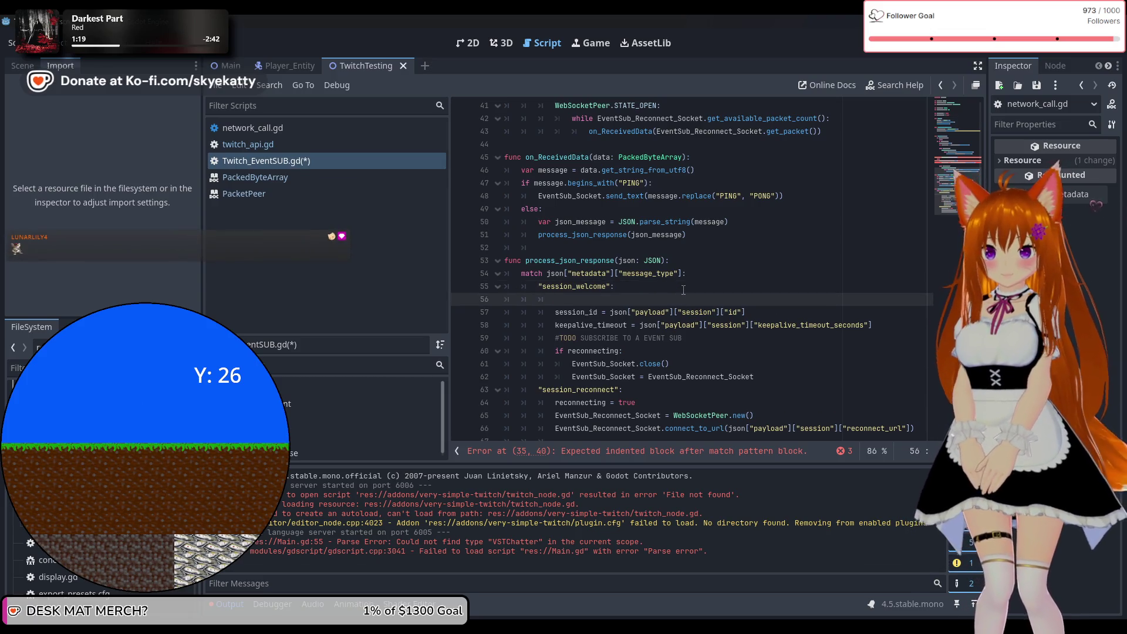
{"action": "type", "text": "has_connected = "}
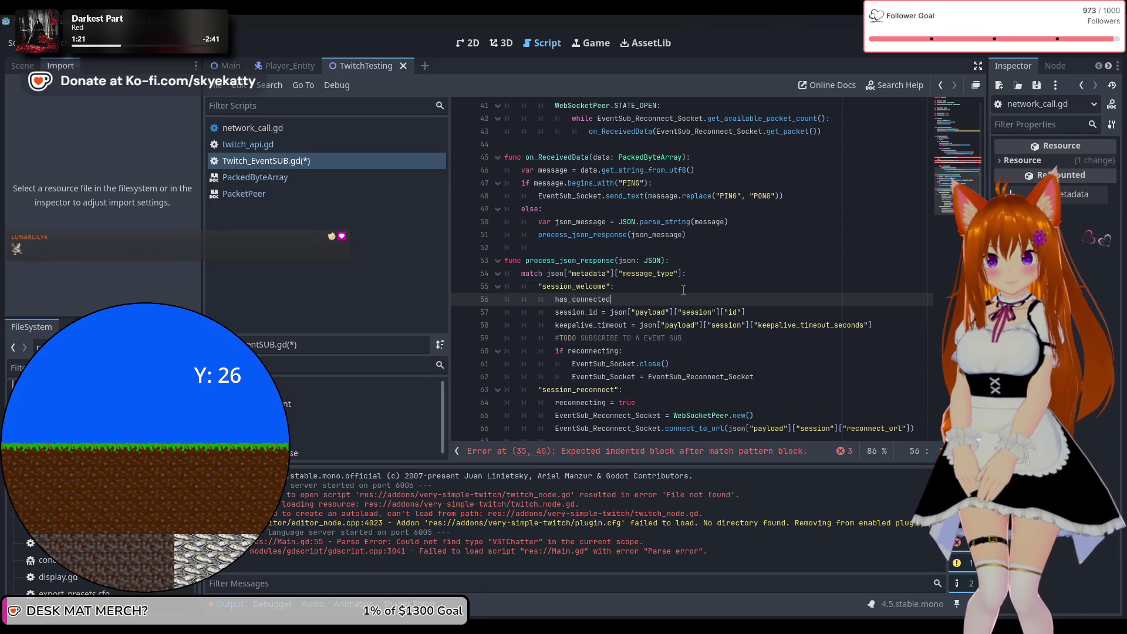
{"action": "type", "text": "true"}
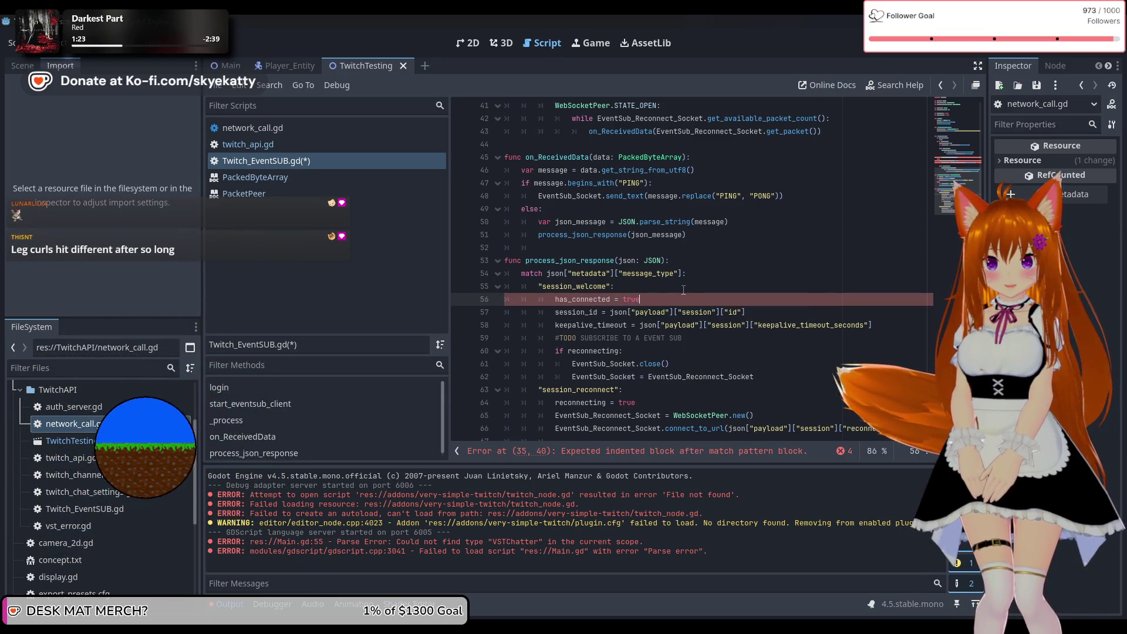
{"action": "scroll", "coordinate": [704, 300], "scroll_direction": "up", "scroll_amount": 8}
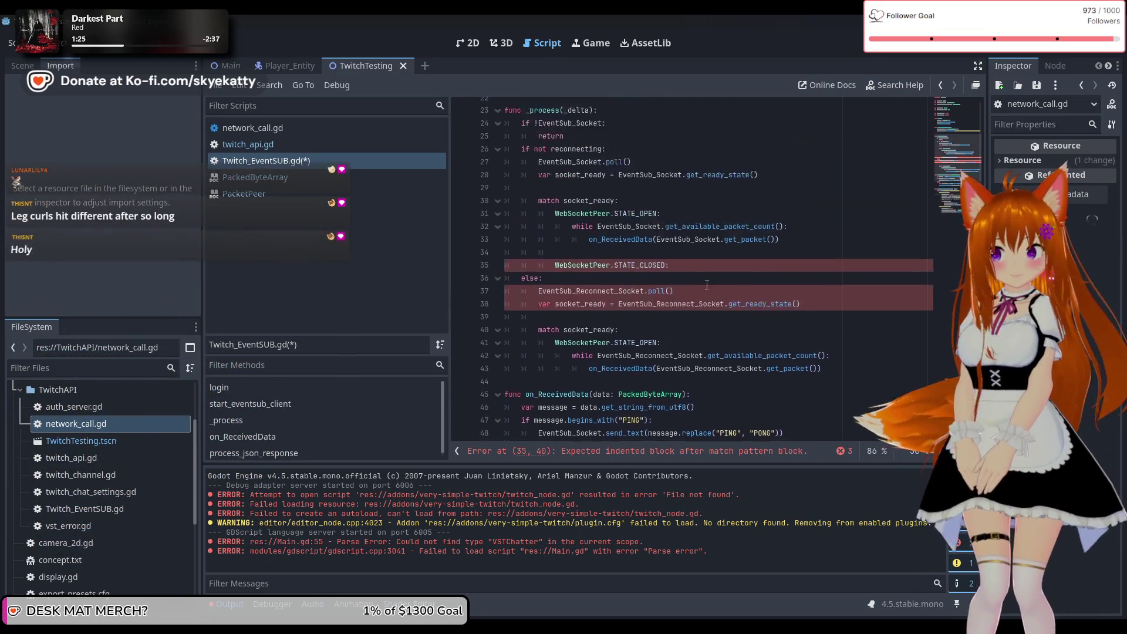
Step: Under STATE_CLOSED, add 'if has_connected:' that resets has_connected to false
{"action": "scroll", "coordinate": [713, 219], "scroll_direction": "down", "scroll_amount": 1}
{"action": "left_click", "coordinate": [681, 299]}
{"action": "key", "text": "Return"}
{"action": "type", "text": "if has_connected:"}
{"action": "key", "text": "Return"}
{"action": "type", "text": "has_connected = false"}
{"action": "key", "text": "Return"}
Step: Store the close code with 'var code = EventSub_Socket.get_close_code()'
{"action": "type", "text": "var code ="}
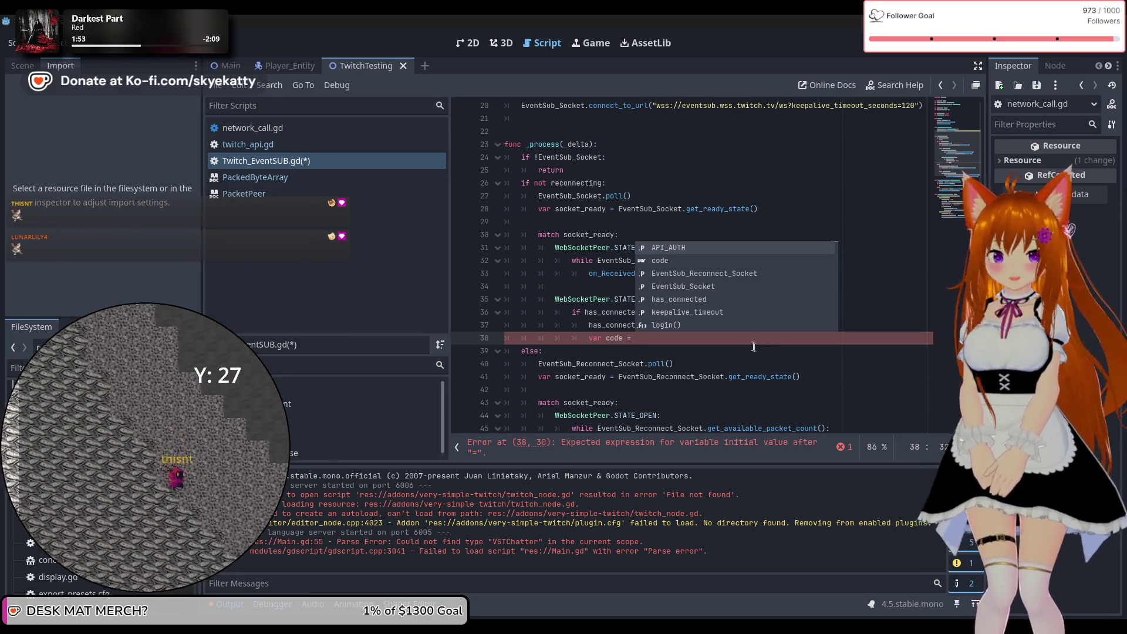
{"action": "key", "text": "Escape"}
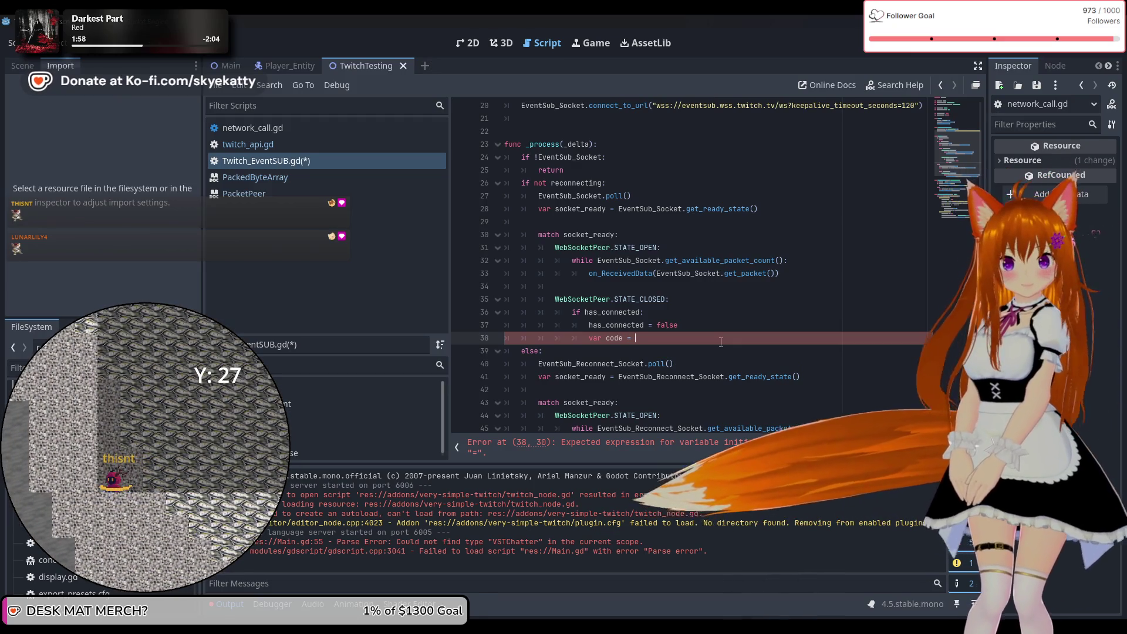
{"action": "type", "text": "ch"}
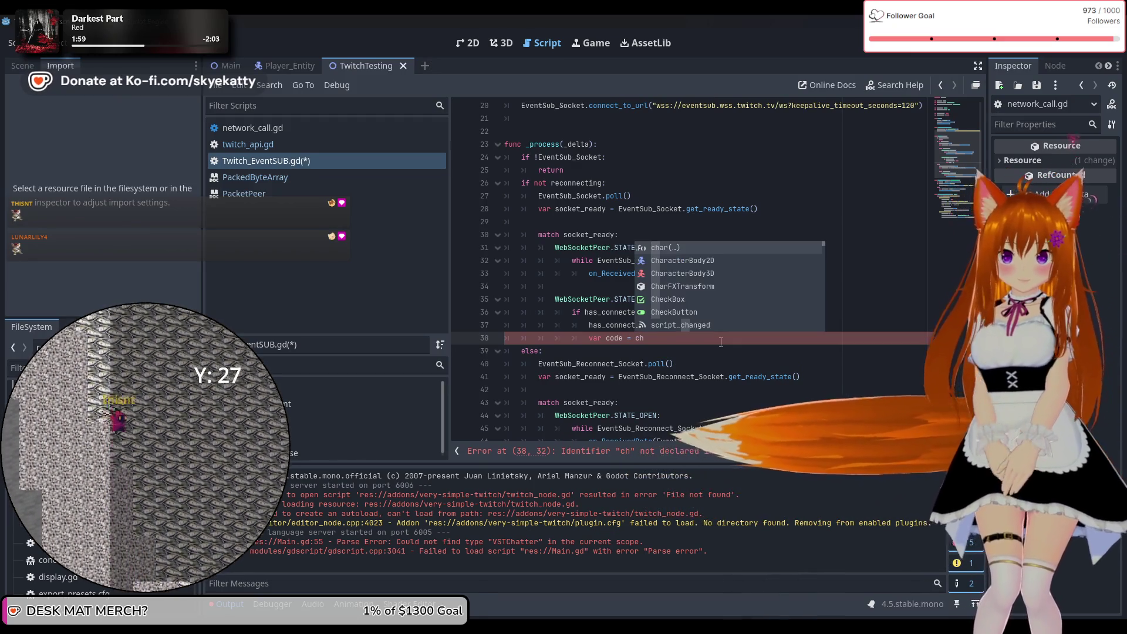
{"action": "key", "text": "BackSpace"}
{"action": "key", "text": "BackSpace"}
{"action": "type", "text": "E"}
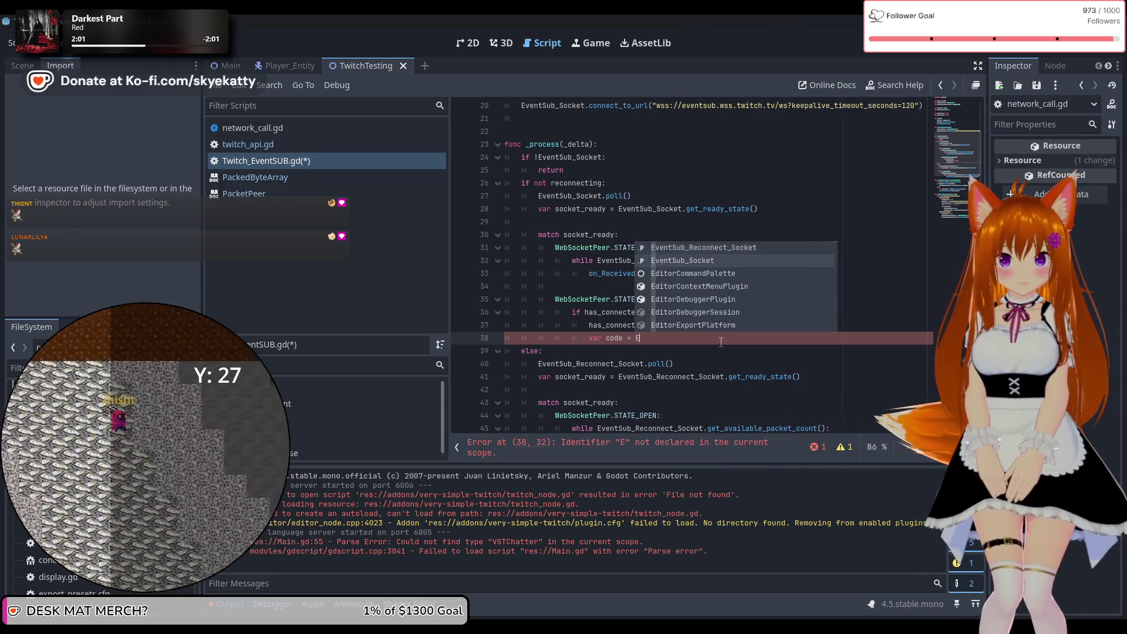
{"action": "key", "text": "Return"}
{"action": "type", "text": "tSub_Socket.get"}
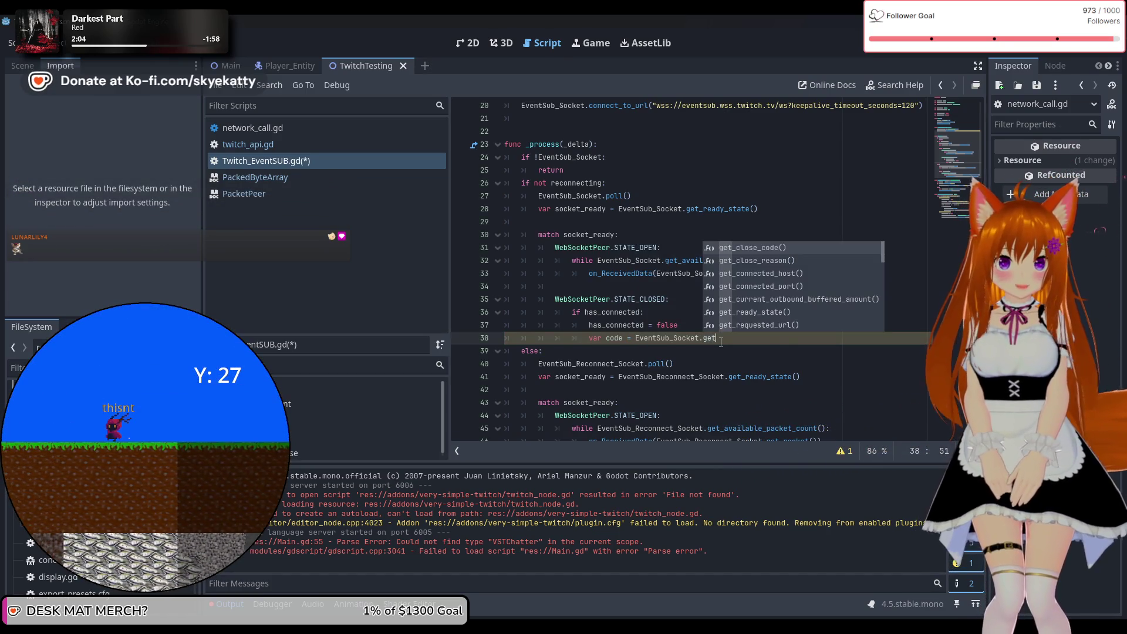
{"action": "key", "text": "Return"}
{"action": "key", "text": "Return"}
{"action": "type", "text": "var reason ="}
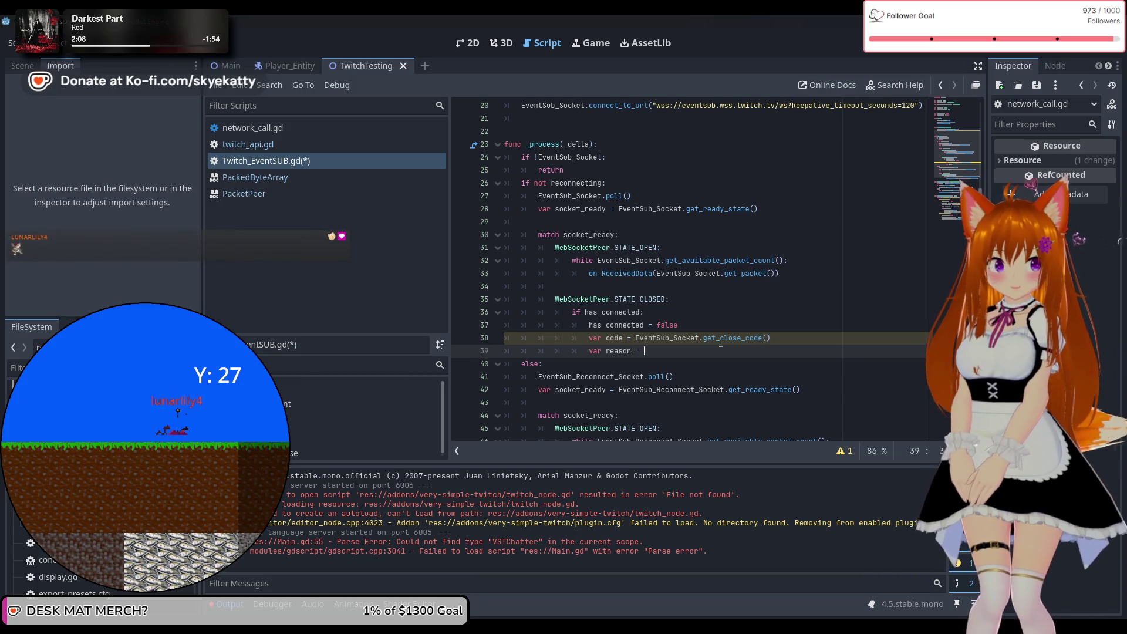
Step: Store the close reason from EventSub_Socket.get_close_reason() and begin a print() line
{"action": "key", "text": "ctrl+space"}
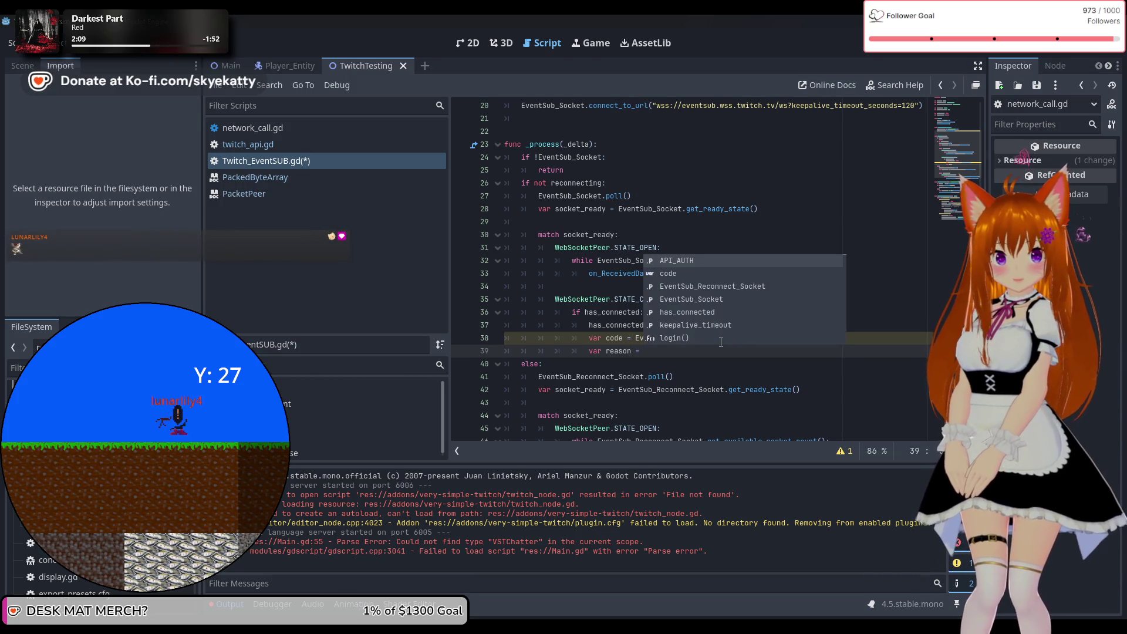
{"action": "type", "text": "v"}
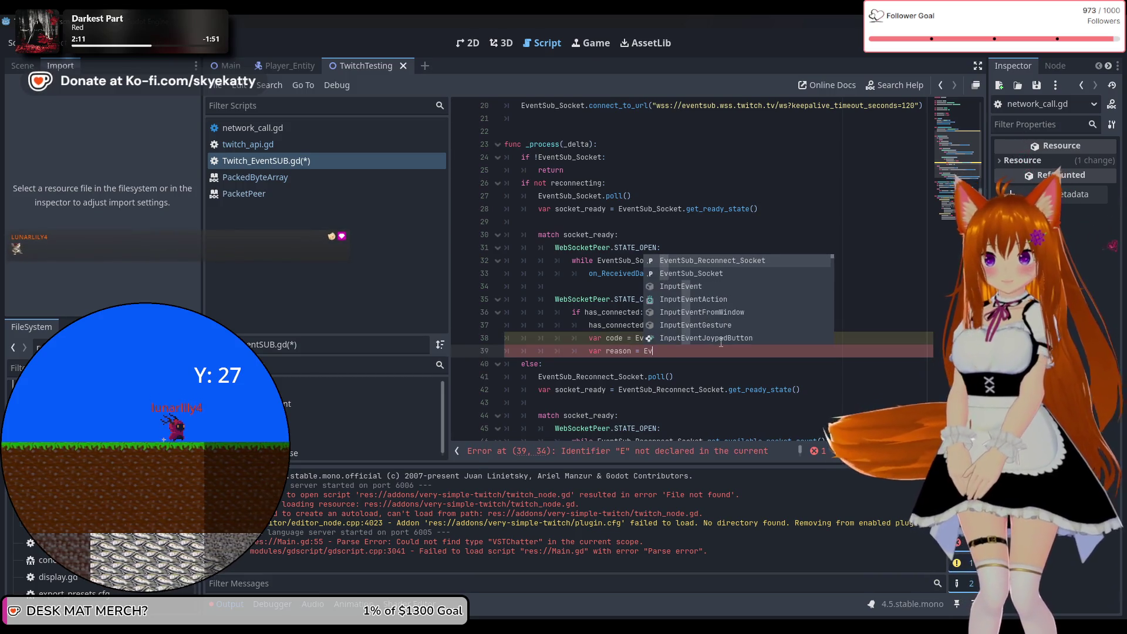
{"action": "type", "text": "entSub_Socket.get"}
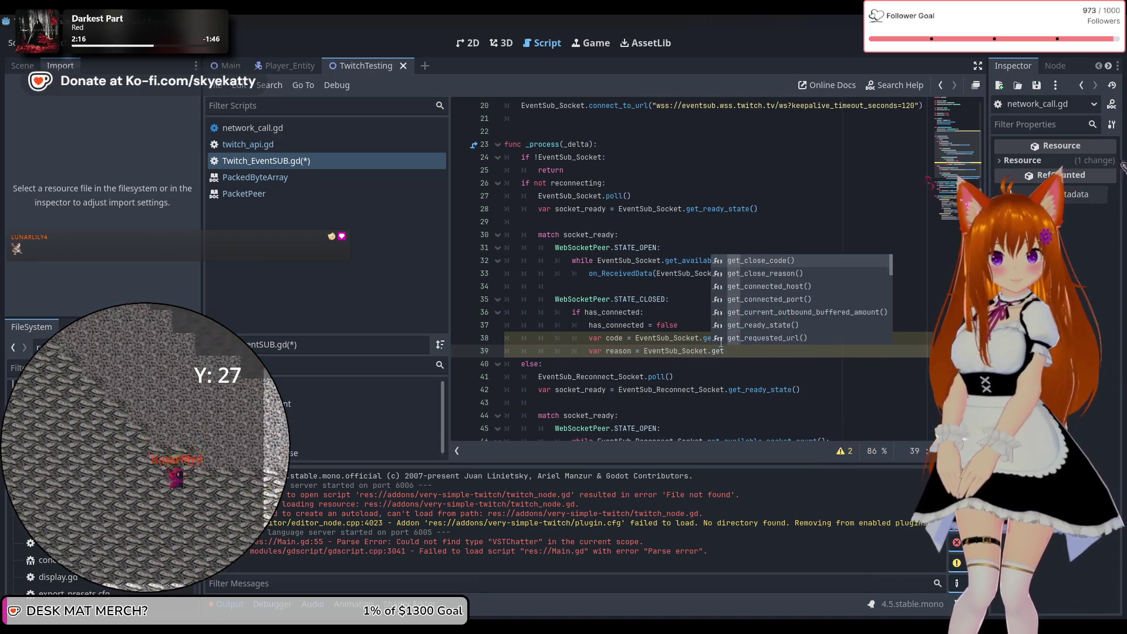
{"action": "key", "text": "Down"}
{"action": "key", "text": "Return"}
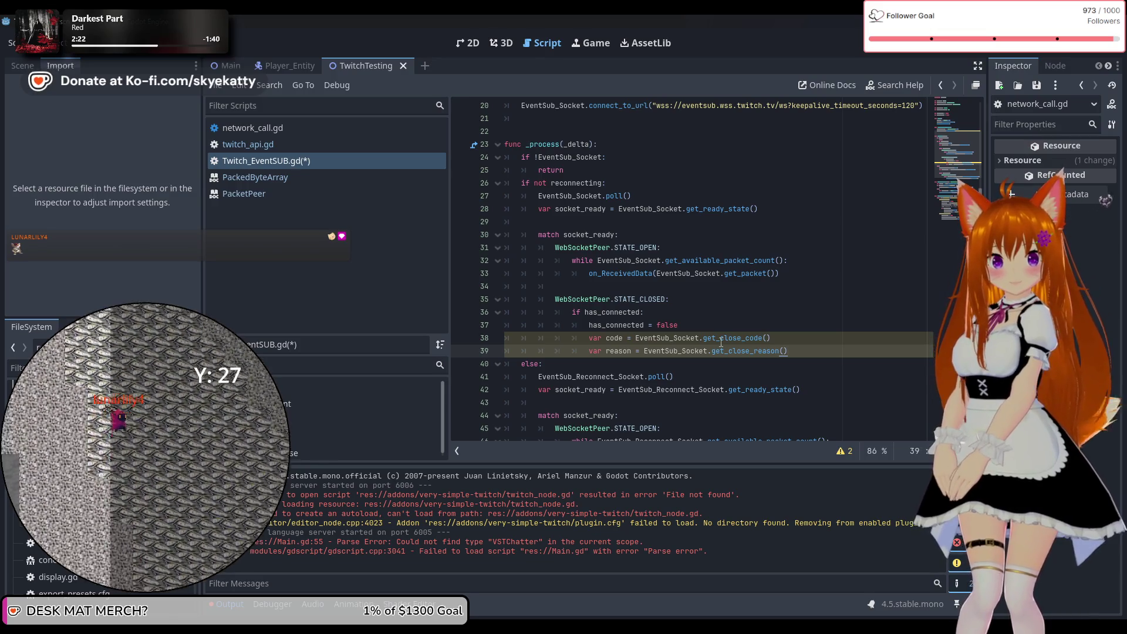
{"action": "key", "text": "Return"}
{"action": "type", "text": "print("}
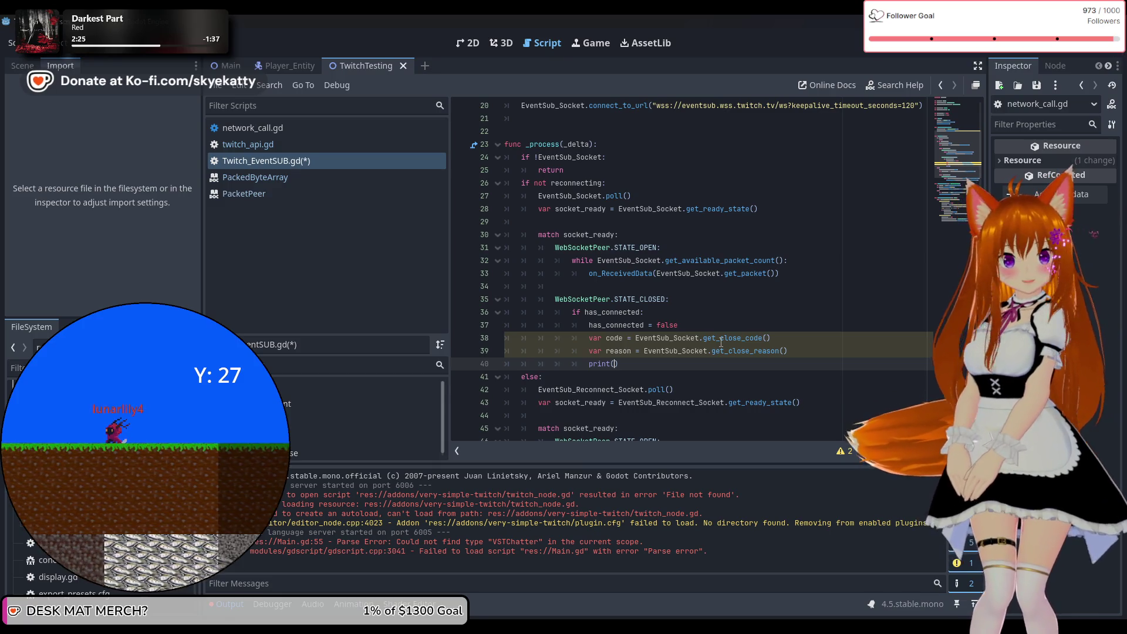
{"action": "type", "text": ":"}
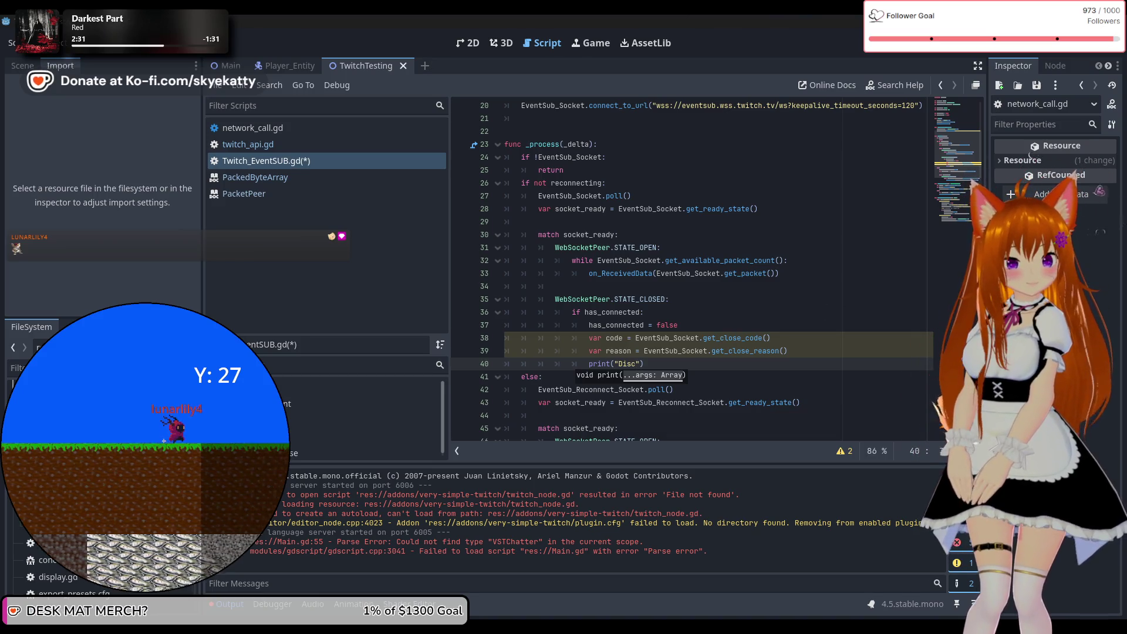
Step: Finish the print message as "Disconnected from TwitchAPI"
{"action": "type", "text": "onnec"}
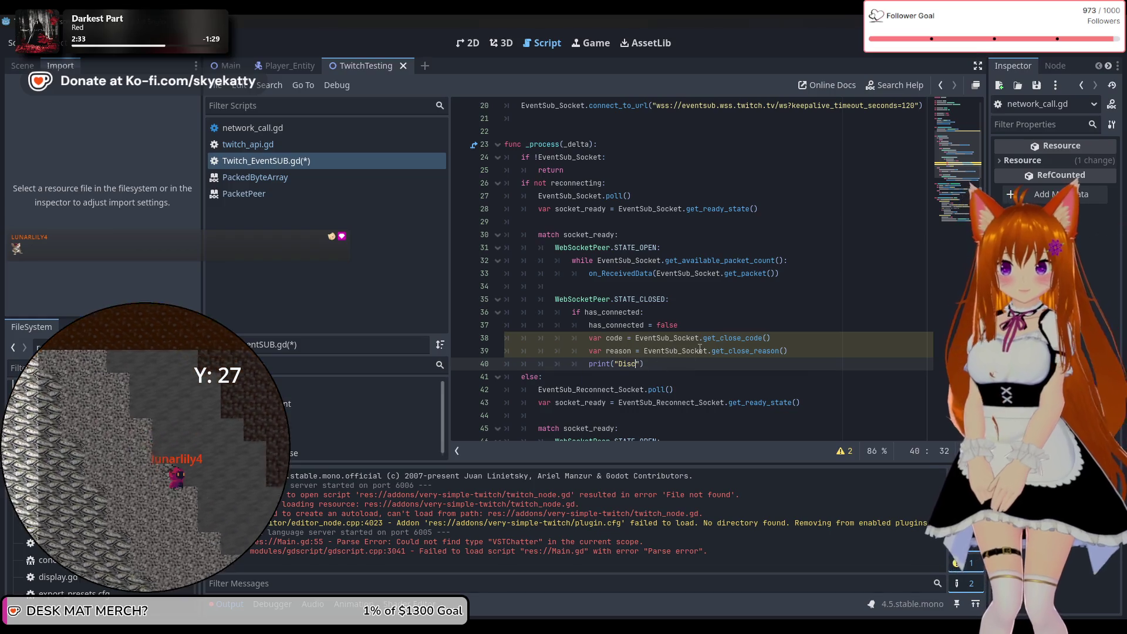
{"action": "type", "text": "ted "}
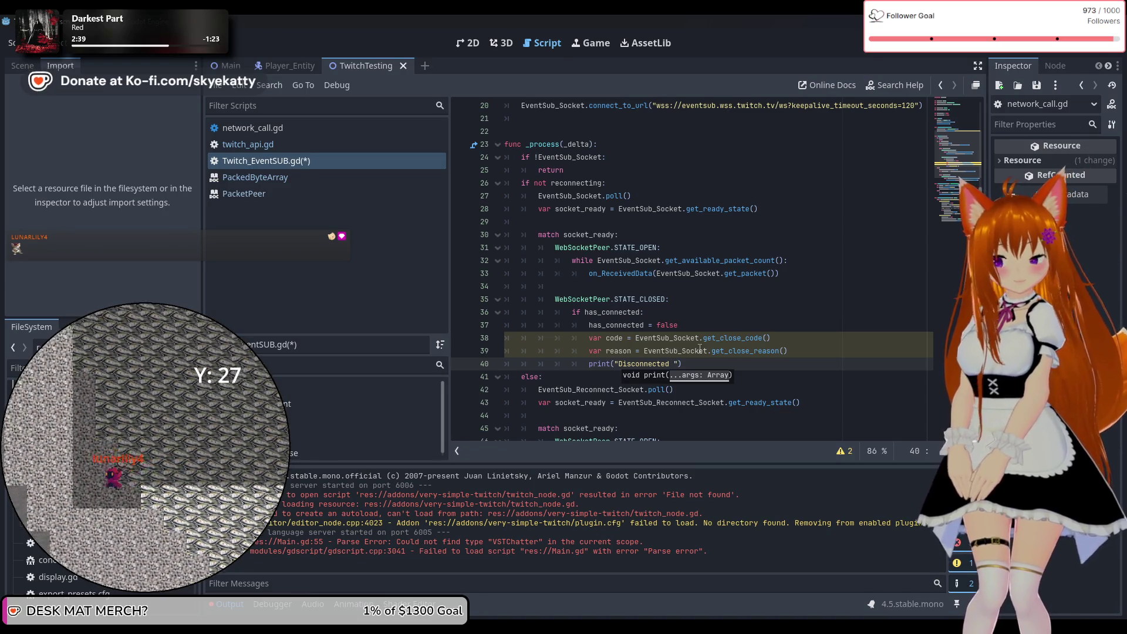
{"action": "type", "text": "from "}
{"action": "type", "text": "twitch"}
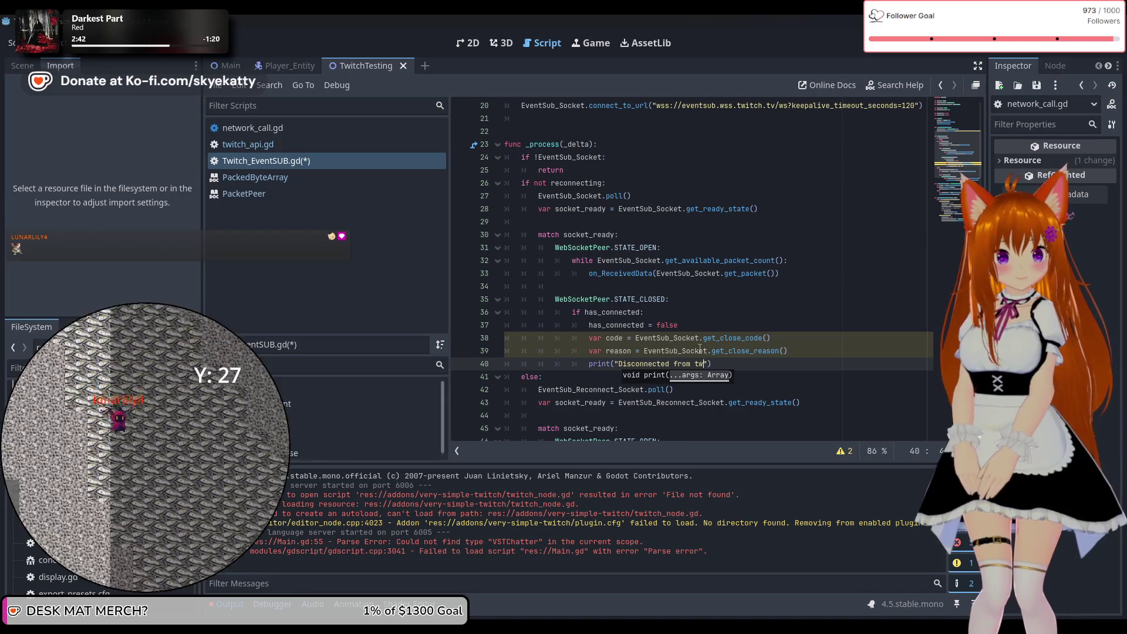
{"action": "key", "text": "BackSpace"}
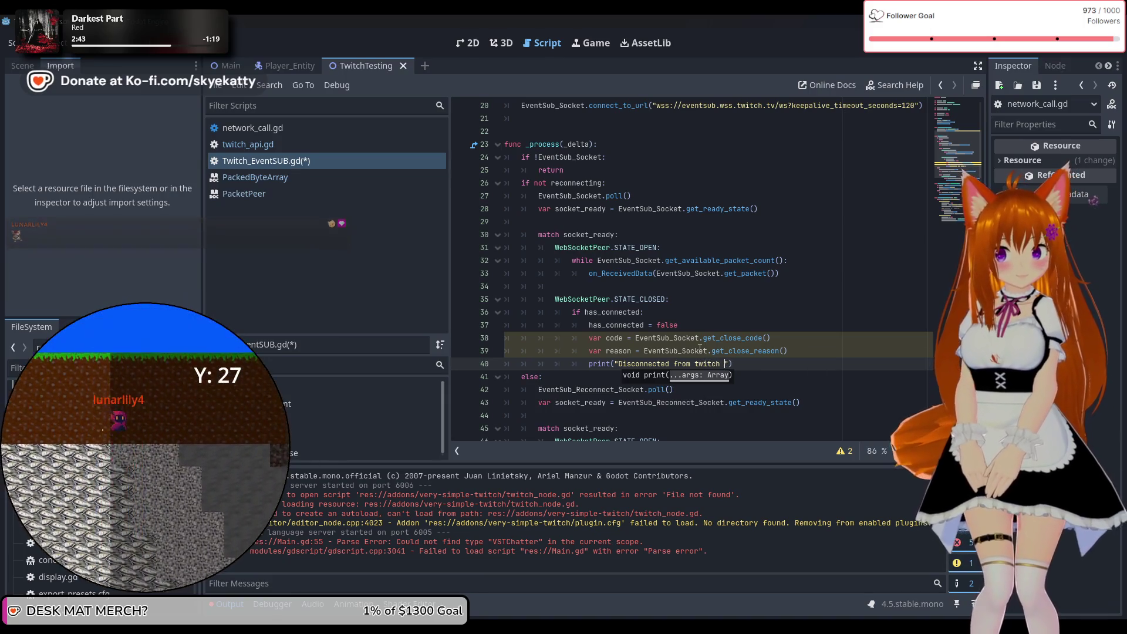
{"action": "type", "text": "API"}
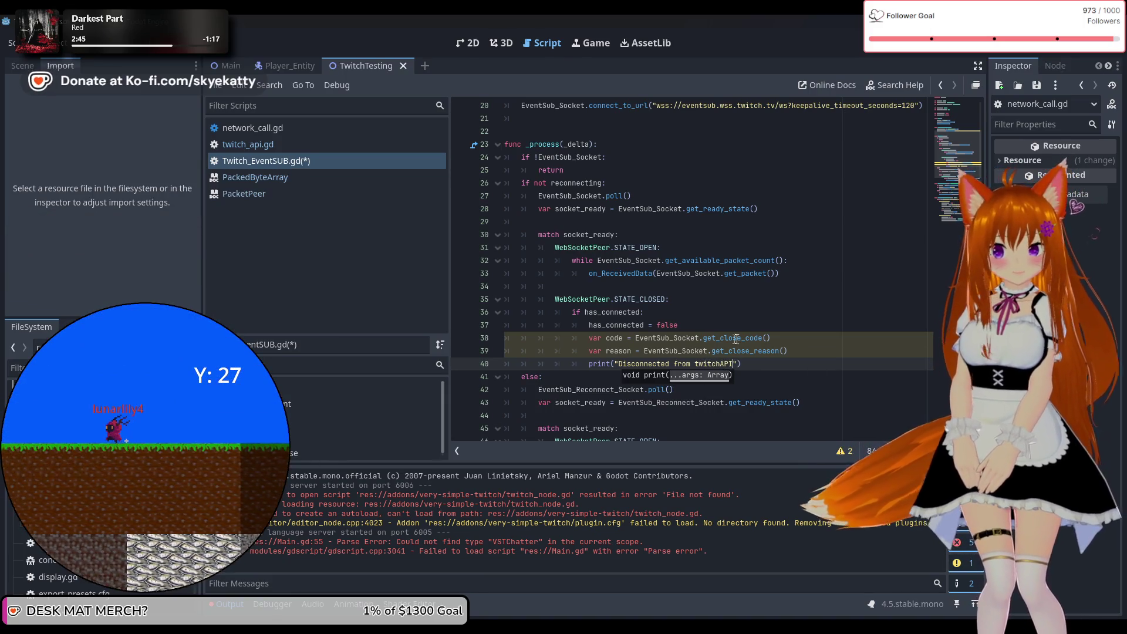
{"action": "left_click", "coordinate": [699, 364]}
{"action": "key", "text": "BackSpace"}
{"action": "type", "text": "T"}
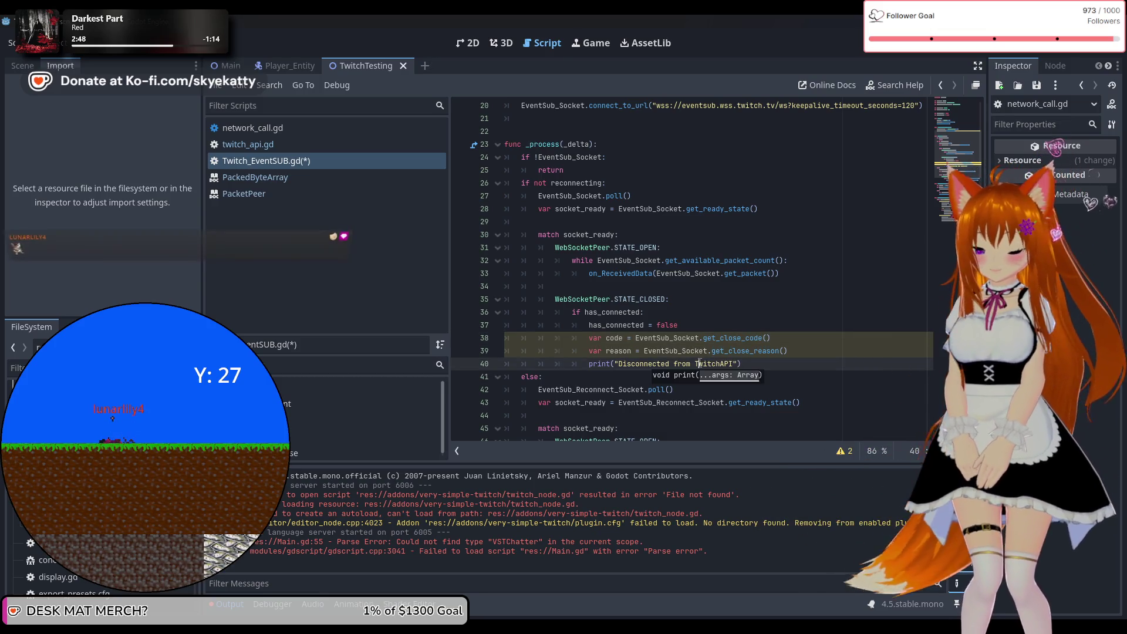
{"action": "left_click", "coordinate": [743, 350]}
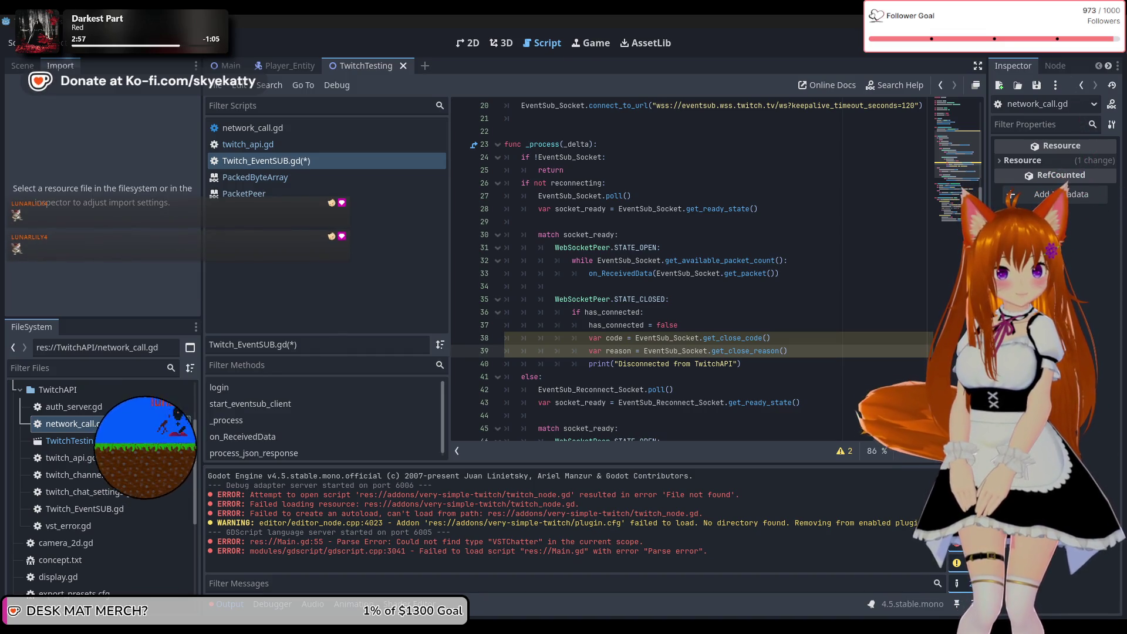
Step: Start a new print( line below the disconnect message
{"action": "key", "text": "Down"}
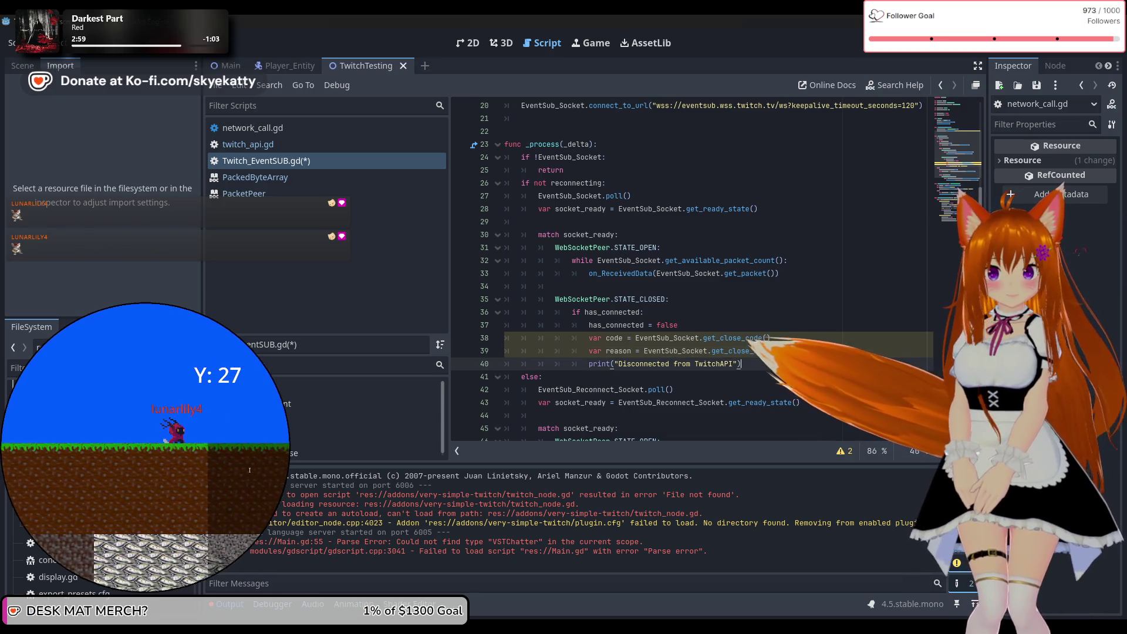
{"action": "key", "text": "Return"}
{"action": "type", "text": "pri"}
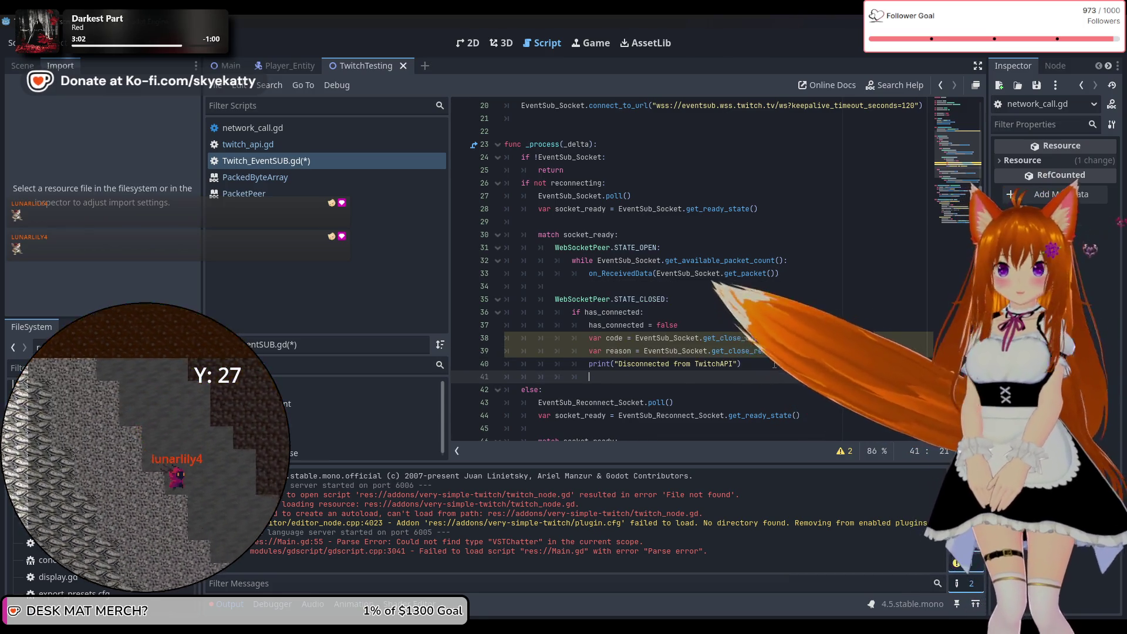
{"action": "type", "text": "nt("}
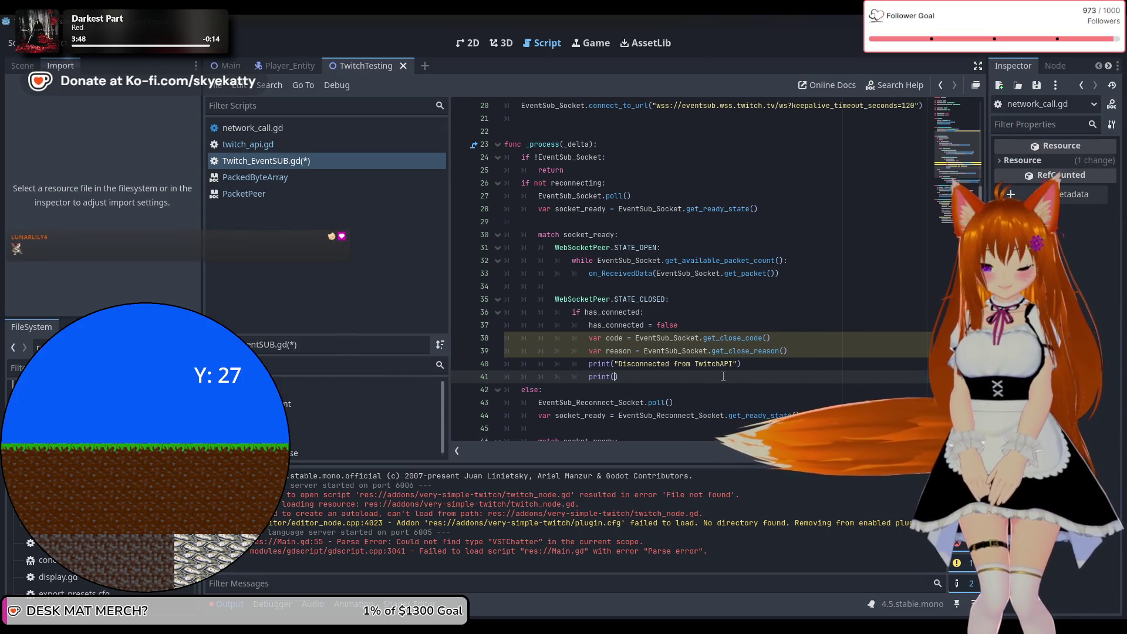
Step: Paste the WebSocket-closed log with close code and reason into print, removing the extra parenthesis
{"action": "key", "text": "ctrl+v"}
{"action": "left_click", "coordinate": [580, 377]}
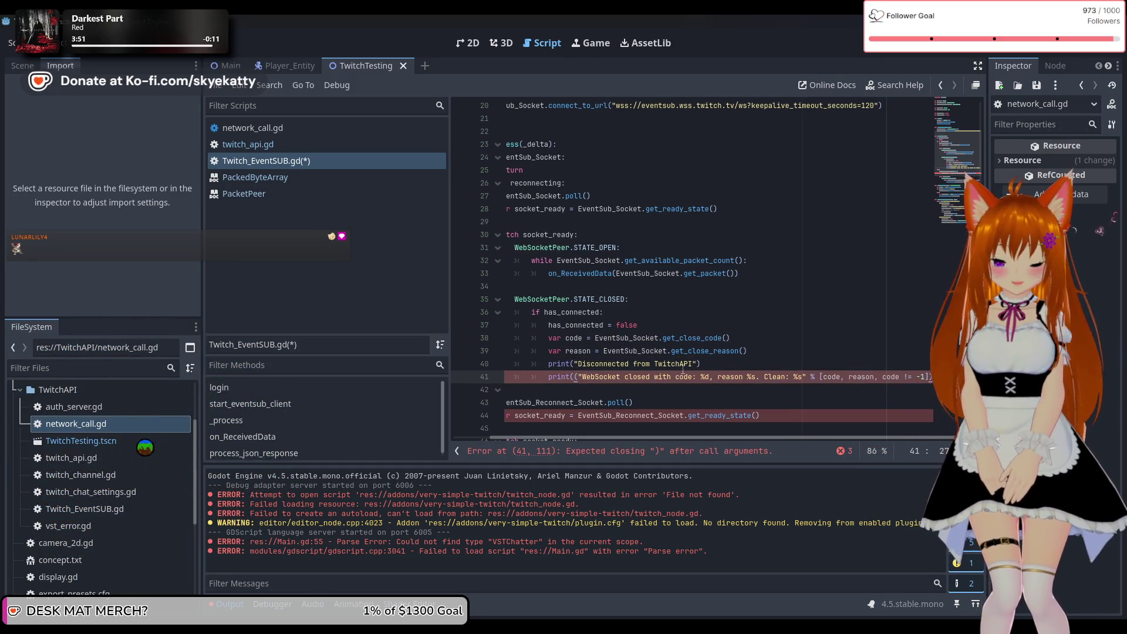
{"action": "key", "text": "BackSpace"}
{"action": "left_click", "coordinate": [748, 390]}
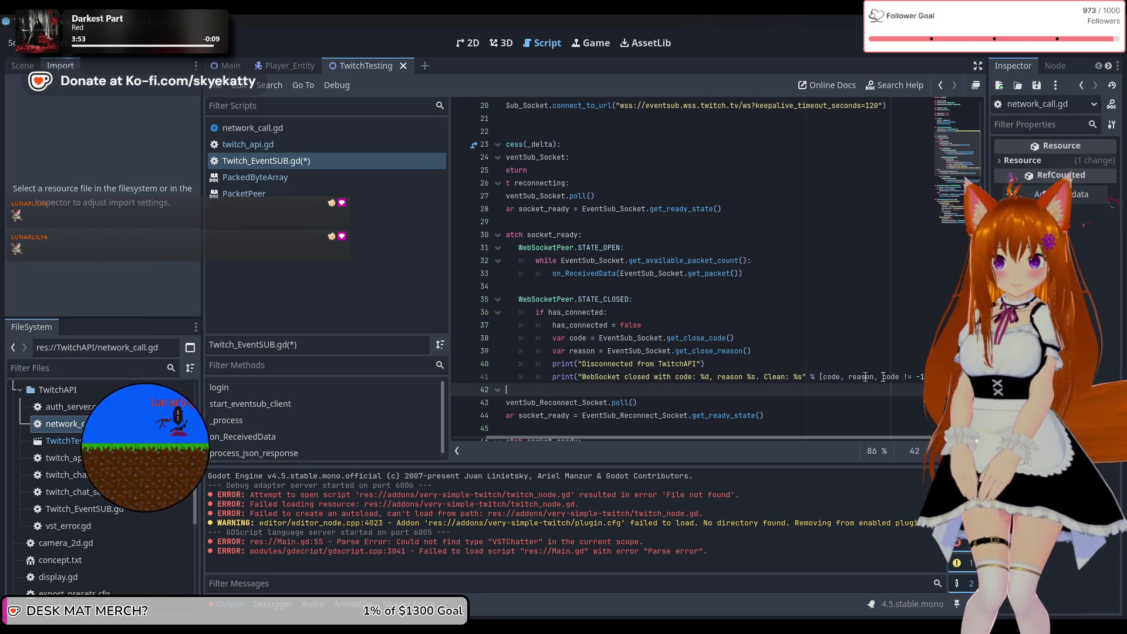
{"action": "left_click", "coordinate": [882, 376]}
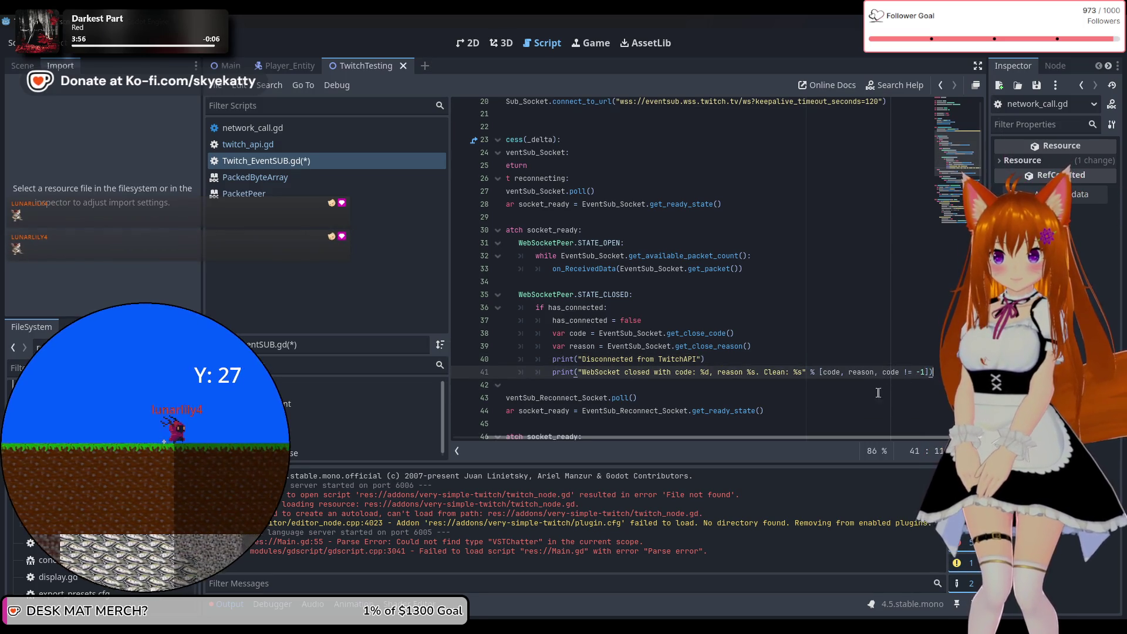
{"action": "left_click", "coordinate": [928, 384]}
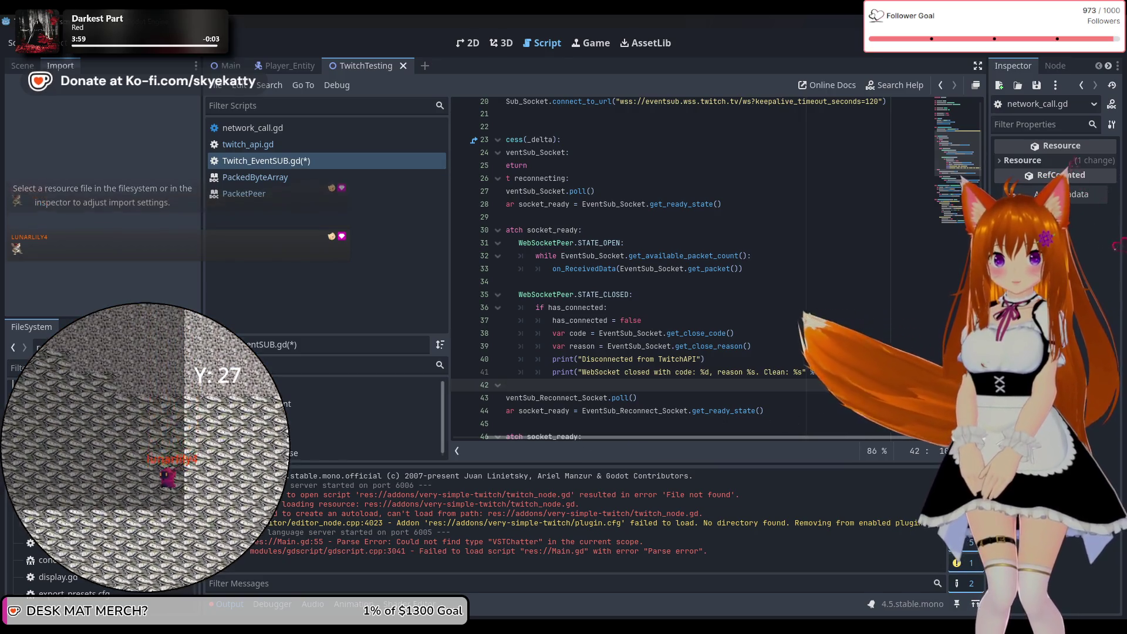
{"action": "scroll", "coordinate": [792, 388], "scroll_direction": "left", "scroll_amount": 1}
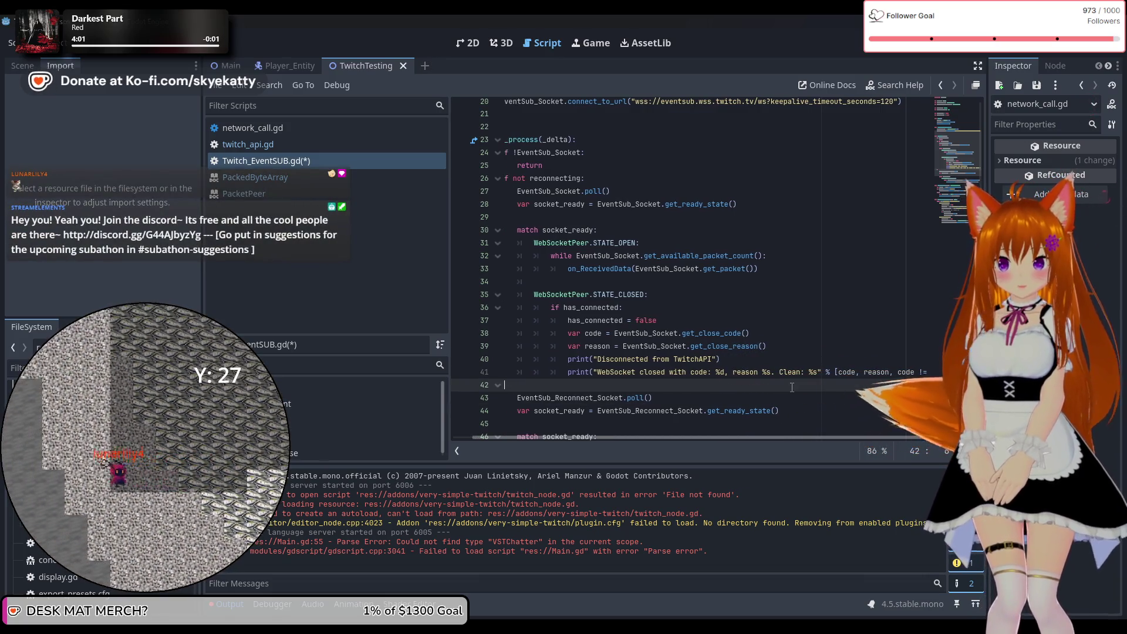
Step: Add print("Reconnecting...") after the close-code log line
{"action": "key", "text": "BackSpace"}
{"action": "key", "text": "Return"}
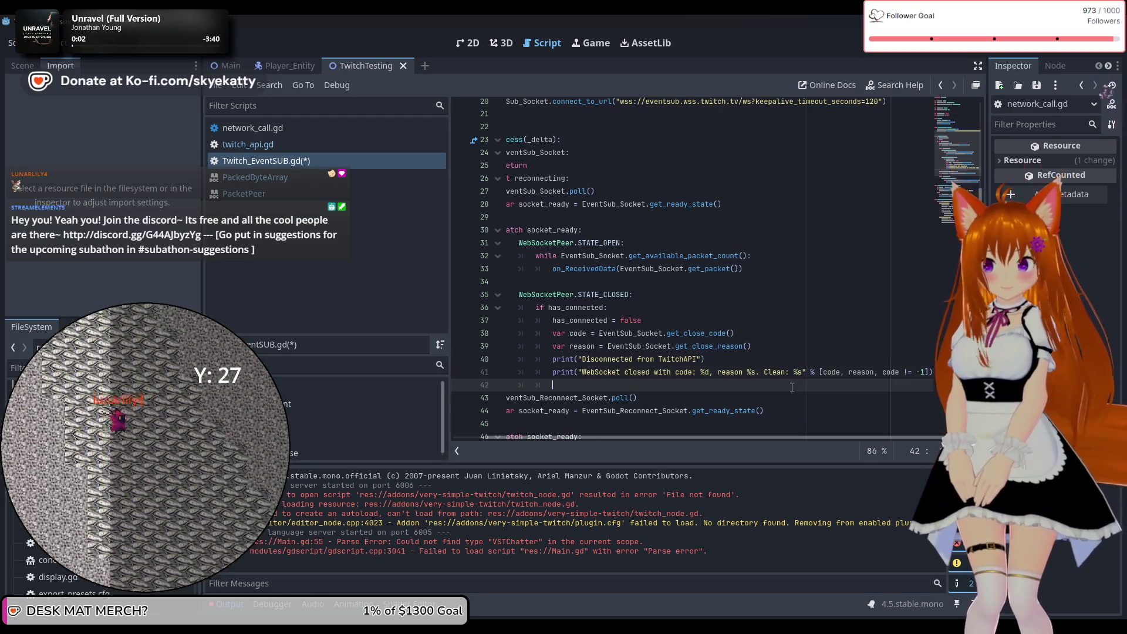
{"action": "type", "text": "print"}
{"action": "type", "text": "(\"Reco"}
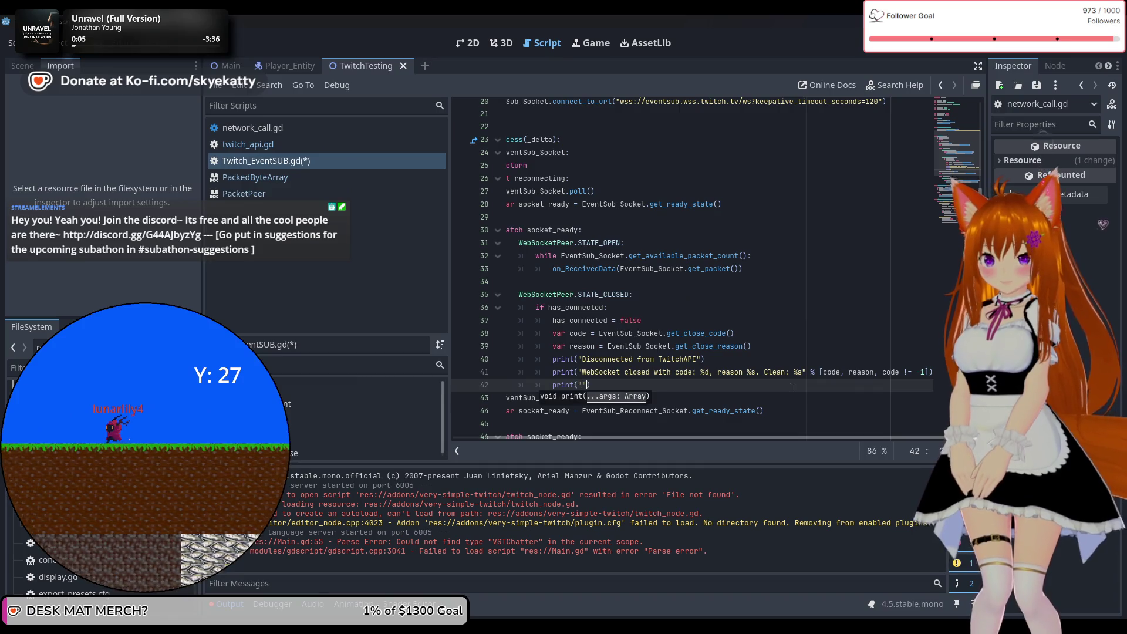
{"action": "type", "text": "nnecting"}
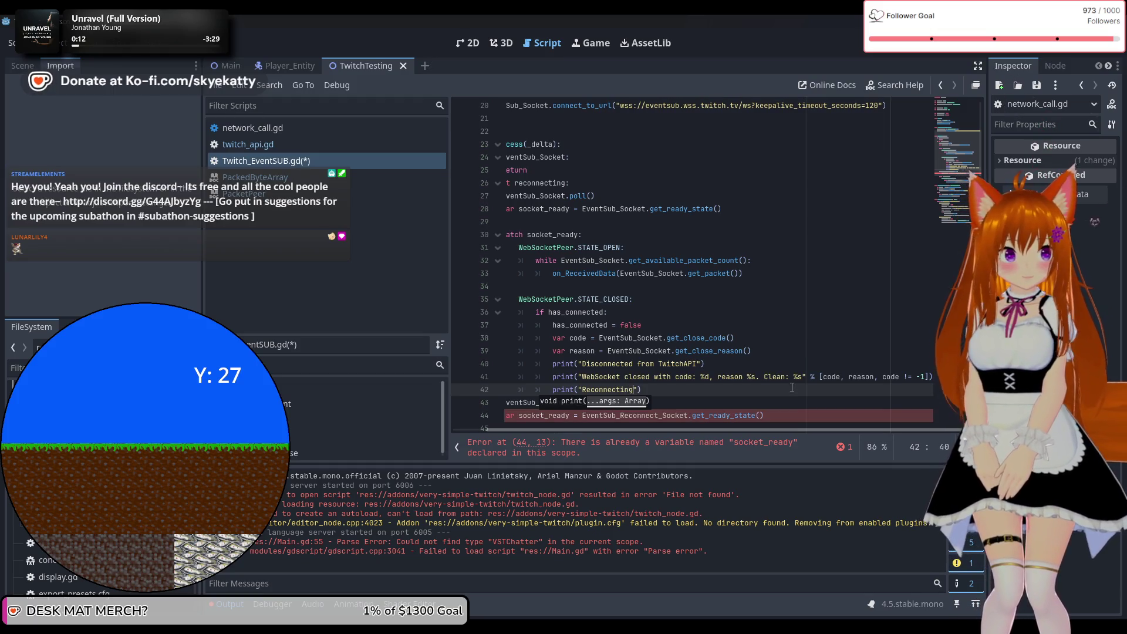
{"action": "type", "text": "...\")"}
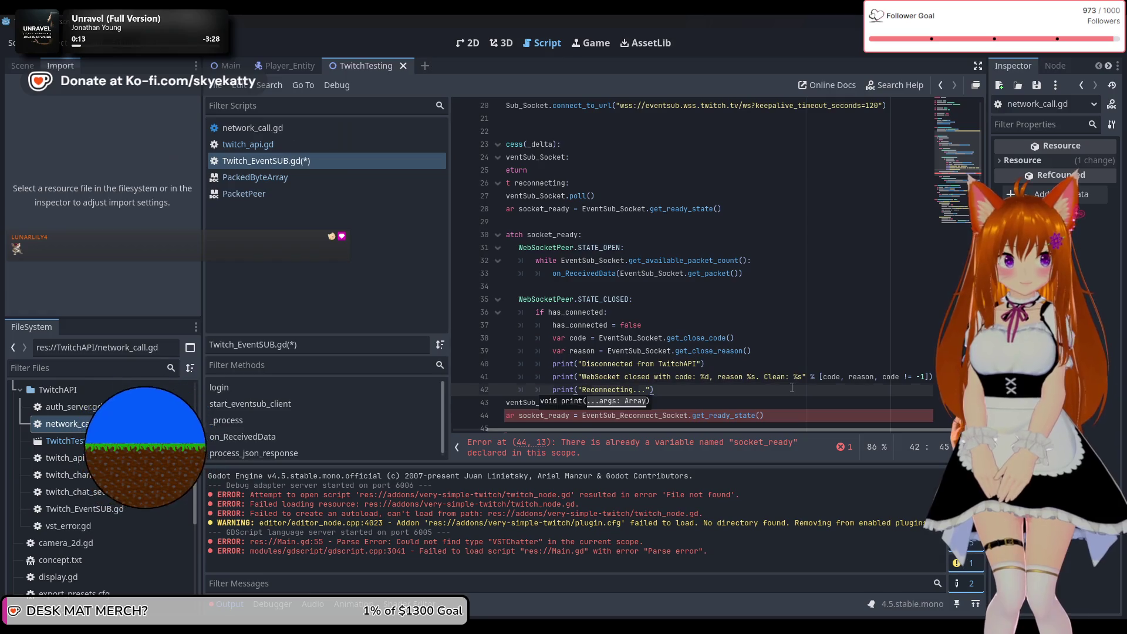
{"action": "key", "text": "Return"}
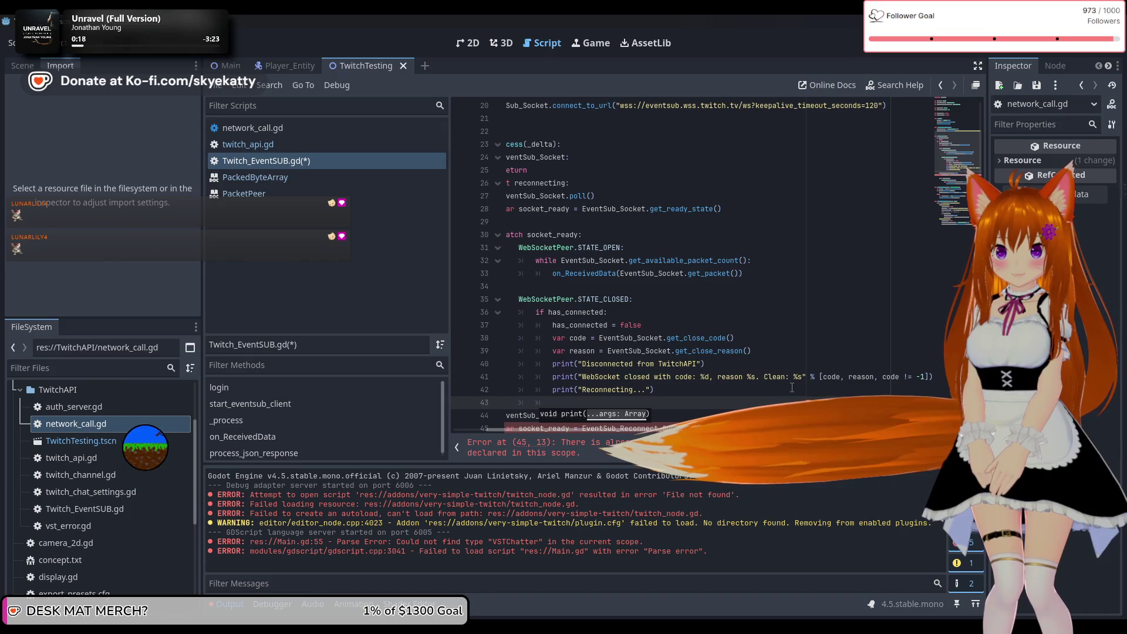
Step: Call start_eventsub_client() on line 43 to restart the client
{"action": "left_click", "coordinate": [491, 336]}
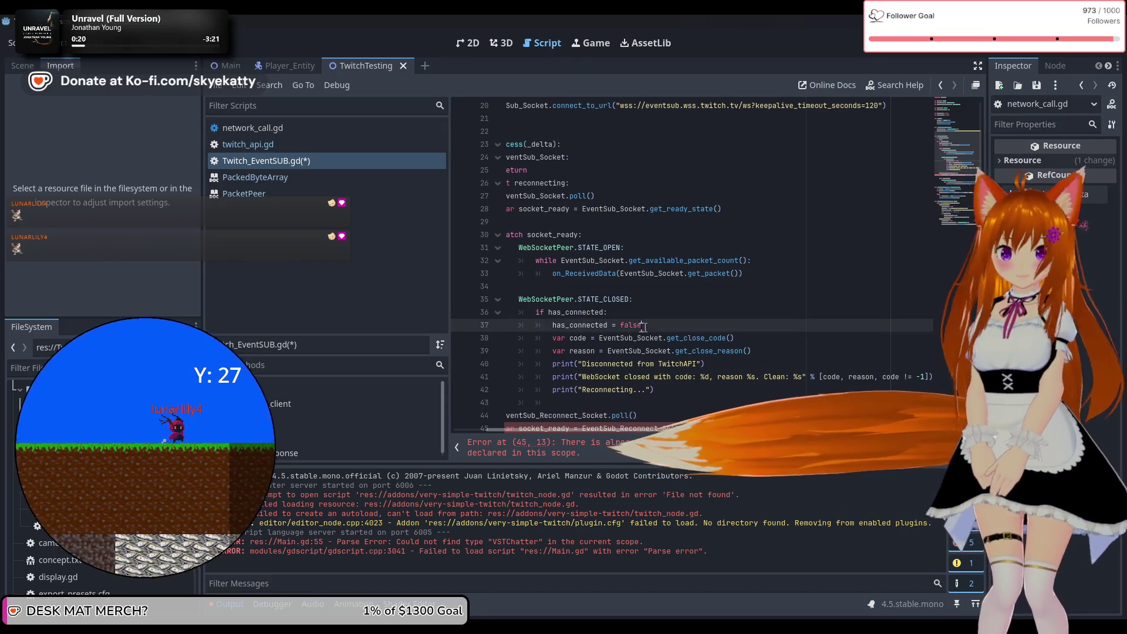
{"action": "scroll", "coordinate": [527, 312], "scroll_direction": "up", "scroll_amount": 4}
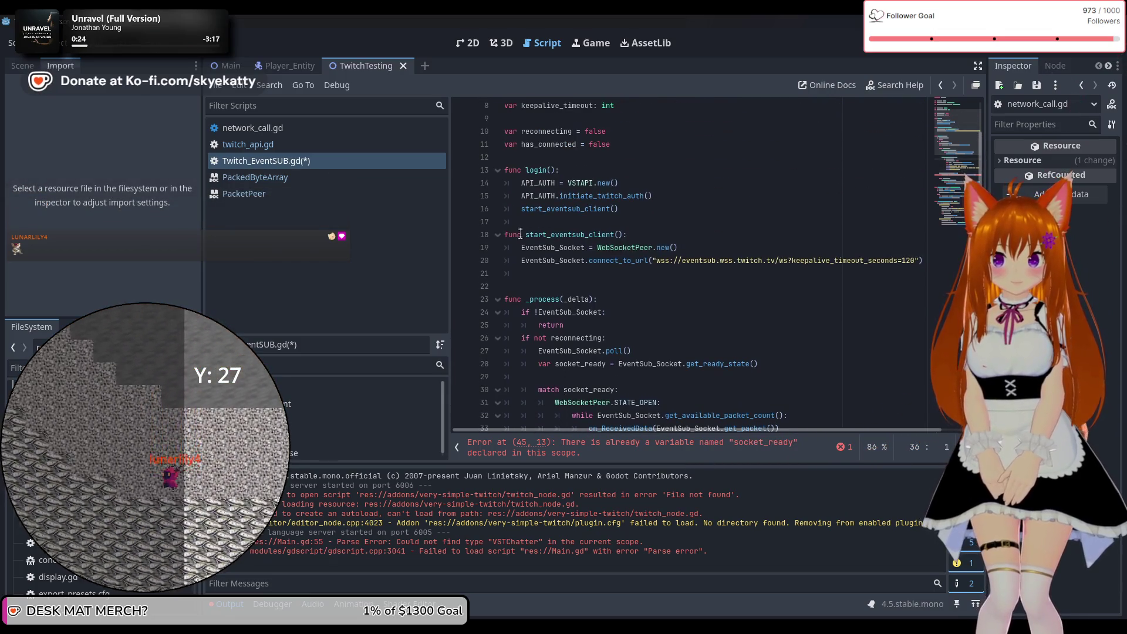
{"action": "scroll", "coordinate": [587, 259], "scroll_direction": "down", "scroll_amount": 3}
{"action": "scroll", "coordinate": [612, 269], "scroll_direction": "down", "scroll_amount": 2}
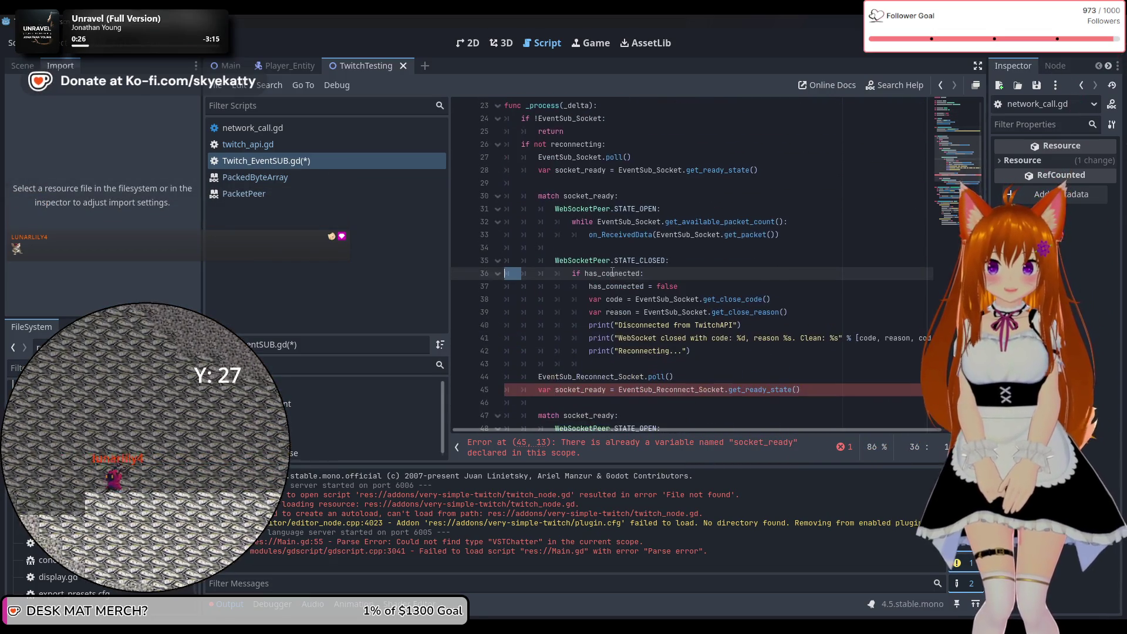
{"action": "left_click", "coordinate": [650, 364]}
{"action": "type", "text": "tart"}
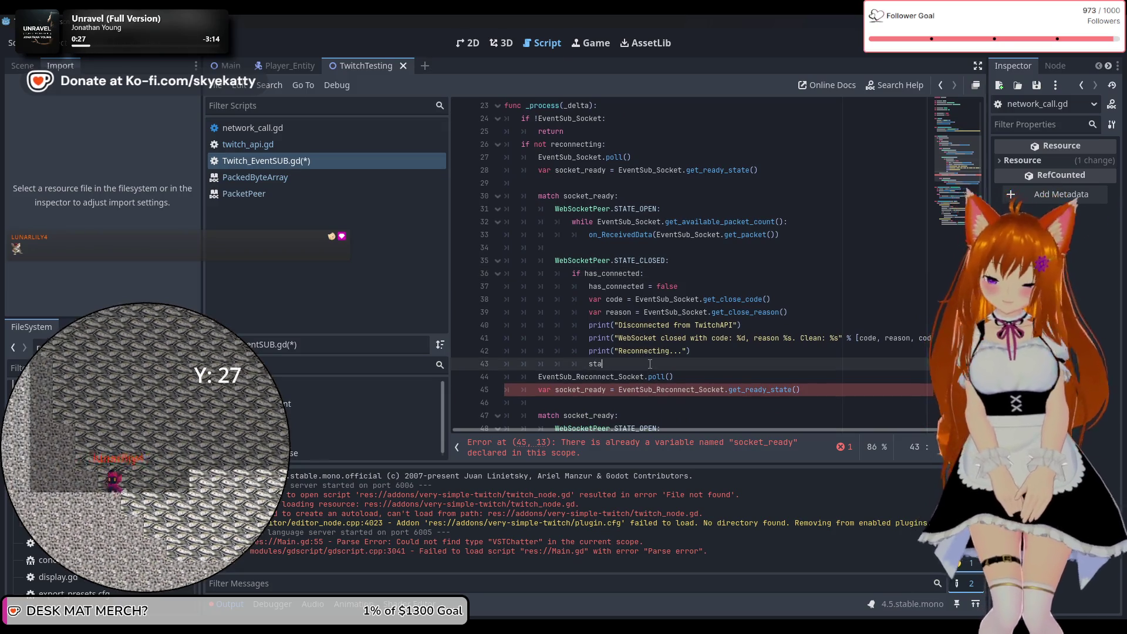
{"action": "key", "text": "Return"}
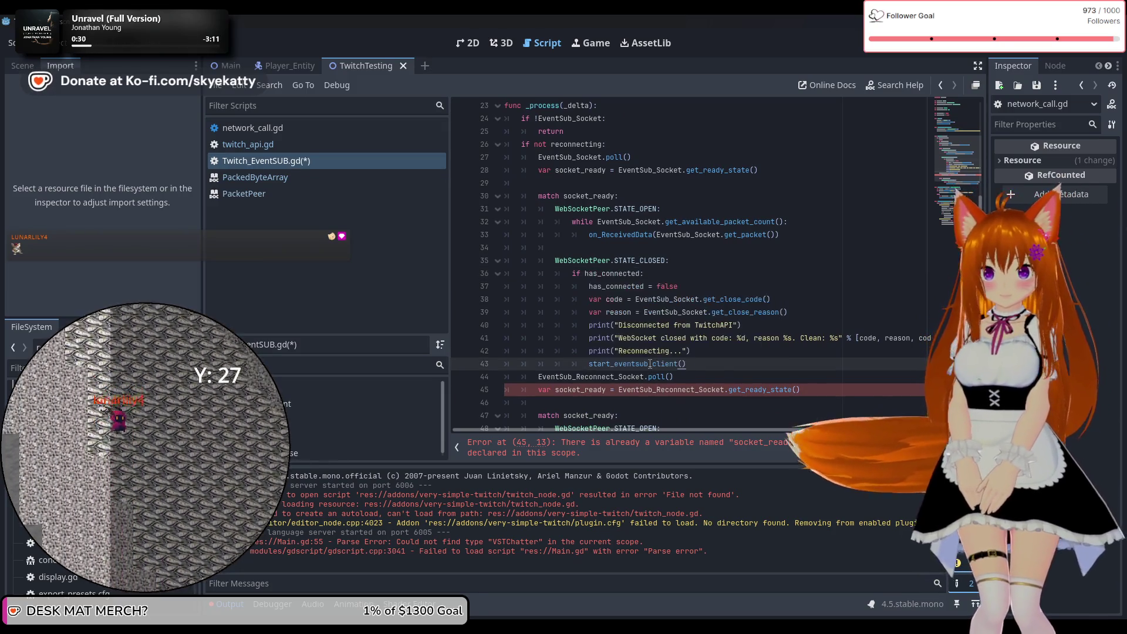
{"action": "key", "text": "Return"}
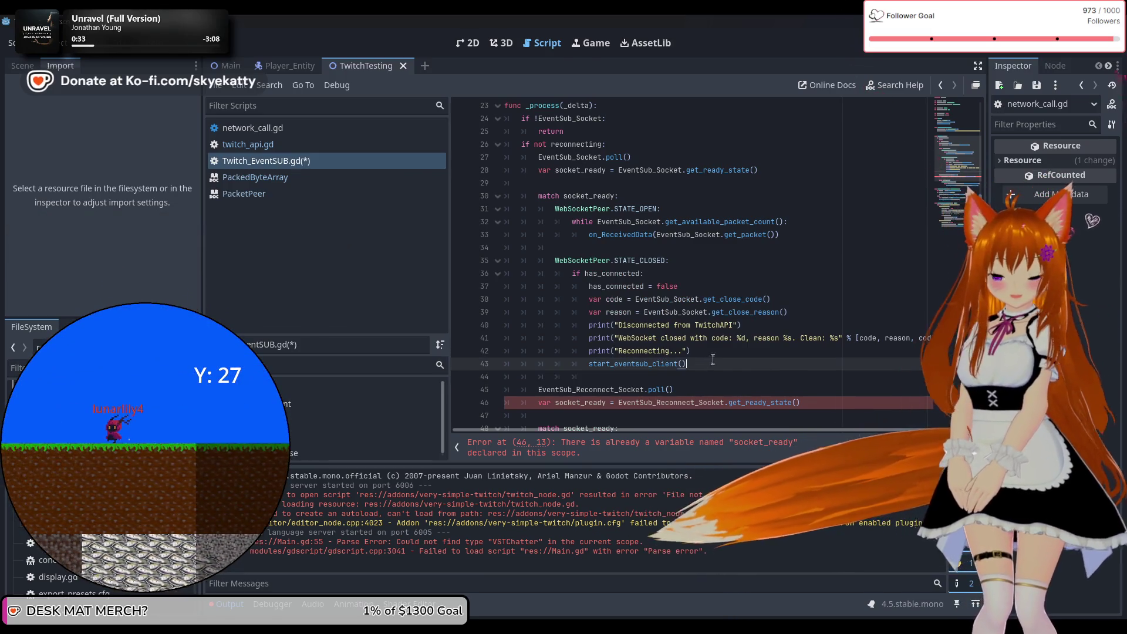
{"action": "scroll", "coordinate": [727, 366], "scroll_direction": "down", "scroll_amount": 1}
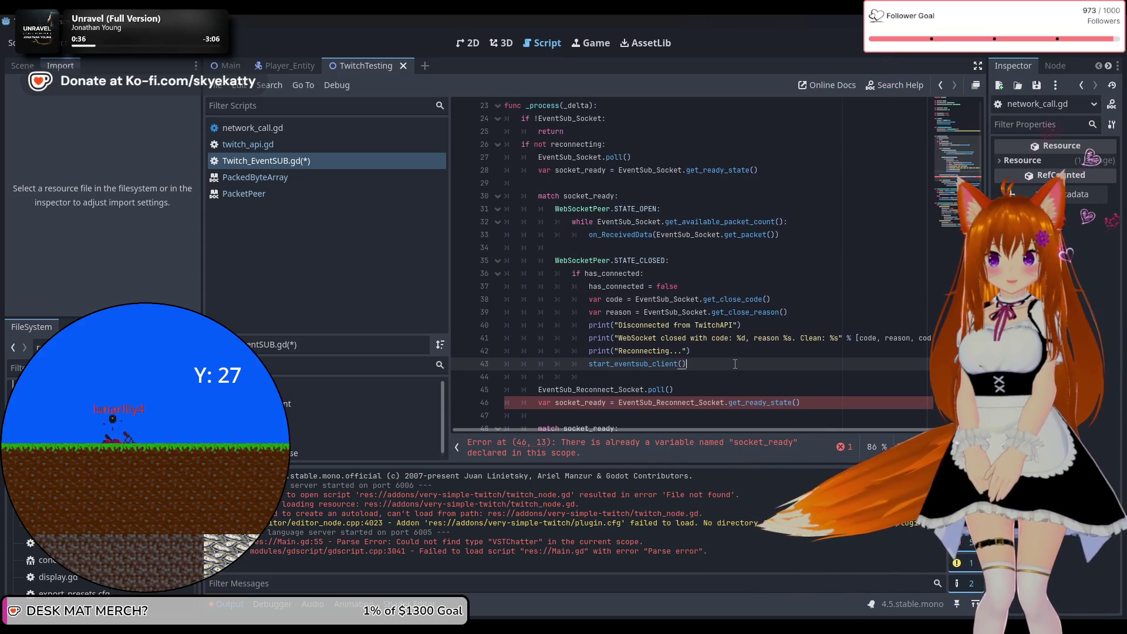
{"action": "scroll", "coordinate": [737, 365], "scroll_direction": "up", "scroll_amount": 4}
{"action": "scroll", "coordinate": [735, 364], "scroll_direction": "down", "scroll_amount": 2}
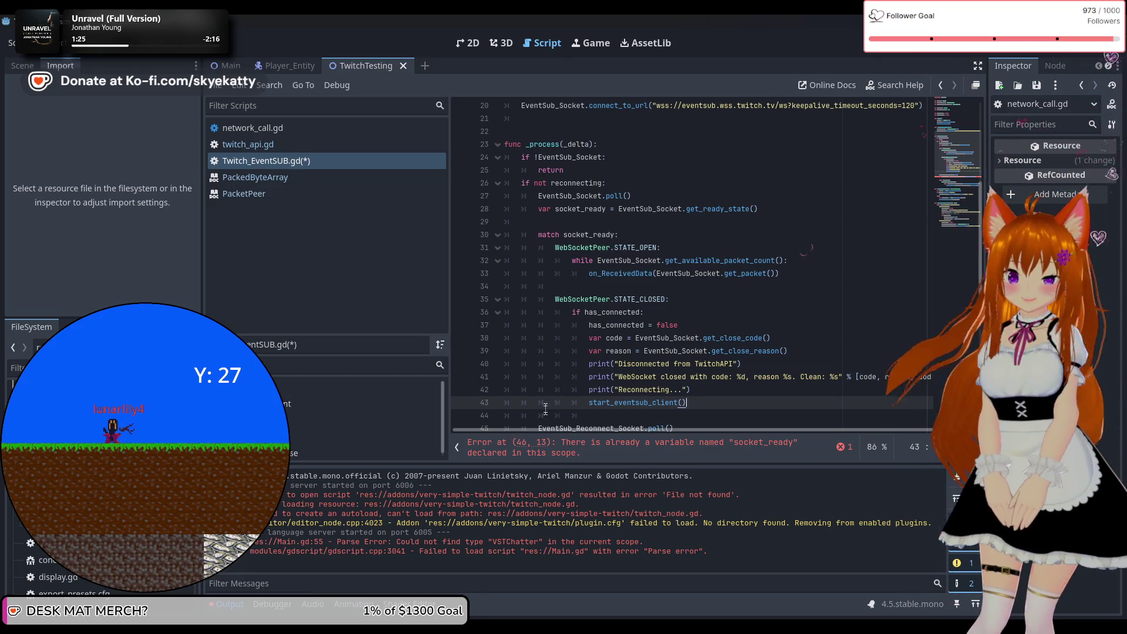
{"action": "left_click", "coordinate": [752, 450]}
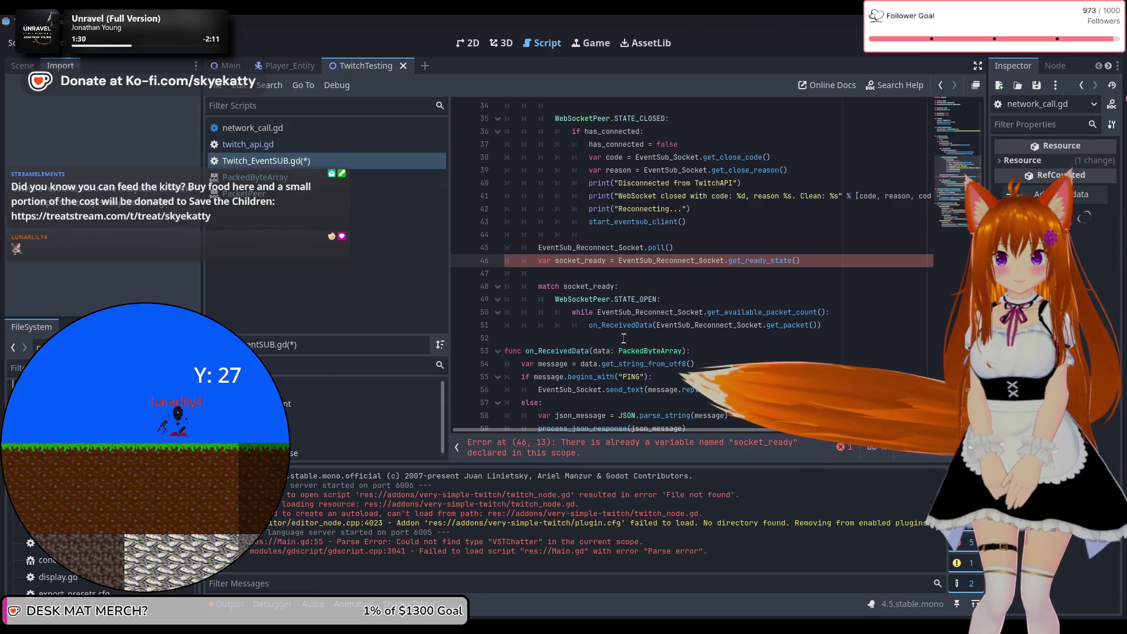
{"action": "scroll", "coordinate": [623, 339], "scroll_direction": "up", "scroll_amount": 4}
{"action": "mouse_move", "coordinate": [625, 335]}
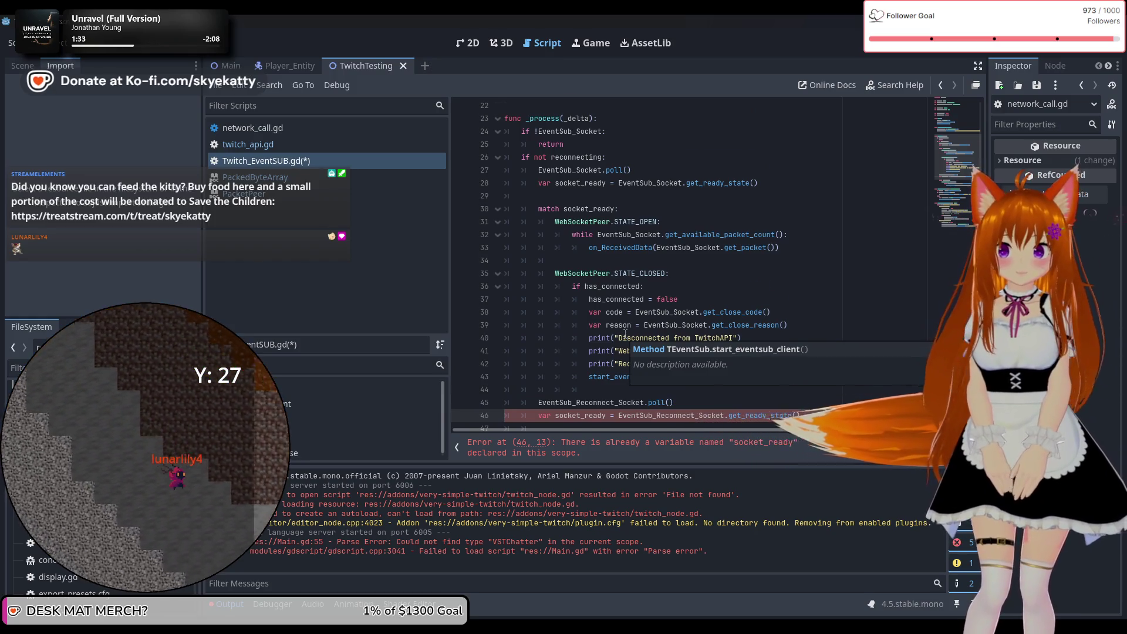
{"action": "scroll", "coordinate": [742, 344], "scroll_direction": "down", "scroll_amount": 2}
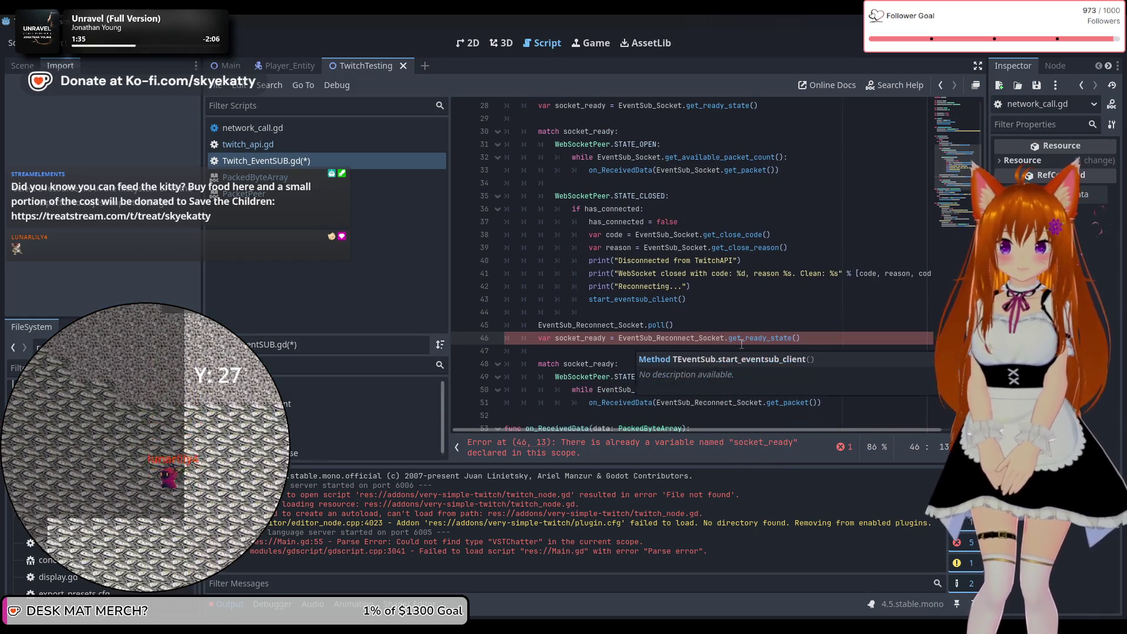
{"action": "left_click_drag", "start_coordinate": [802, 338], "coordinate": [630, 343]}
{"action": "left_click_drag", "start_coordinate": [515, 340], "coordinate": [541, 343]}
{"action": "scroll", "coordinate": [540, 343], "scroll_direction": "up", "scroll_amount": 2}
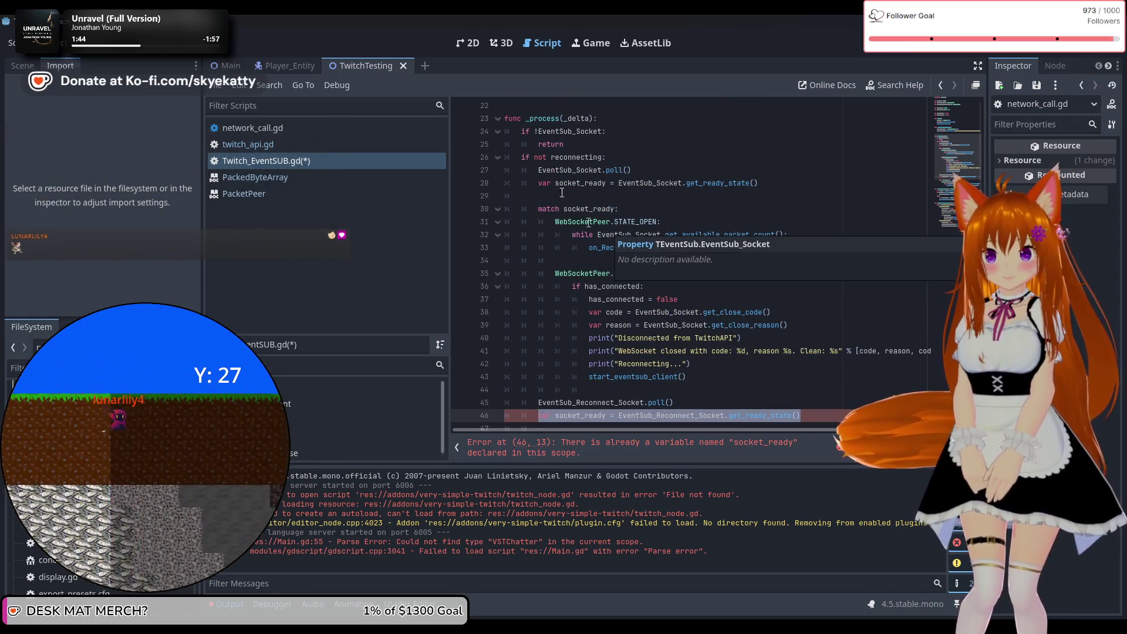
{"action": "scroll", "coordinate": [570, 194], "scroll_direction": "up", "scroll_amount": 1}
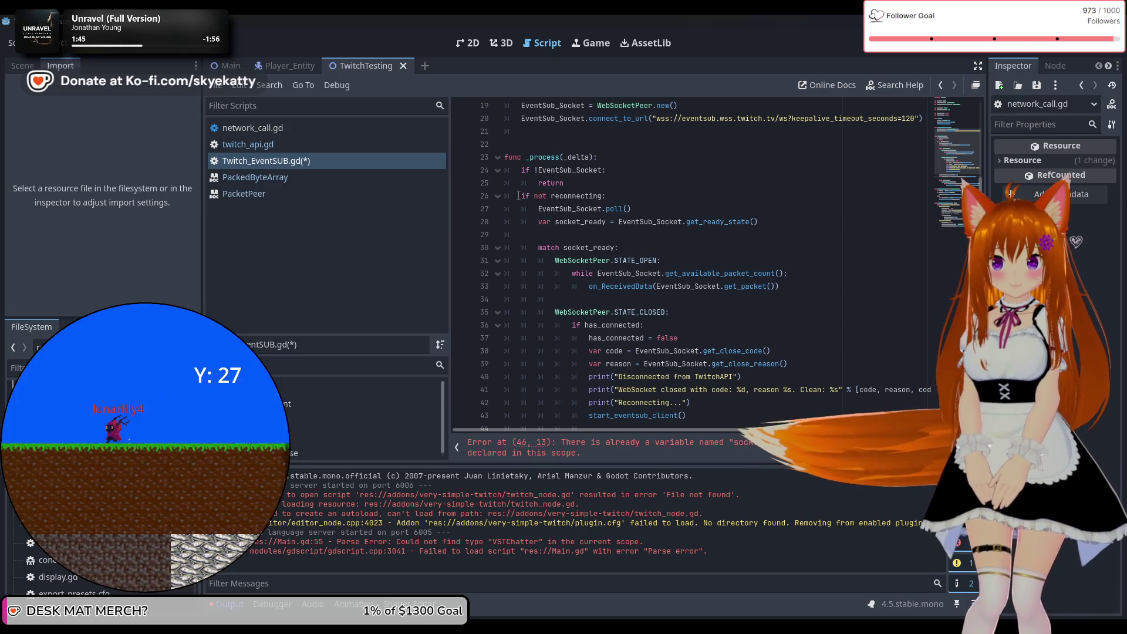
{"action": "scroll", "coordinate": [576, 213], "scroll_direction": "down", "scroll_amount": 4}
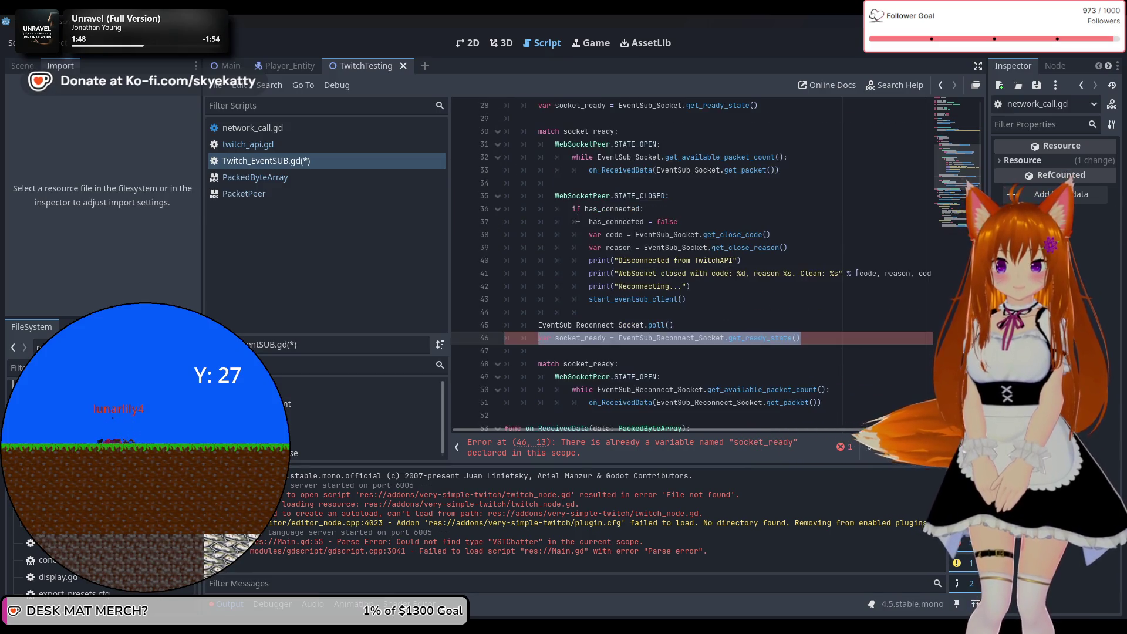
{"action": "scroll", "coordinate": [577, 218], "scroll_direction": "up", "scroll_amount": 3}
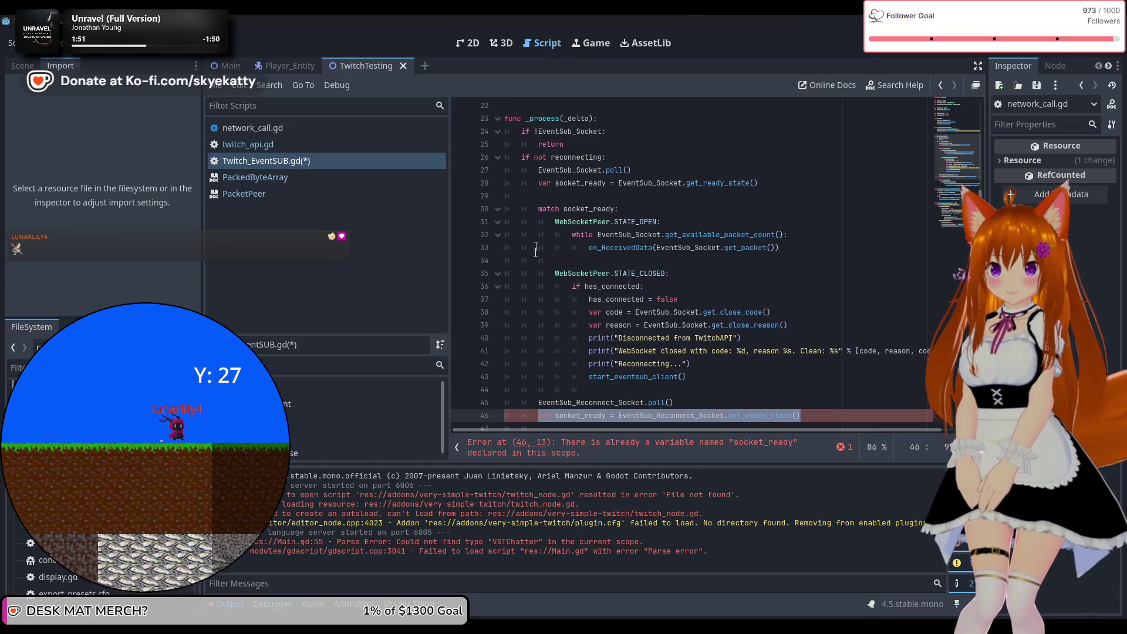
{"action": "scroll", "coordinate": [552, 238], "scroll_direction": "down", "scroll_amount": 2}
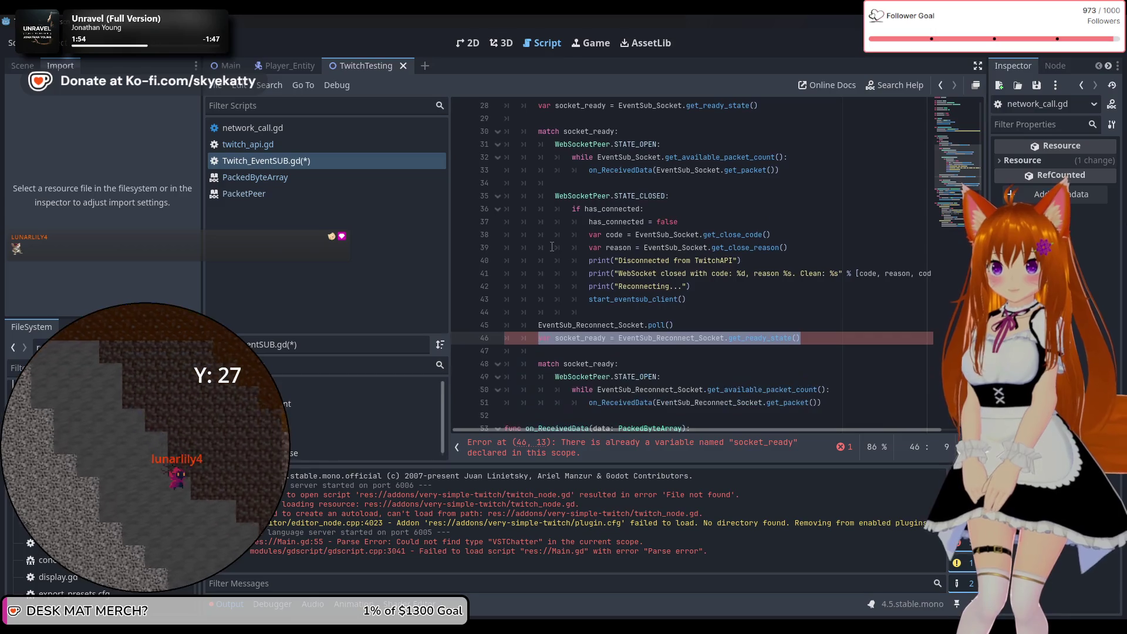
{"action": "left_click", "coordinate": [581, 312]}
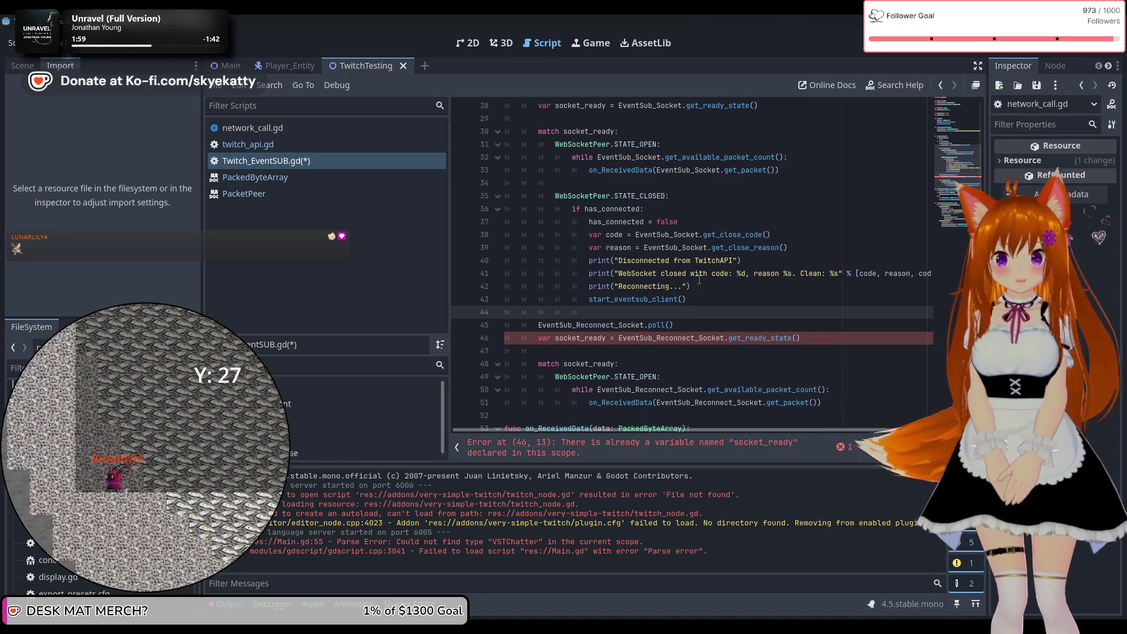
{"action": "scroll", "coordinate": [699, 280], "scroll_direction": "up", "scroll_amount": 2}
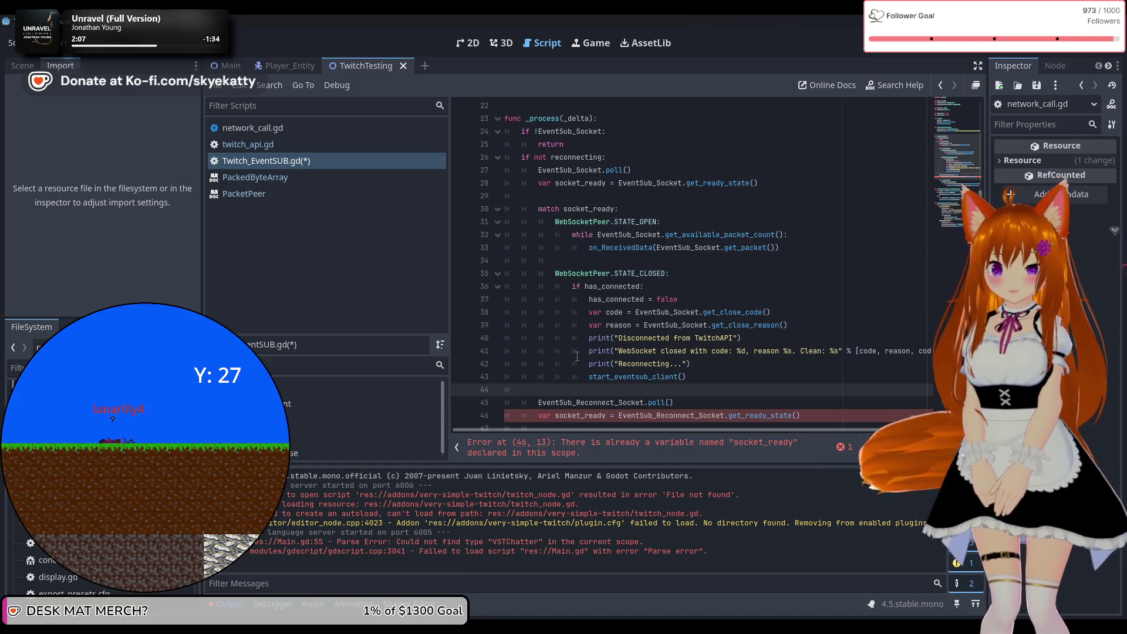
Step: Complete 'else:' on line 44 so EventSub_Reconnect_Socket polling runs under it
{"action": "type", "text": "else:"}
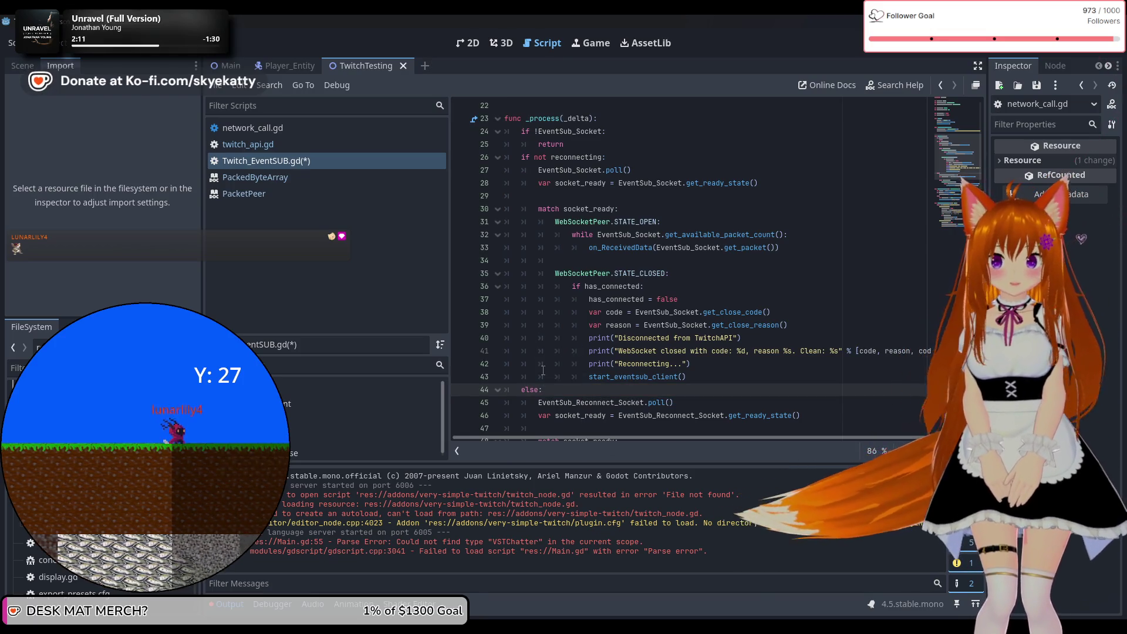
{"action": "scroll", "coordinate": [571, 381], "scroll_direction": "down", "scroll_amount": 1}
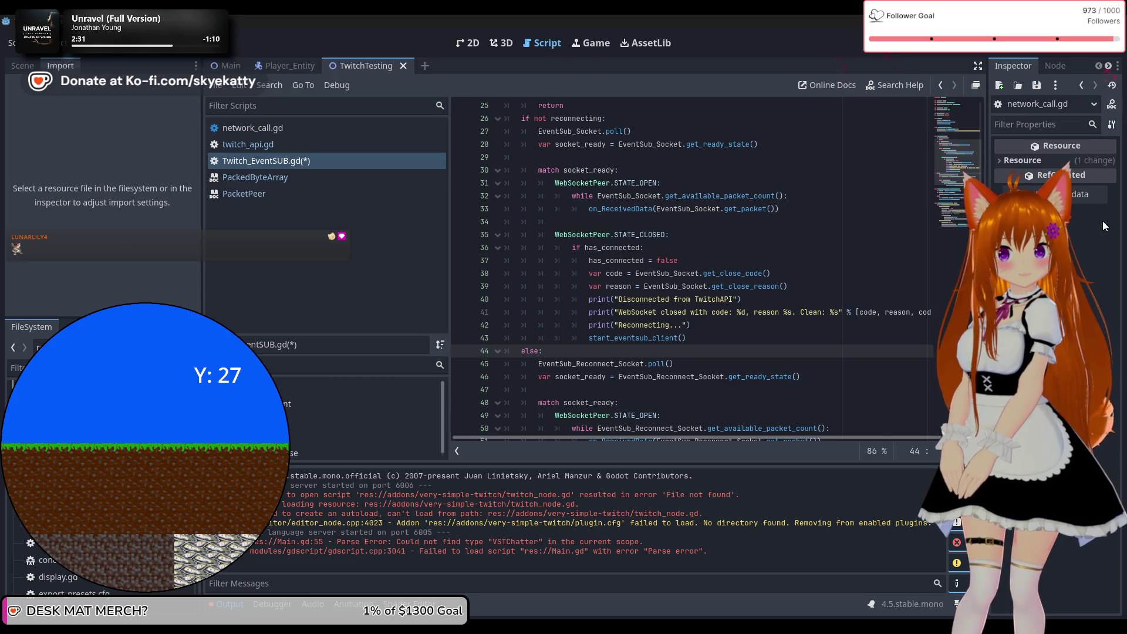
{"action": "scroll", "coordinate": [792, 245], "scroll_direction": "down", "scroll_amount": 1}
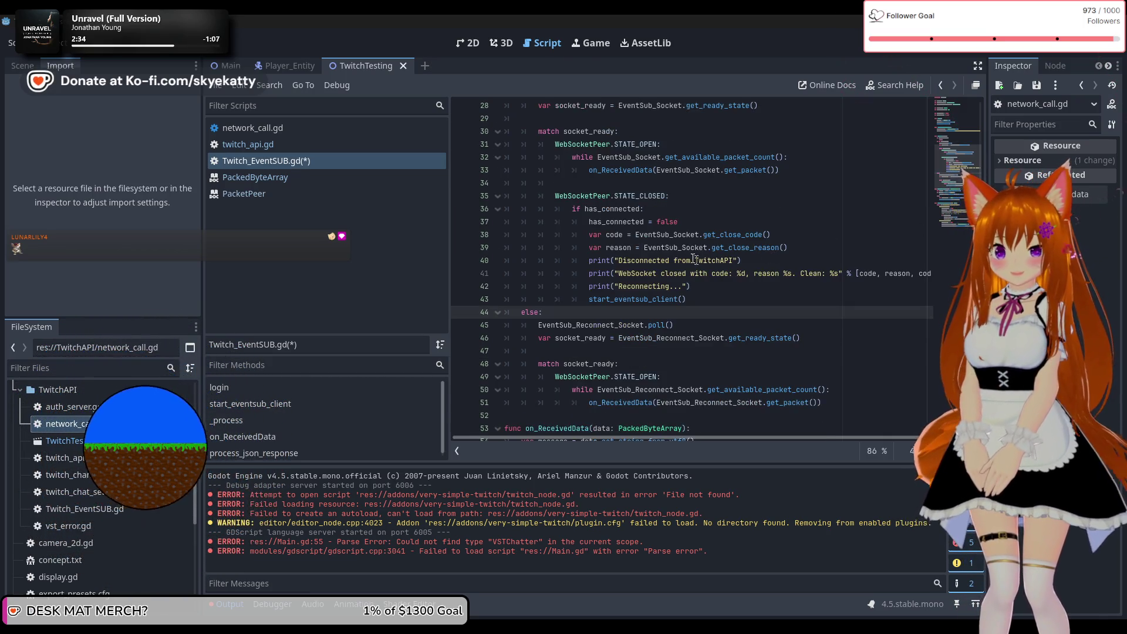
{"action": "scroll", "coordinate": [673, 274], "scroll_direction": "down", "scroll_amount": 1}
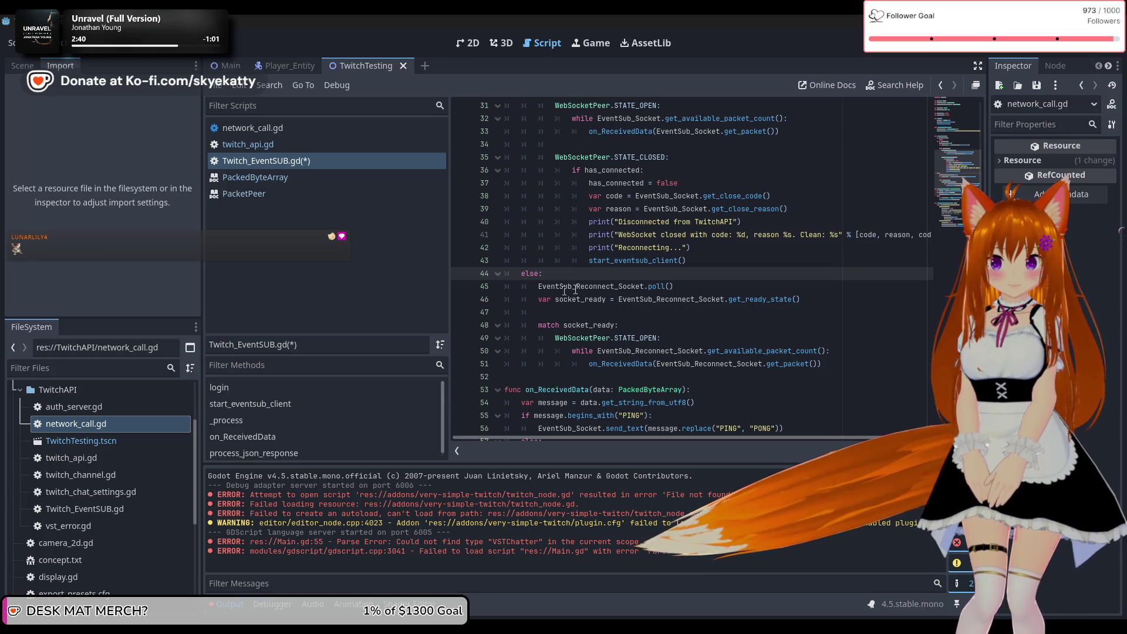
{"action": "scroll", "coordinate": [677, 287], "scroll_direction": "up", "scroll_amount": 2}
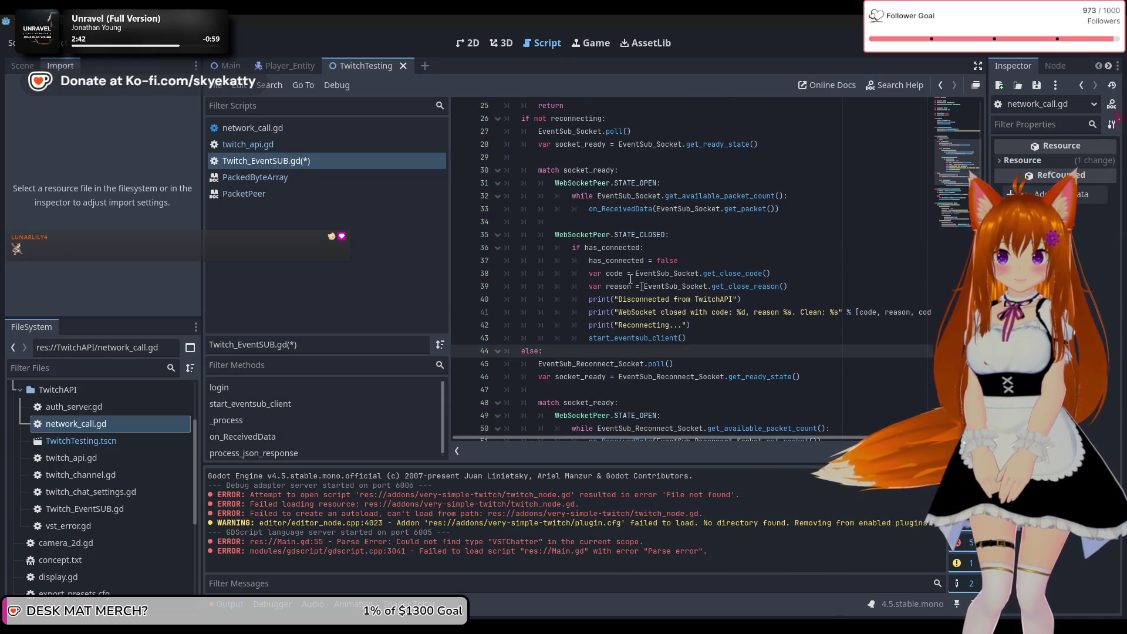
{"action": "scroll", "coordinate": [636, 283], "scroll_direction": "up", "scroll_amount": 3}
{"action": "scroll", "coordinate": [628, 279], "scroll_direction": "down", "scroll_amount": 3}
{"action": "scroll", "coordinate": [624, 276], "scroll_direction": "down", "scroll_amount": 2}
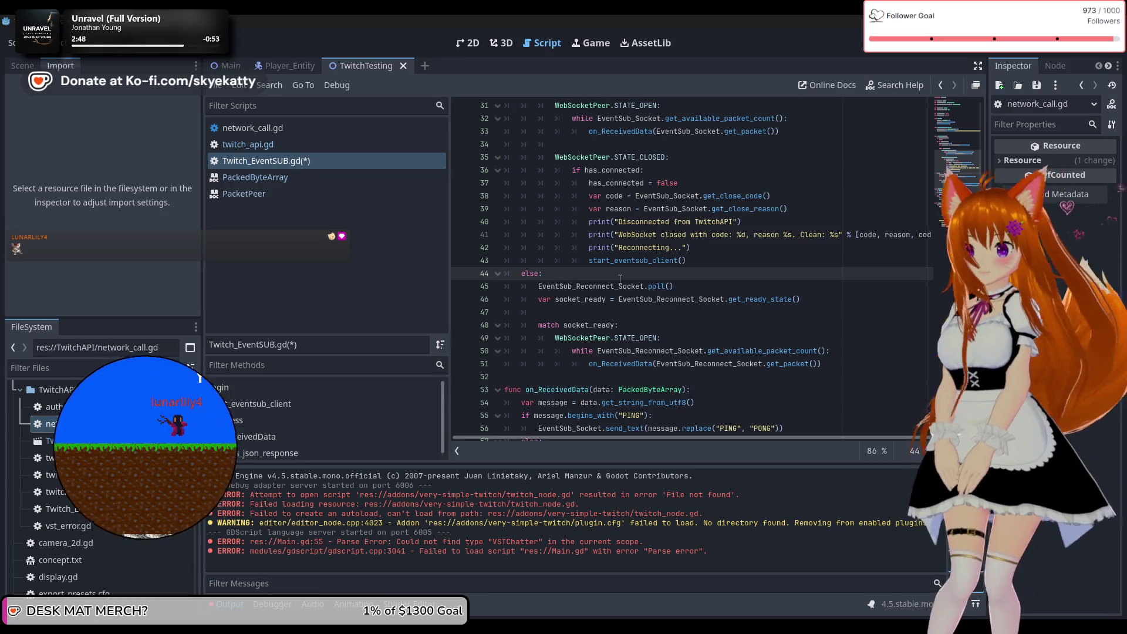
{"action": "scroll", "coordinate": [629, 308], "scroll_direction": "down", "scroll_amount": 1}
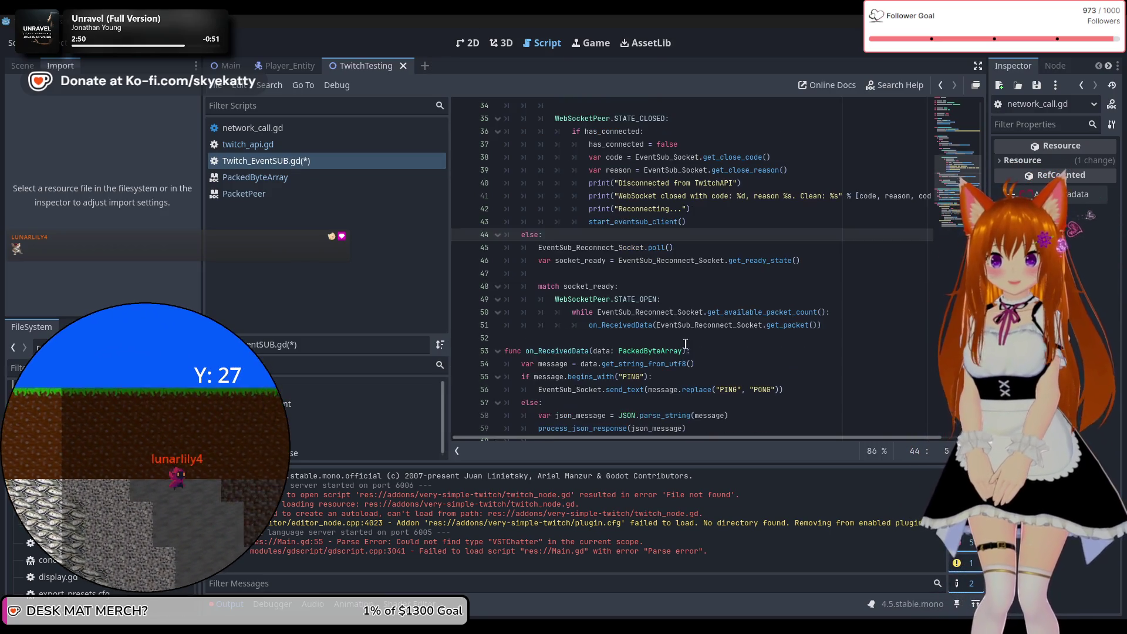
{"action": "scroll", "coordinate": [645, 314], "scroll_direction": "down", "scroll_amount": 1}
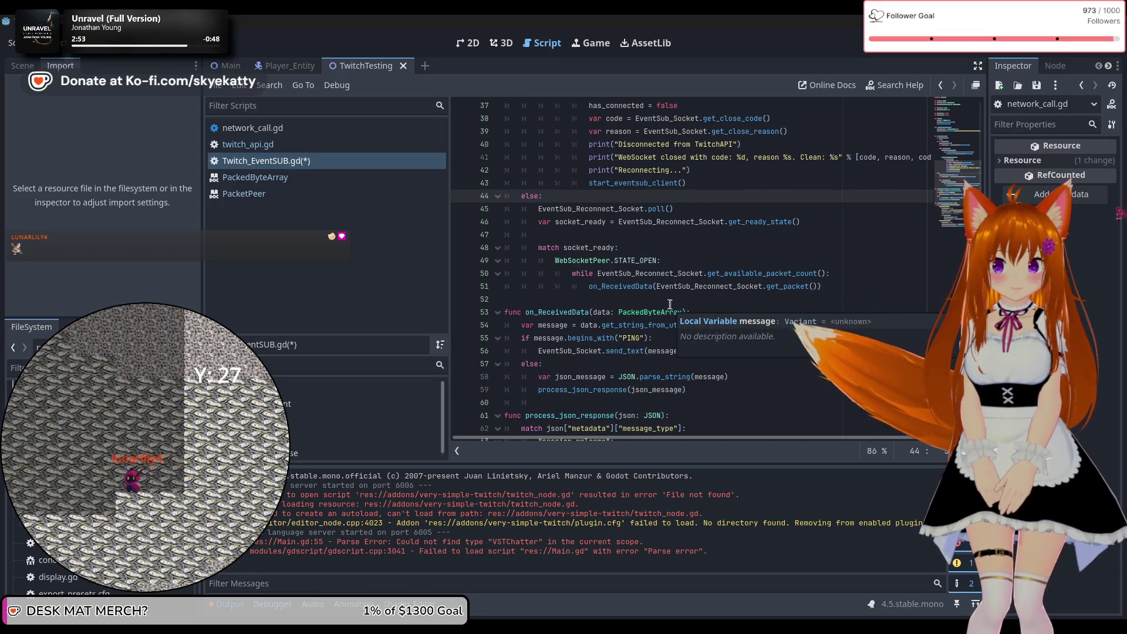
{"action": "scroll", "coordinate": [670, 305], "scroll_direction": "up", "scroll_amount": 2}
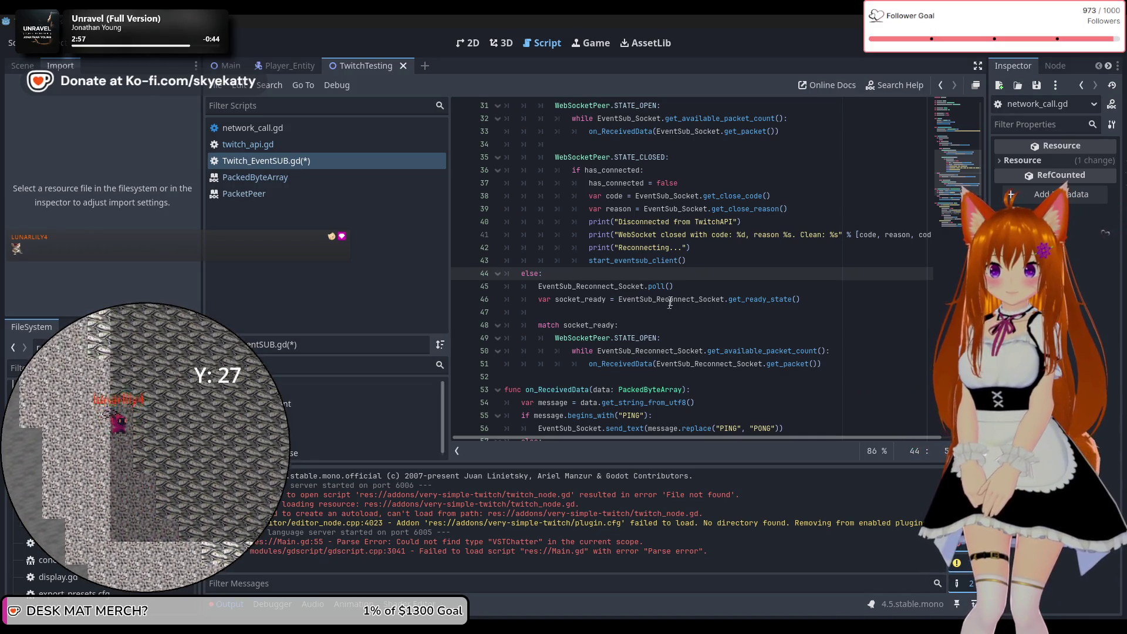
{"action": "scroll", "coordinate": [679, 290], "scroll_direction": "down", "scroll_amount": 1}
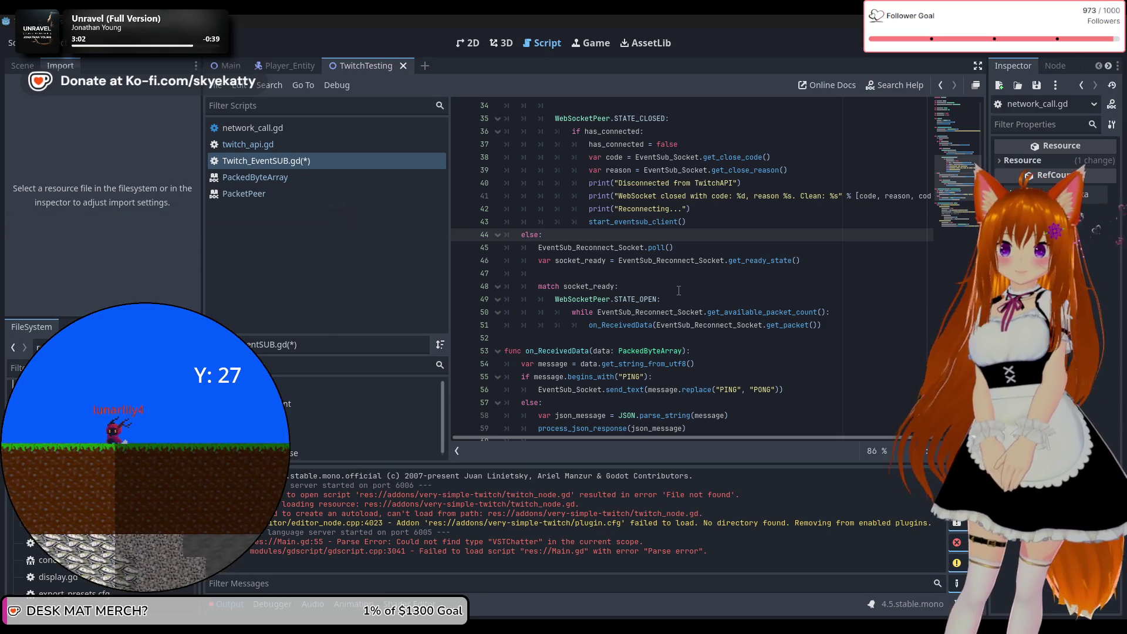
{"action": "scroll", "coordinate": [678, 282], "scroll_direction": "up", "scroll_amount": 1}
{"action": "scroll", "coordinate": [678, 280], "scroll_direction": "up", "scroll_amount": 1}
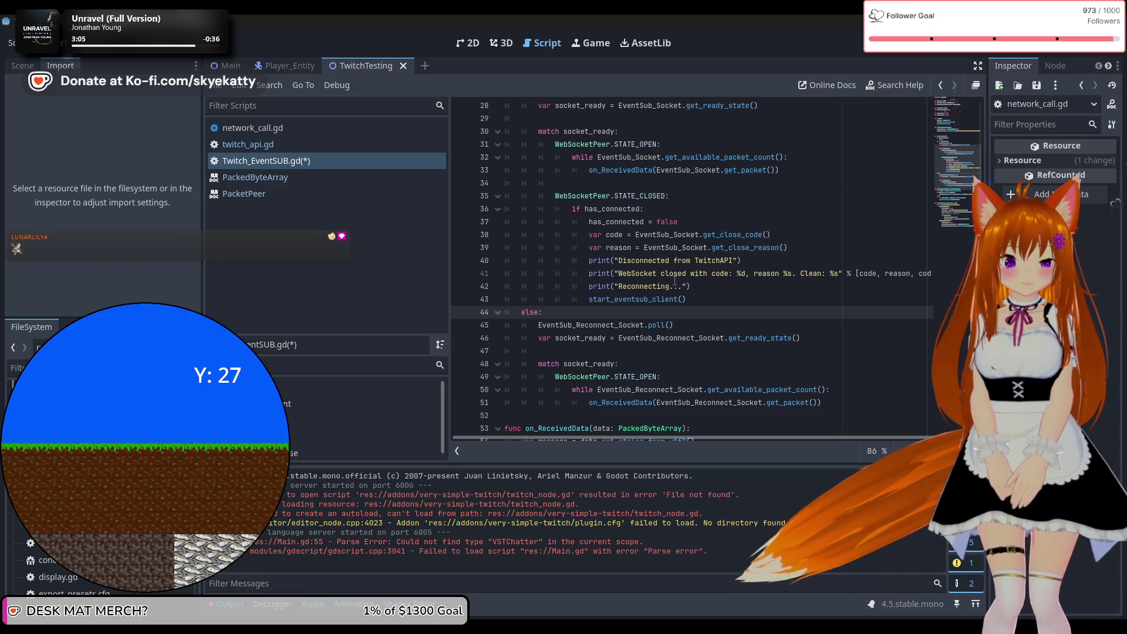
{"action": "scroll", "coordinate": [675, 281], "scroll_direction": "down", "scroll_amount": 2}
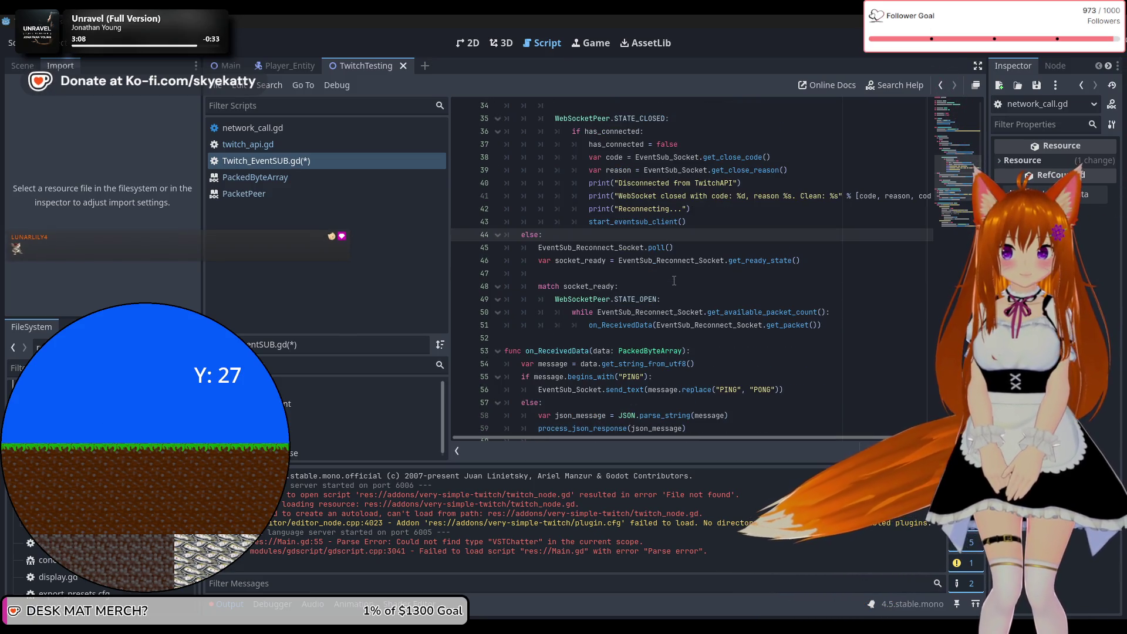
{"action": "scroll", "coordinate": [674, 281], "scroll_direction": "down", "scroll_amount": 6}
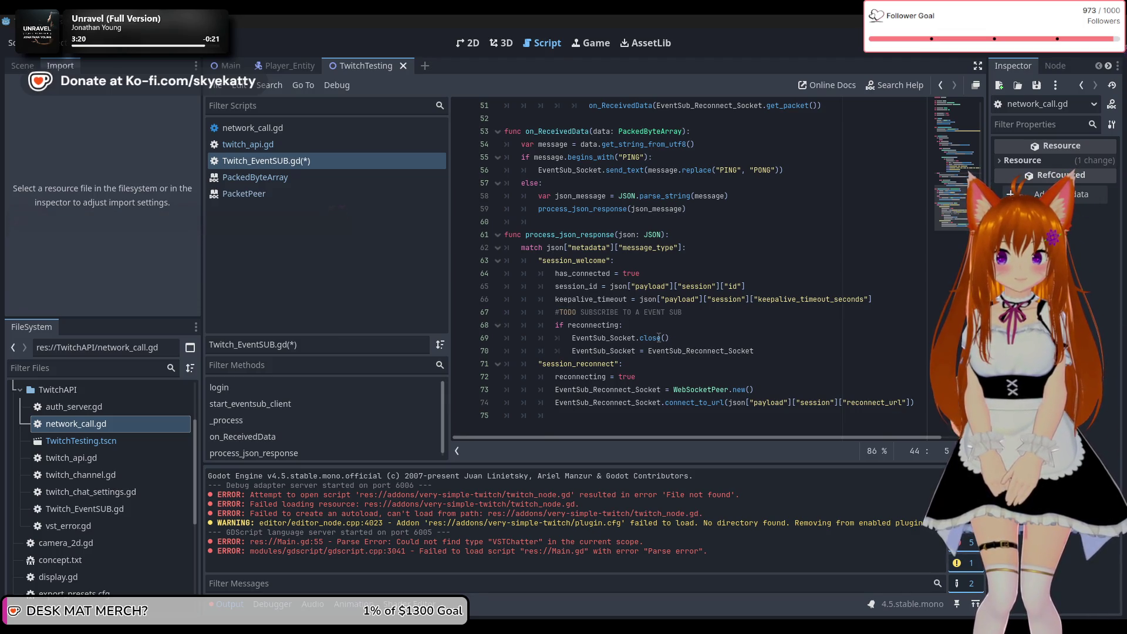
{"action": "scroll", "coordinate": [863, 356], "scroll_direction": "up", "scroll_amount": 3}
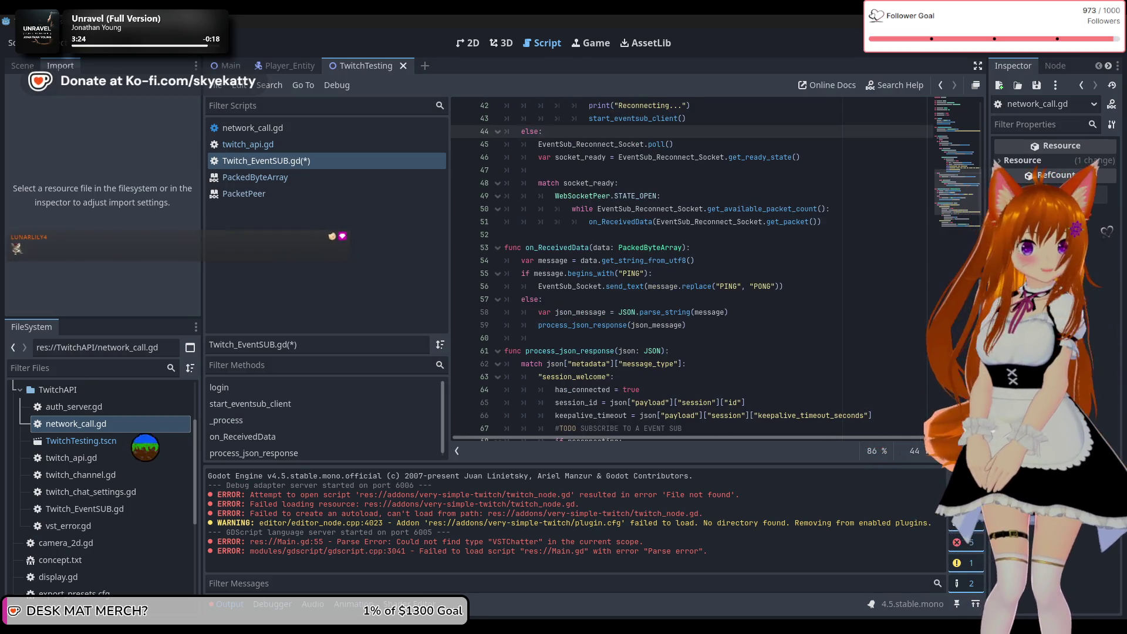
{"action": "scroll", "coordinate": [871, 330], "scroll_direction": "down", "scroll_amount": 3}
{"action": "scroll", "coordinate": [658, 417], "scroll_direction": "up", "scroll_amount": 8}
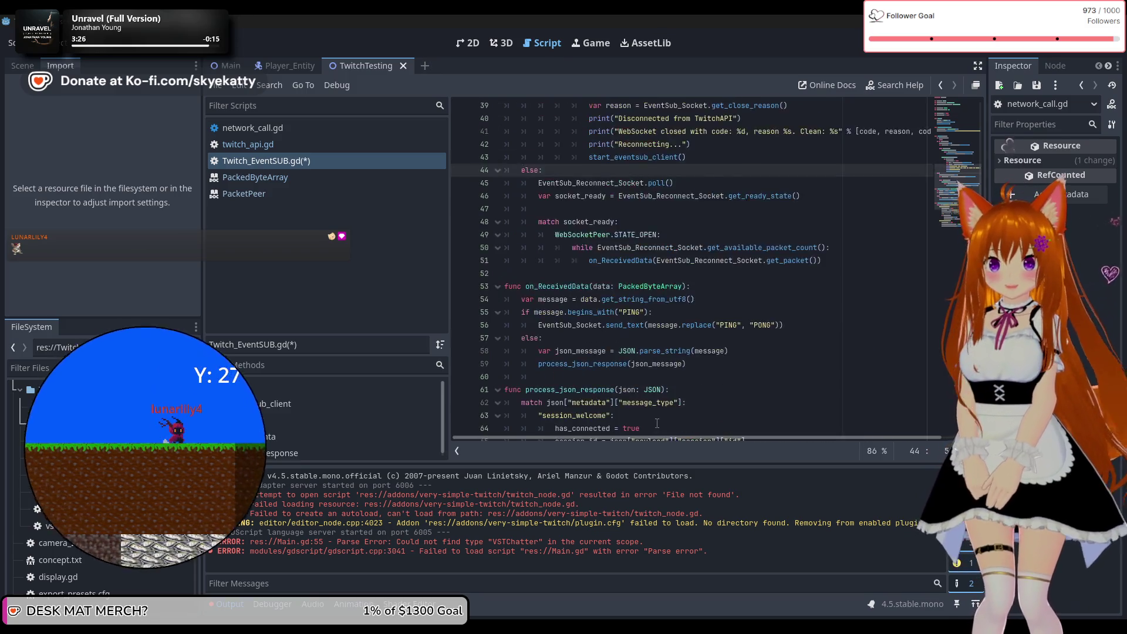
{"action": "scroll", "coordinate": [658, 418], "scroll_direction": "up", "scroll_amount": 4}
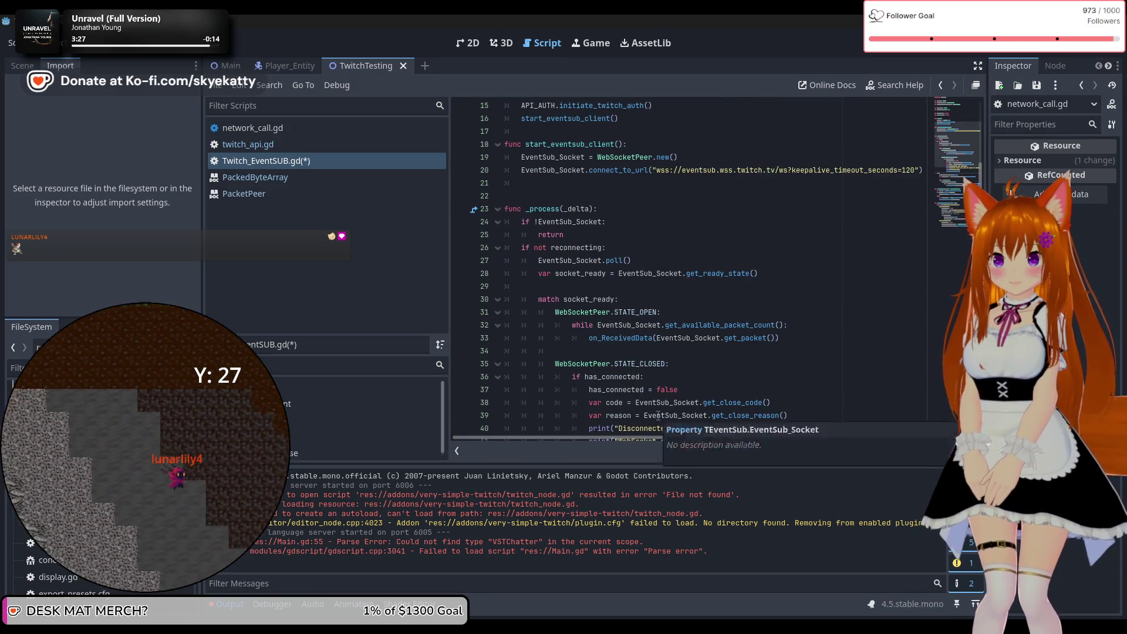
{"action": "scroll", "coordinate": [658, 414], "scroll_direction": "up", "scroll_amount": 5}
{"action": "scroll", "coordinate": [658, 414], "scroll_direction": "down", "scroll_amount": 15}
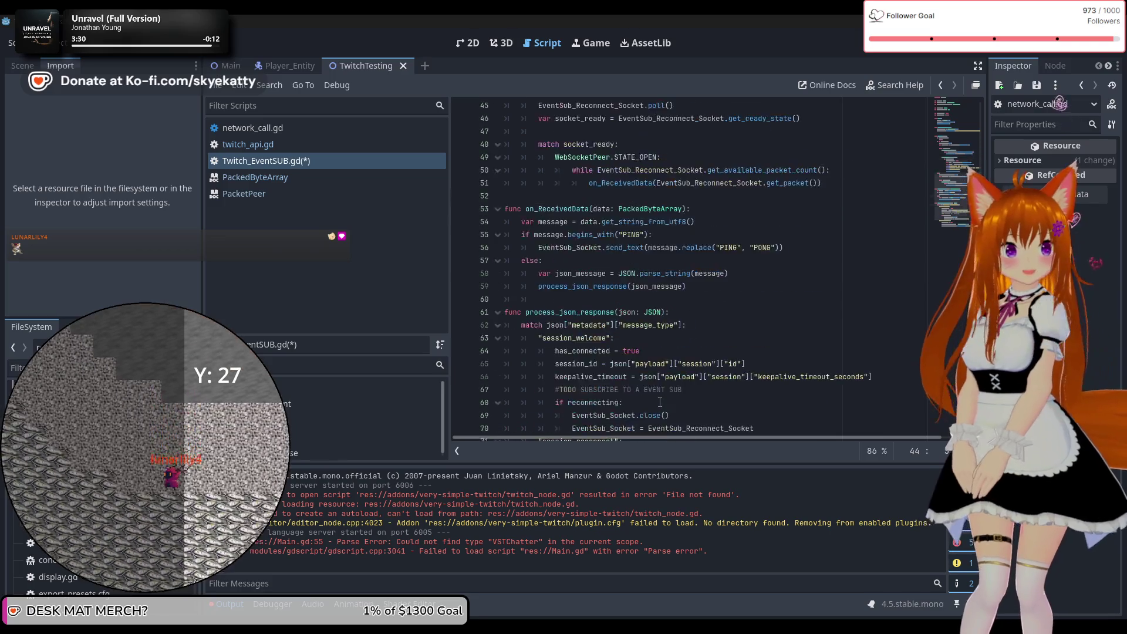